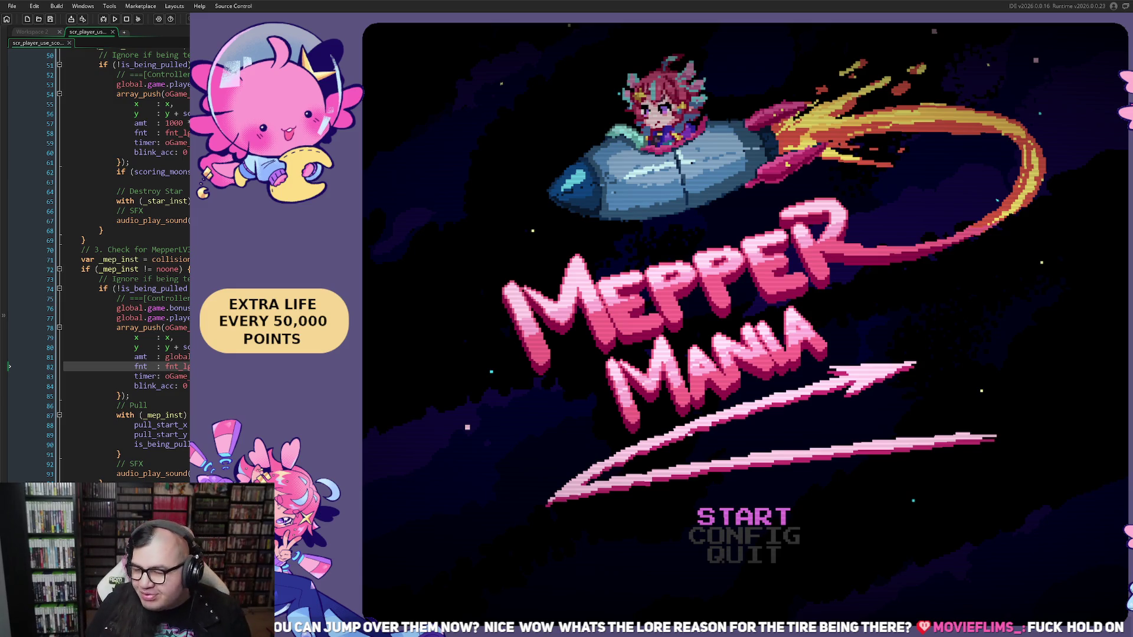
Start the game from the title screen, then pause and resume during the stage intro.
{"action": "key", "text": "Return"}
{"action": "key", "text": "Escape"}
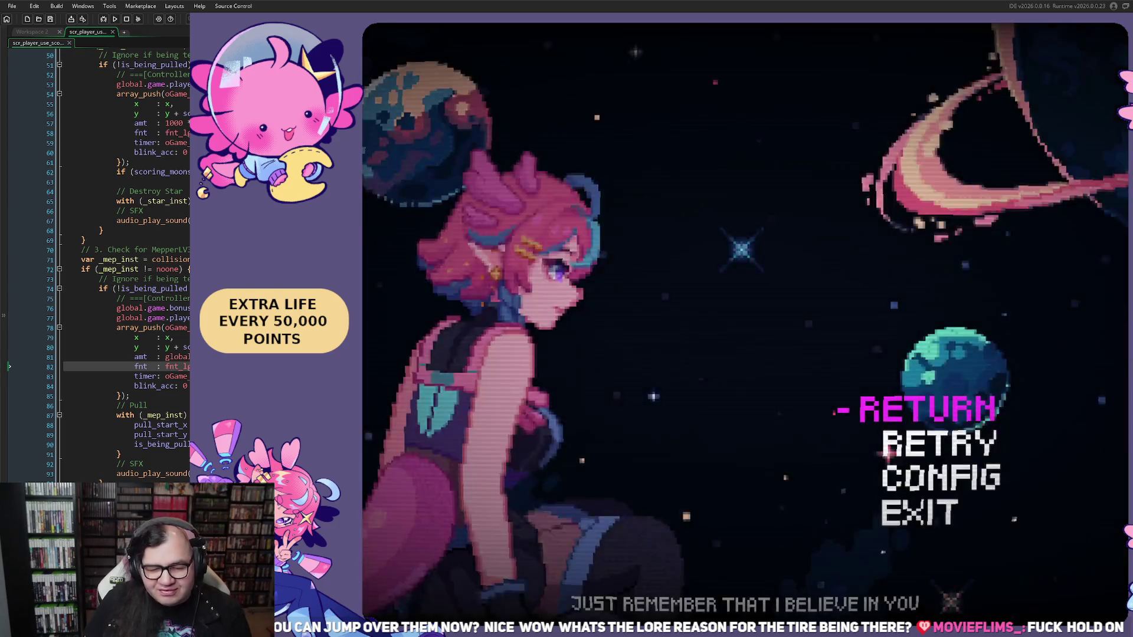
{"action": "key", "text": "Return"}
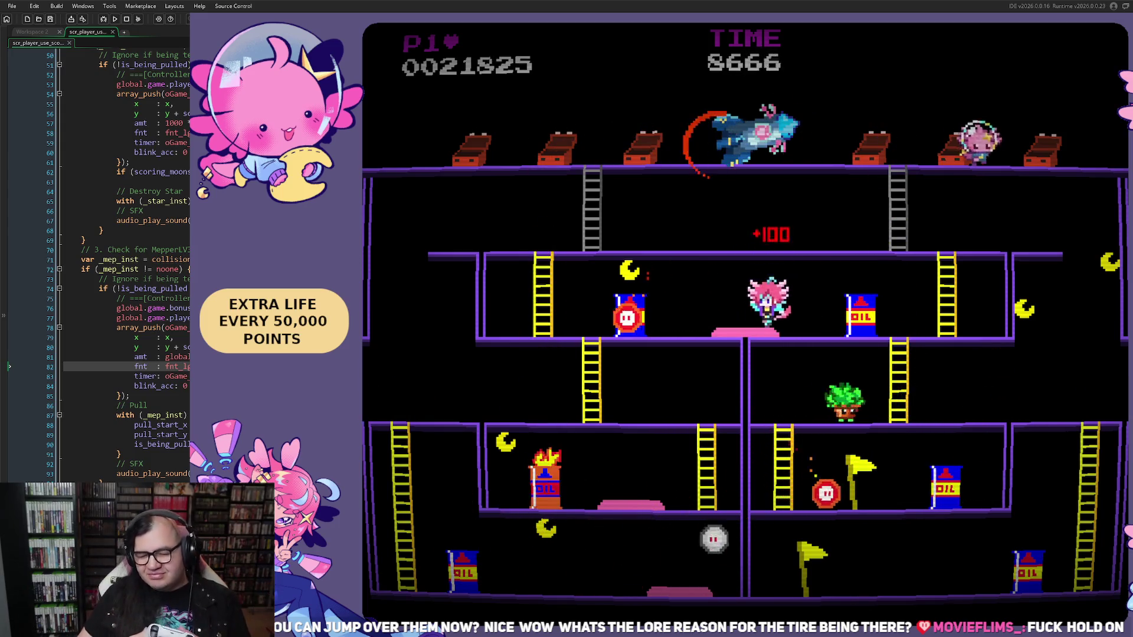
Pause mid-level, exit to the title, and begin Stage 5, Round 1.
{"action": "key", "text": "Escape"}
{"action": "key", "text": "Return"}
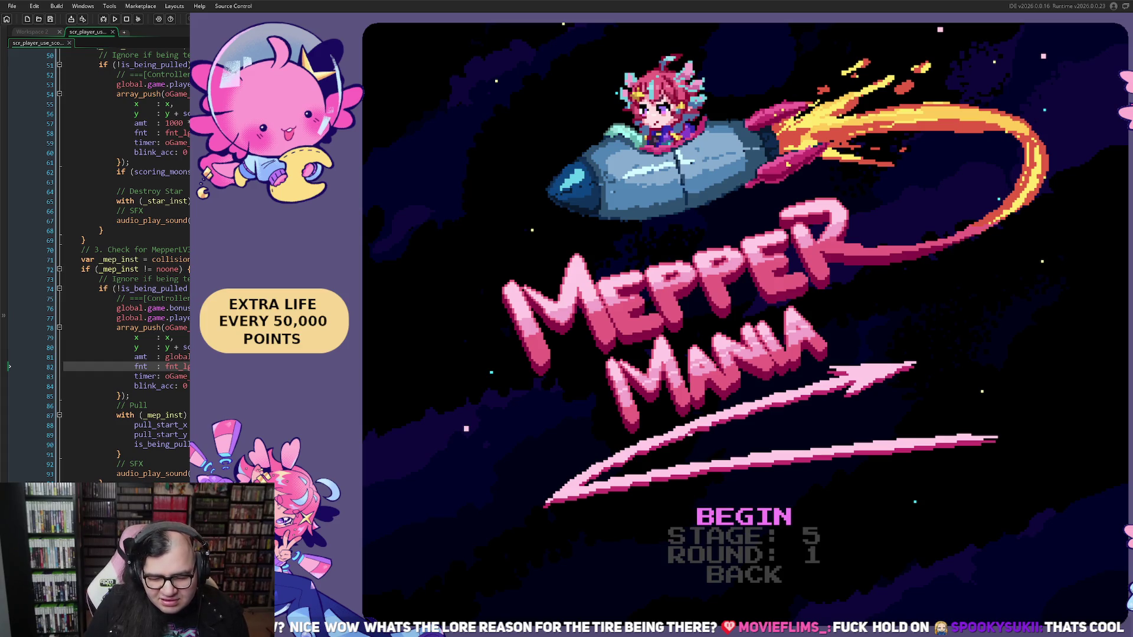
{"action": "key", "text": "Return"}
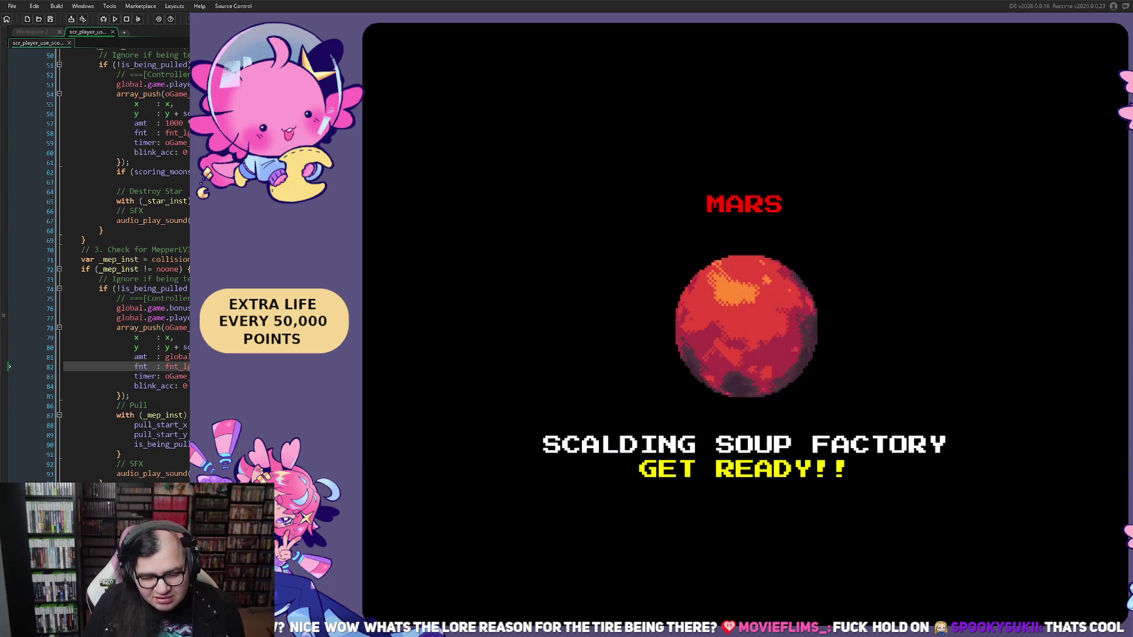
Quit the Mars intro to the title, choose Stage 5, Round 2, and begin.
{"action": "key", "text": "Escape"}
{"action": "key", "text": "Return"}
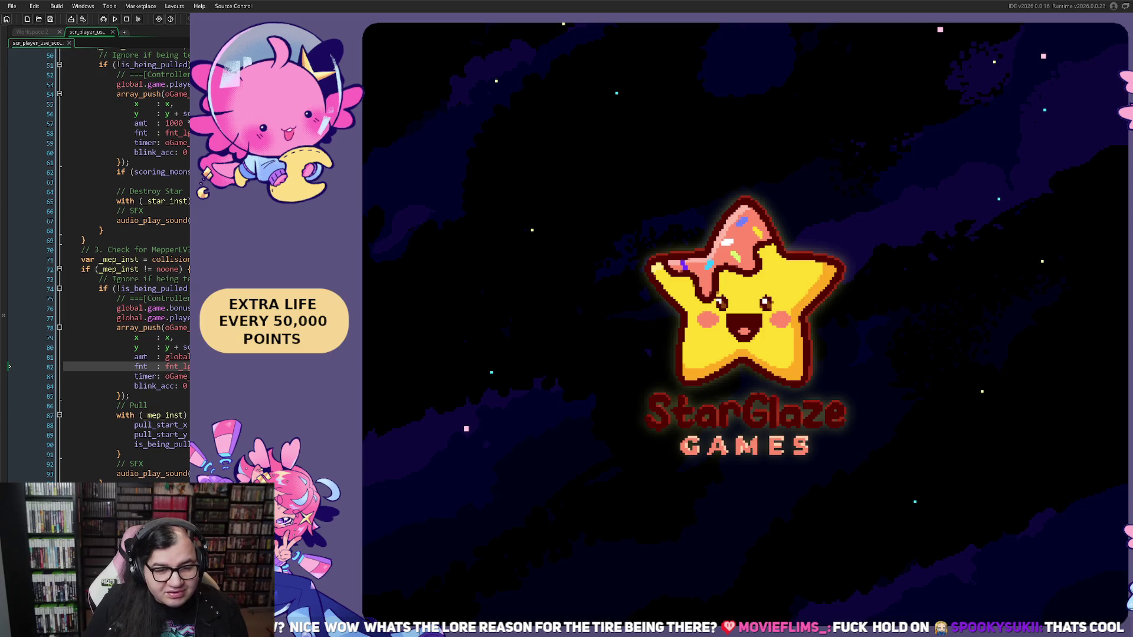
{"action": "key", "text": "Return"}
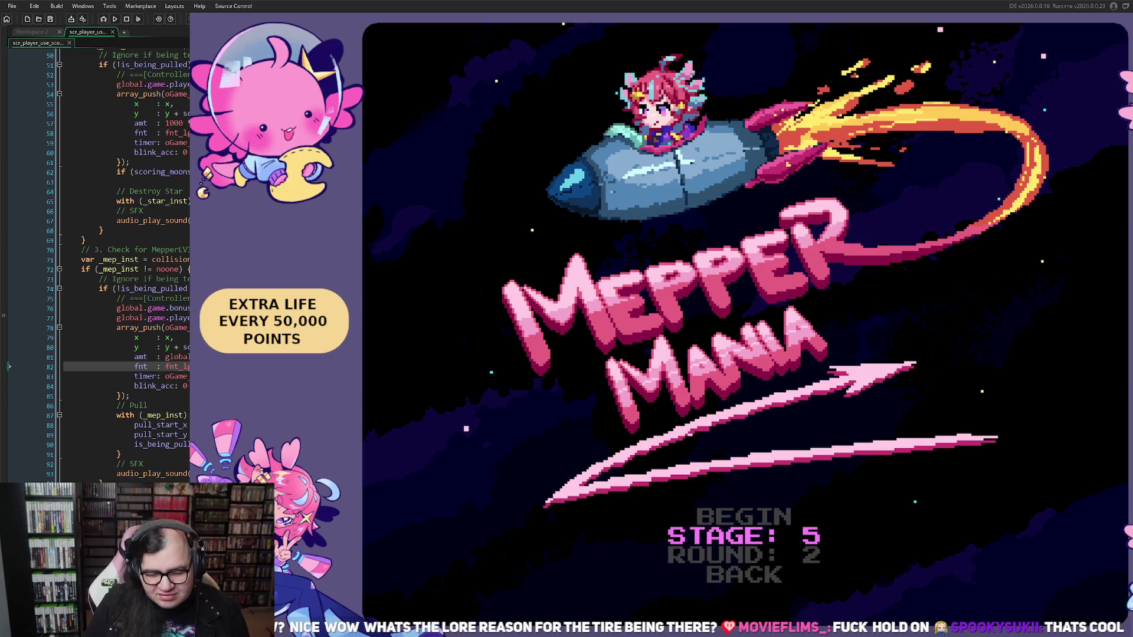
{"action": "key", "text": "Up"}
{"action": "key", "text": "Return"}
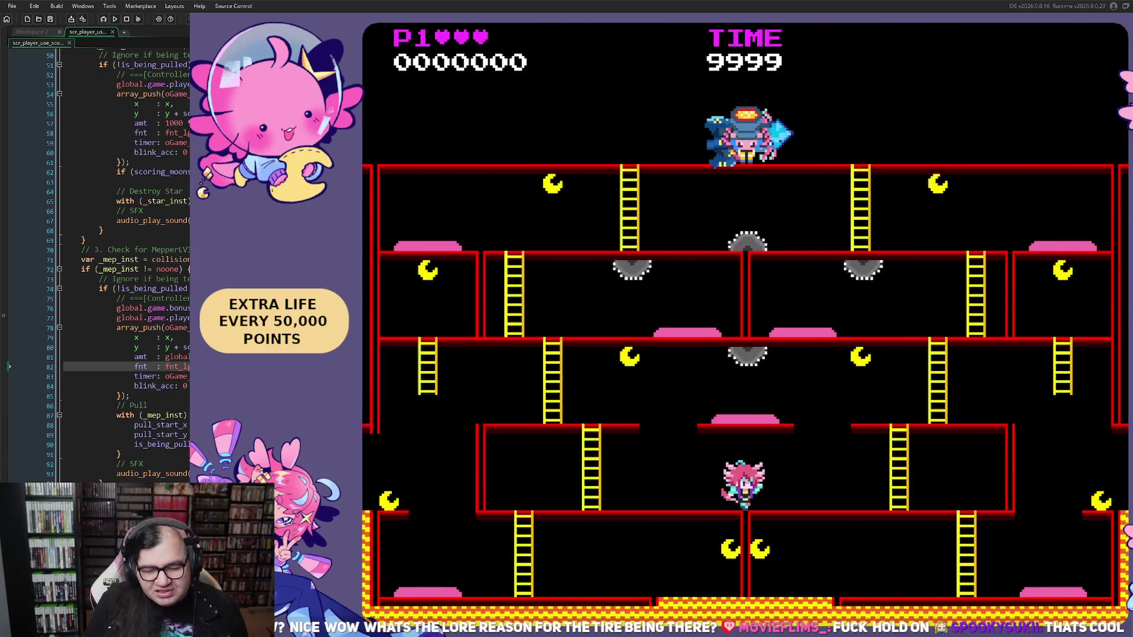
Run left and right along the lower floor, dodging the falling flames.
{"action": "key", "text": "Left"}
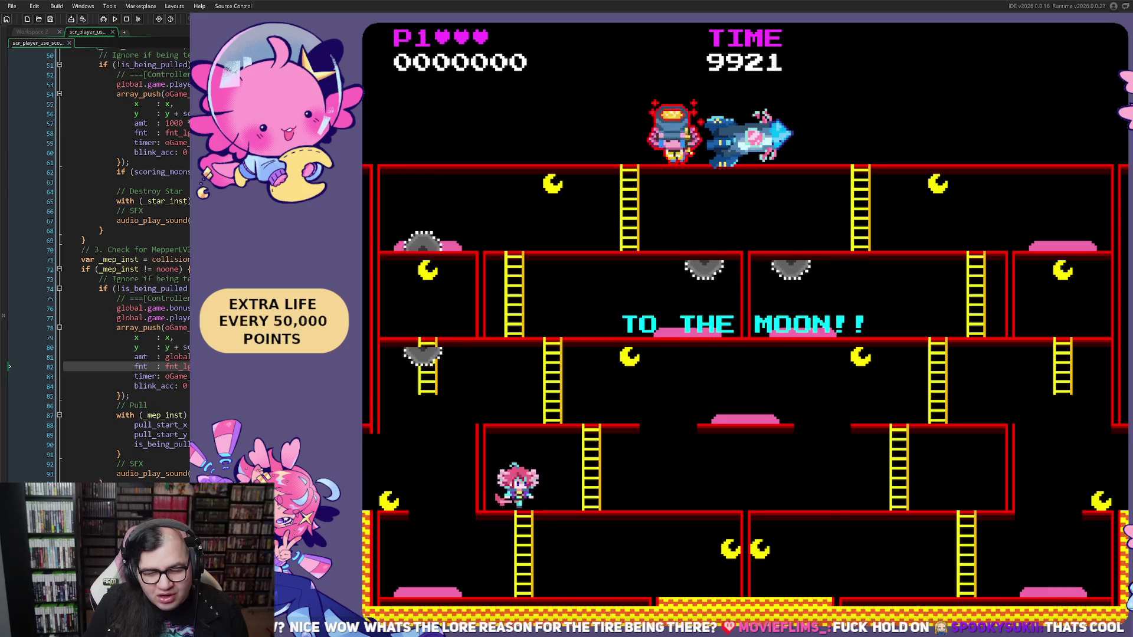
{"action": "key", "text": "Right"}
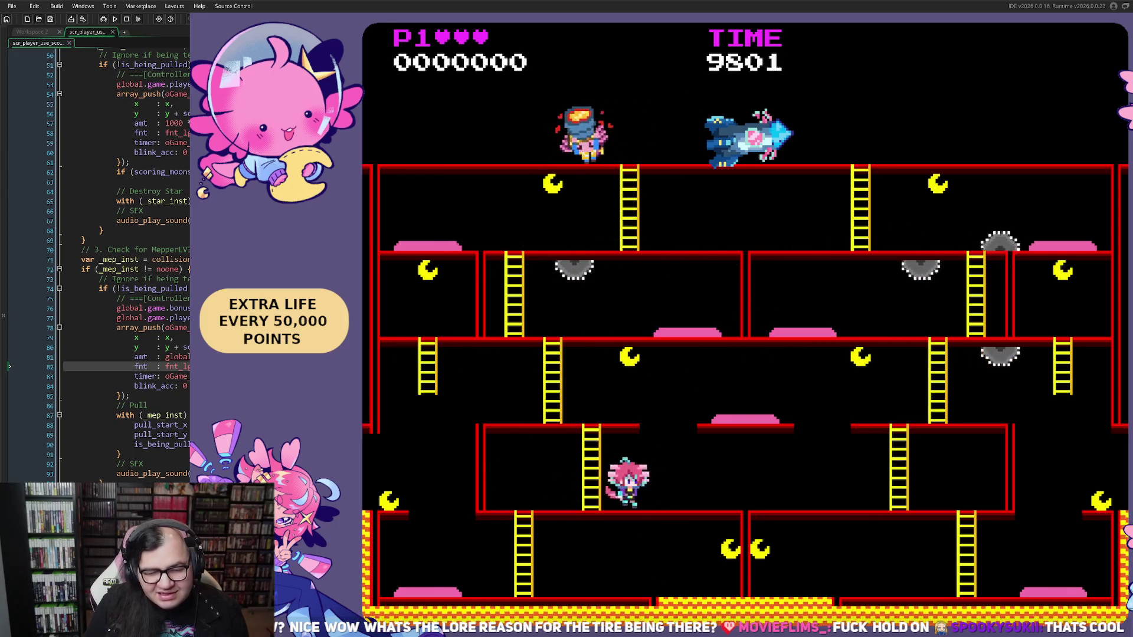
{"action": "key", "text": "Right"}
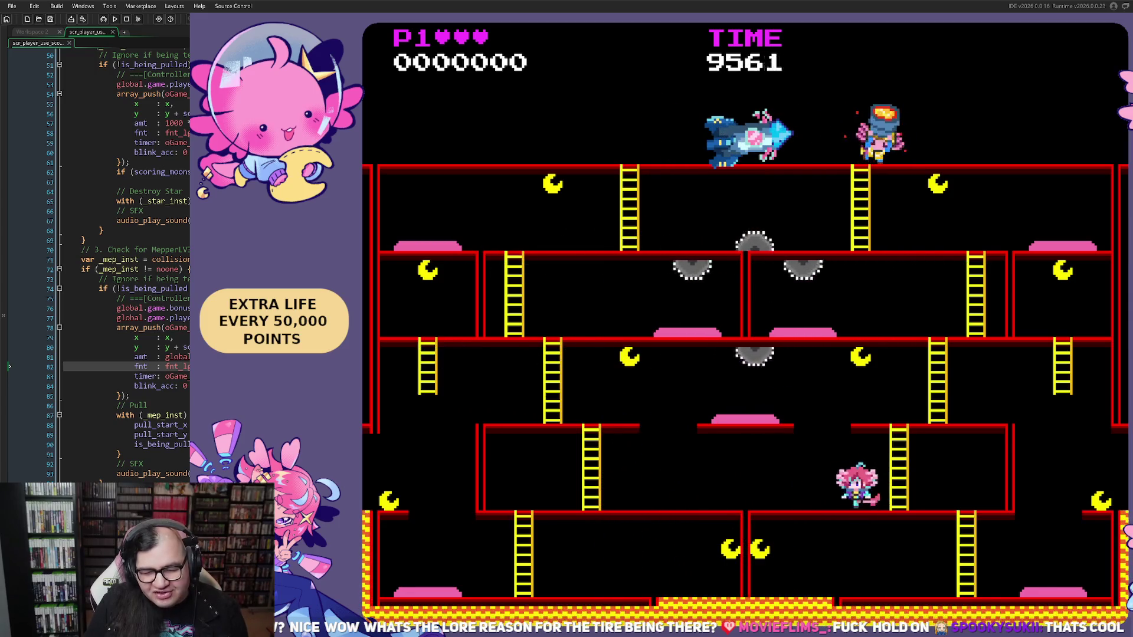
{"action": "key", "text": "Left"}
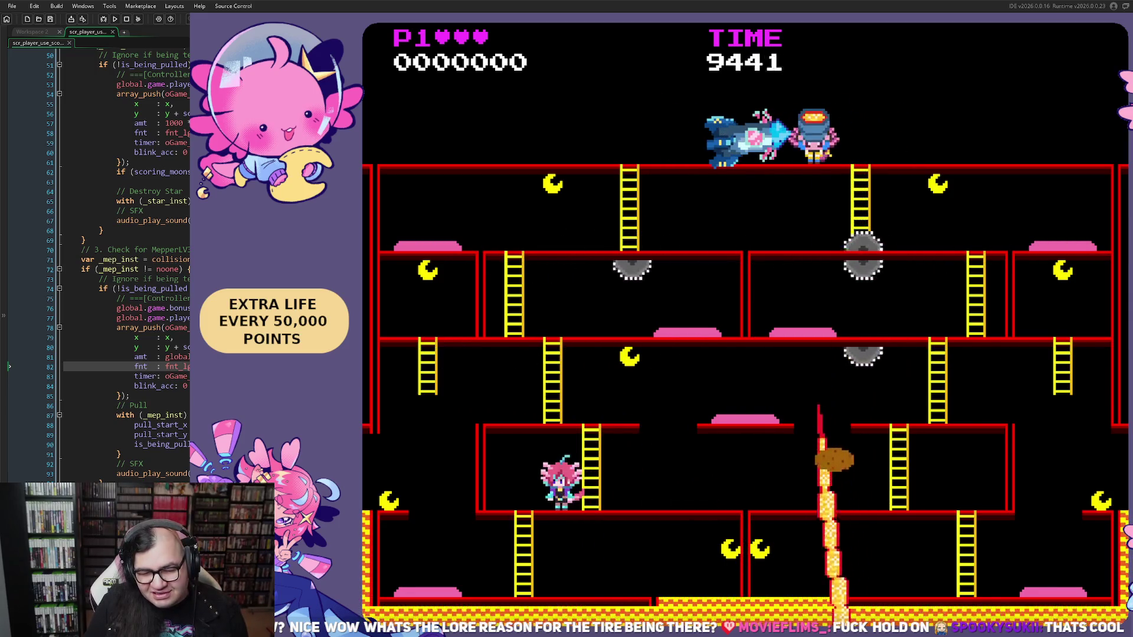
{"action": "key", "text": "Right"}
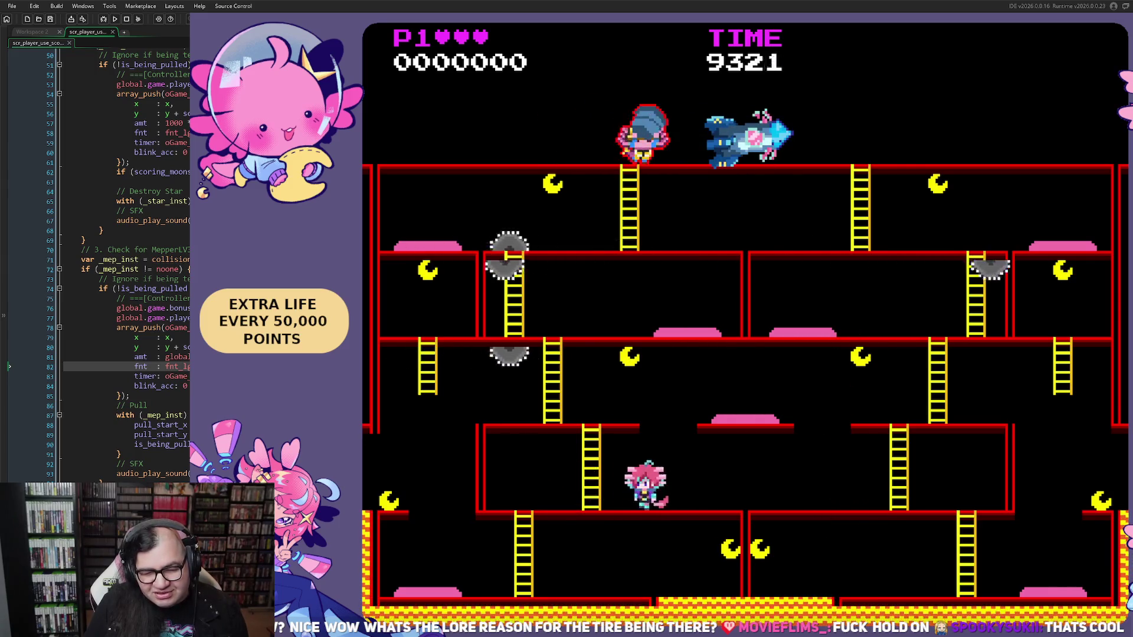
{"action": "key", "text": "Right"}
Climb the ladder and work across the floors collecting points and a moon, reaching 21750.
{"action": "key", "text": "Up"}
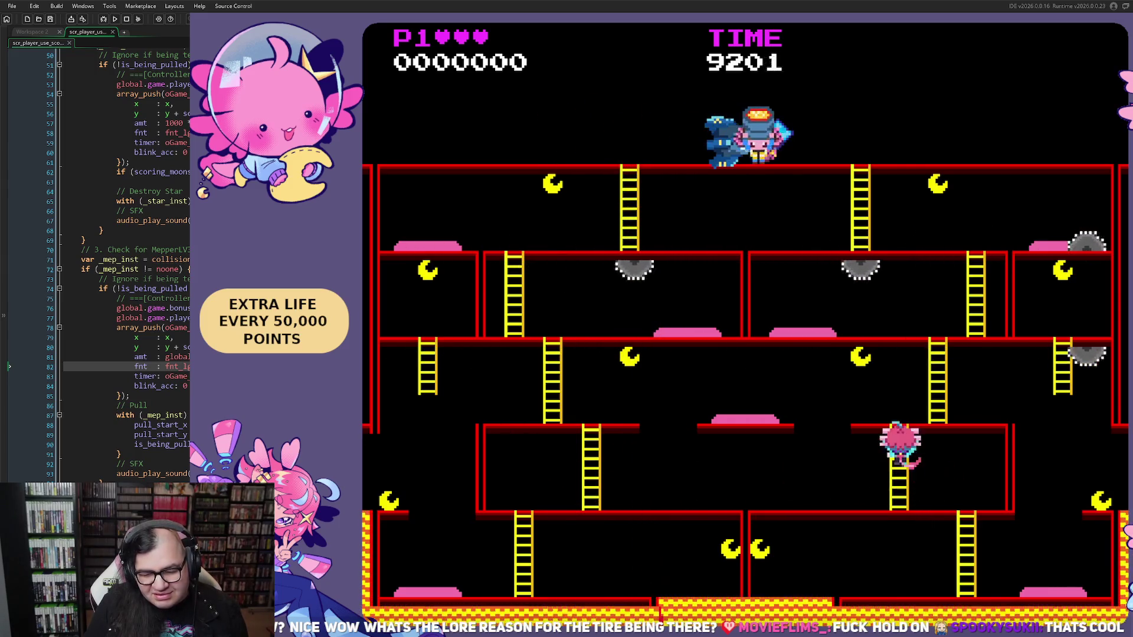
{"action": "key", "text": "Left"}
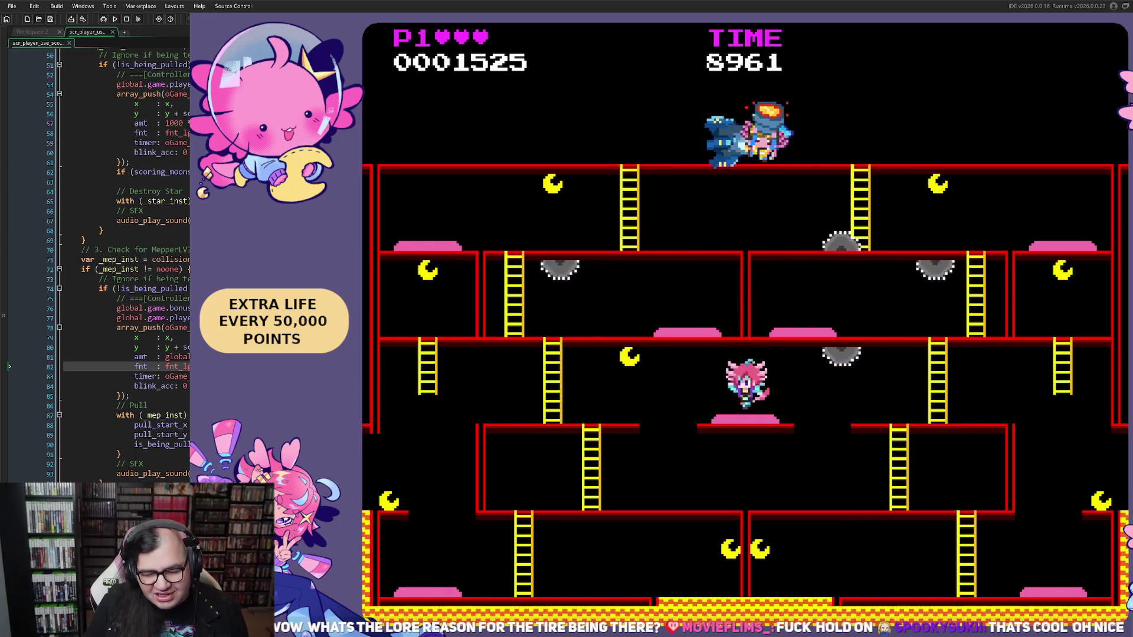
{"action": "key", "text": "Left"}
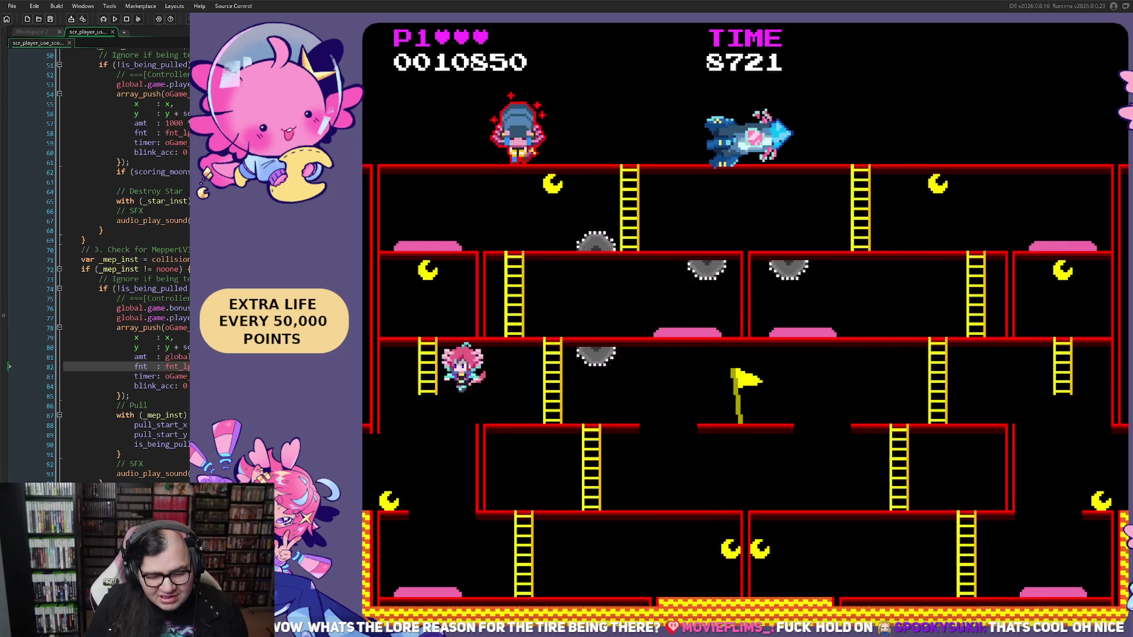
{"action": "key", "text": "Left"}
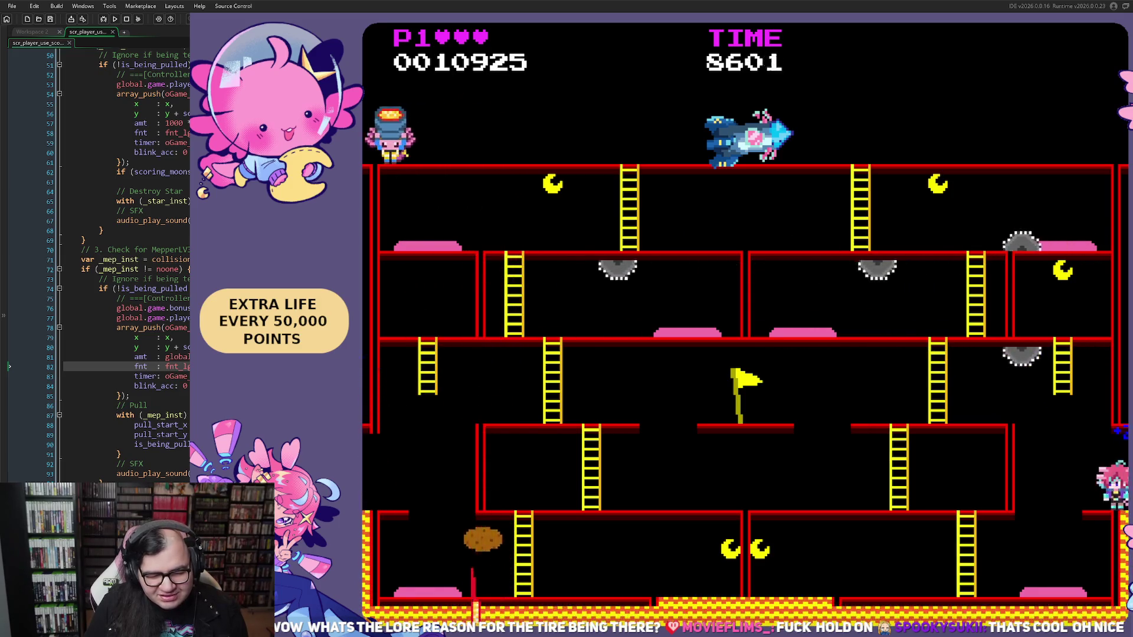
{"action": "key", "text": "Left"}
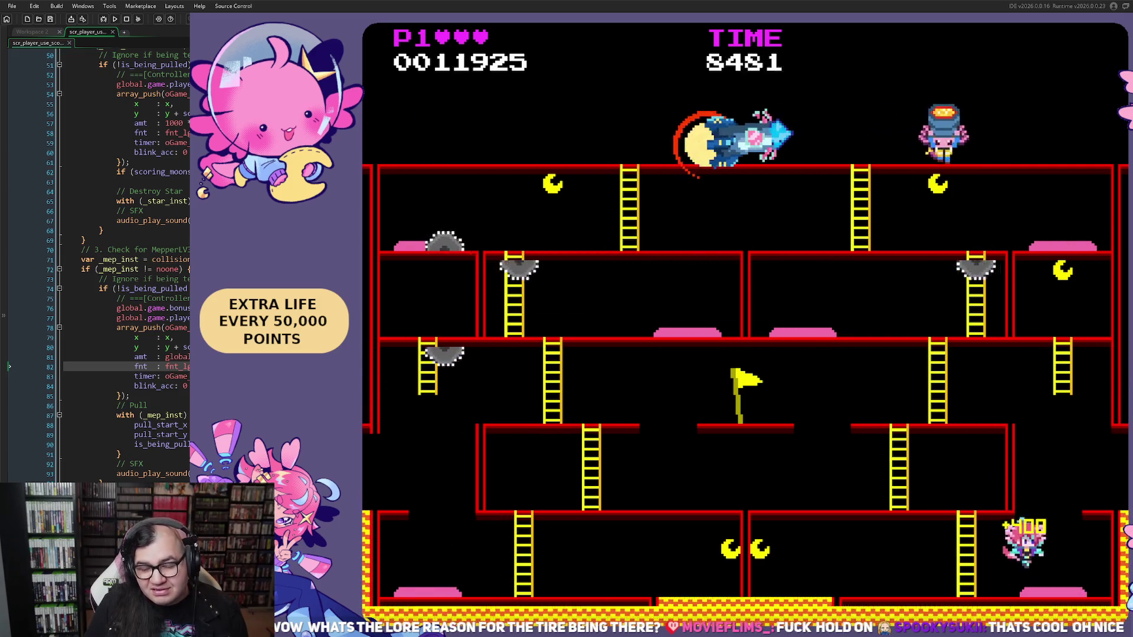
{"action": "key", "text": "Left"}
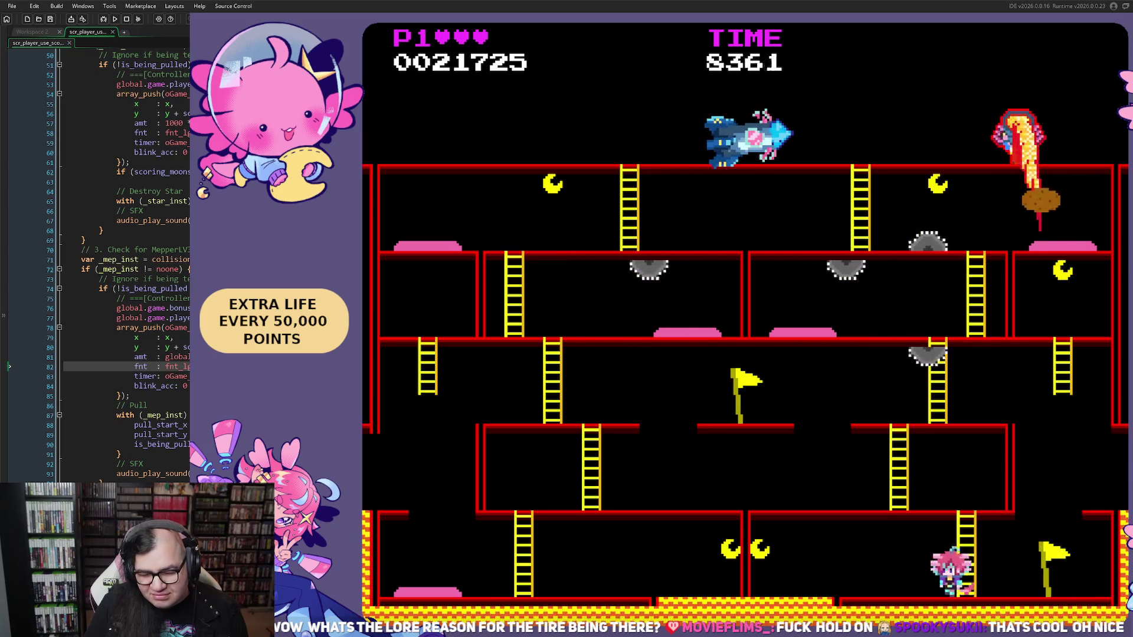
{"action": "key", "text": "Right"}
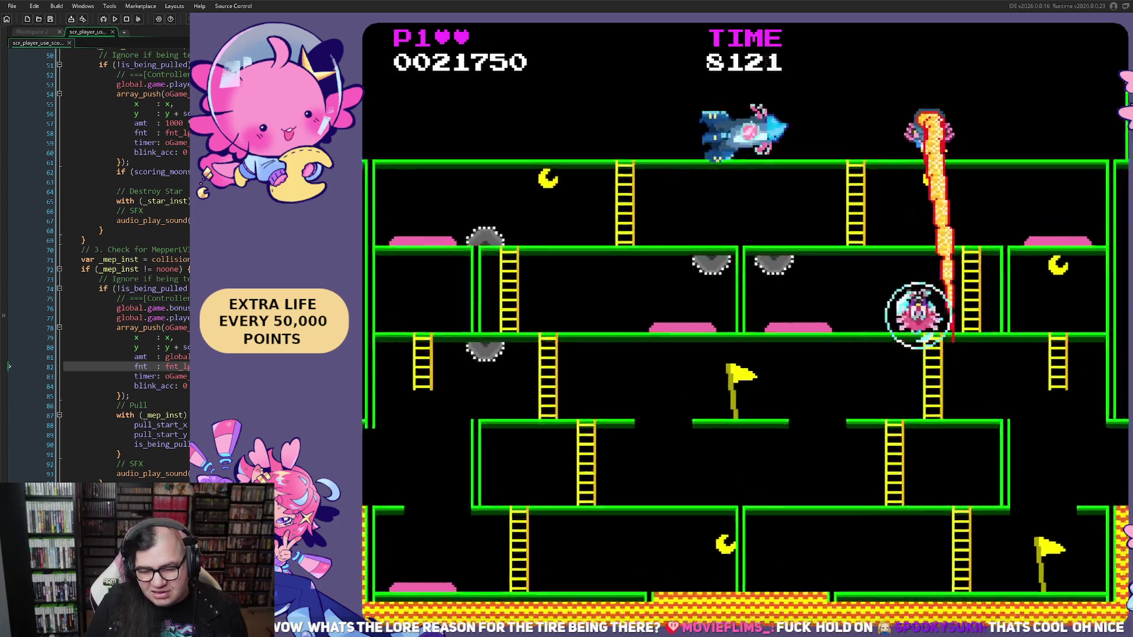
Leave the respawn bubble and climb the ladders up through the upper floors.
{"action": "key", "text": "Left"}
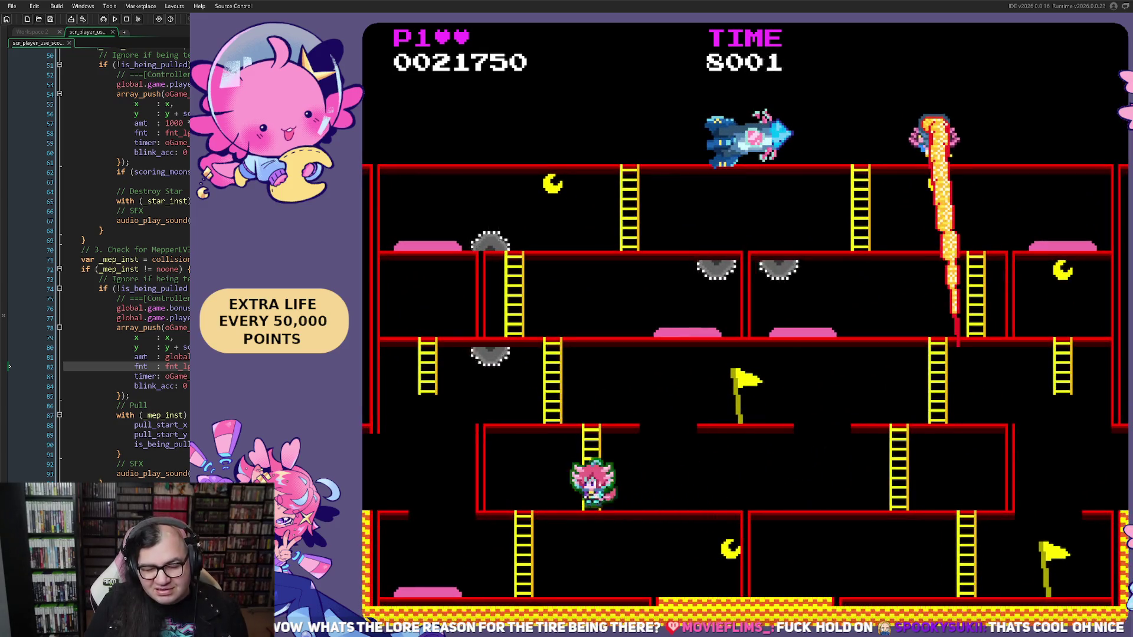
{"action": "key", "text": "Left"}
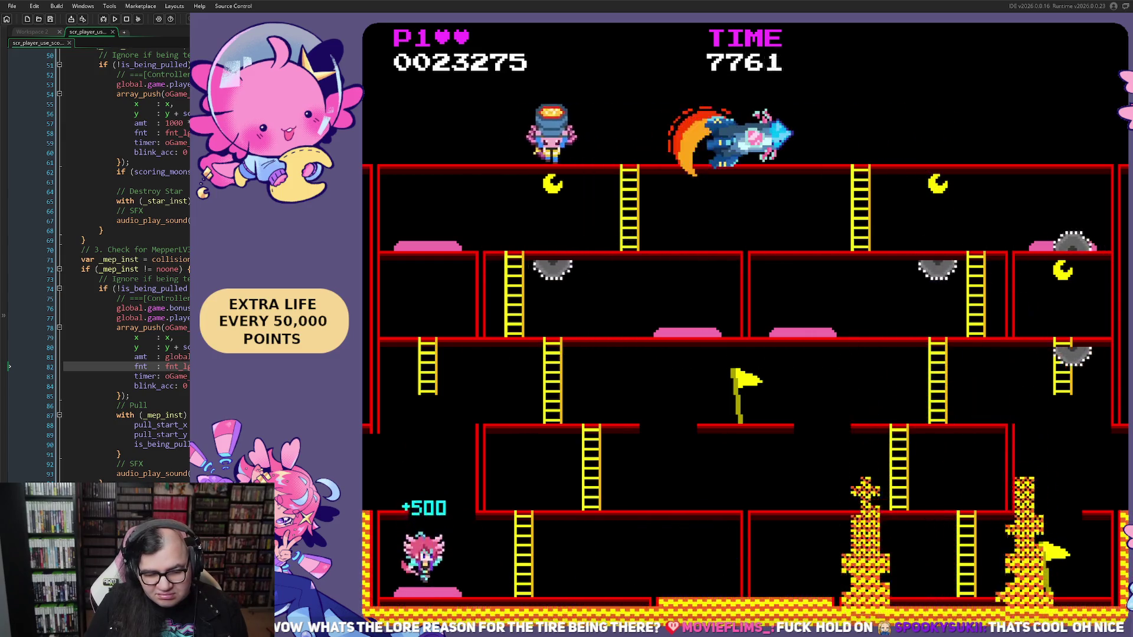
{"action": "key", "text": "Right"}
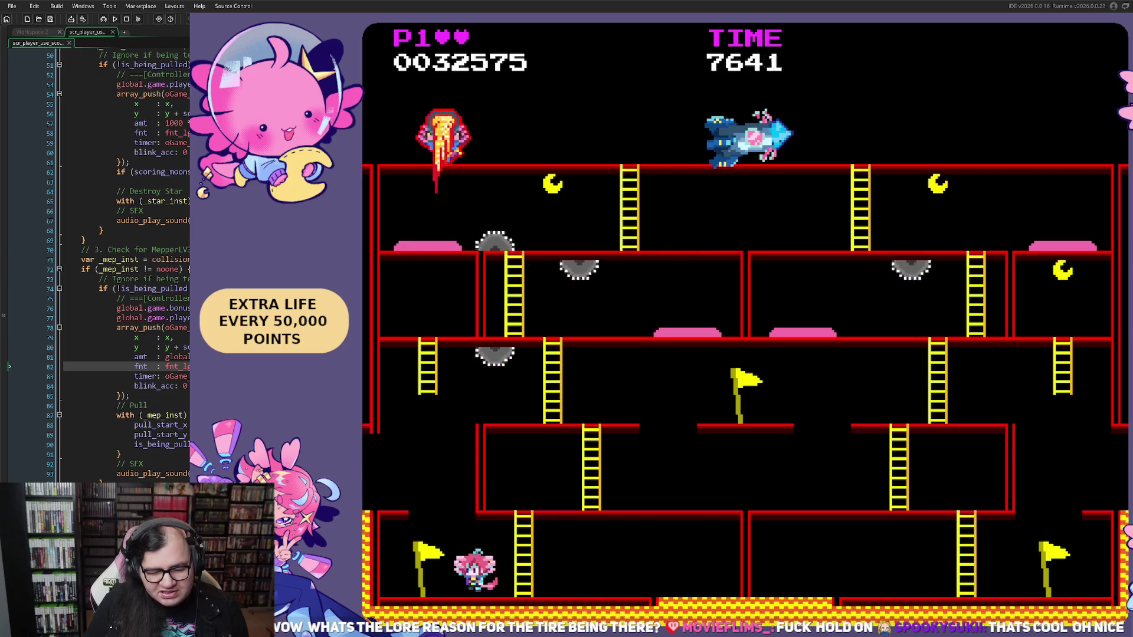
{"action": "key", "text": "Right"}
{"action": "key", "text": "Up"}
{"action": "key", "text": "Right"}
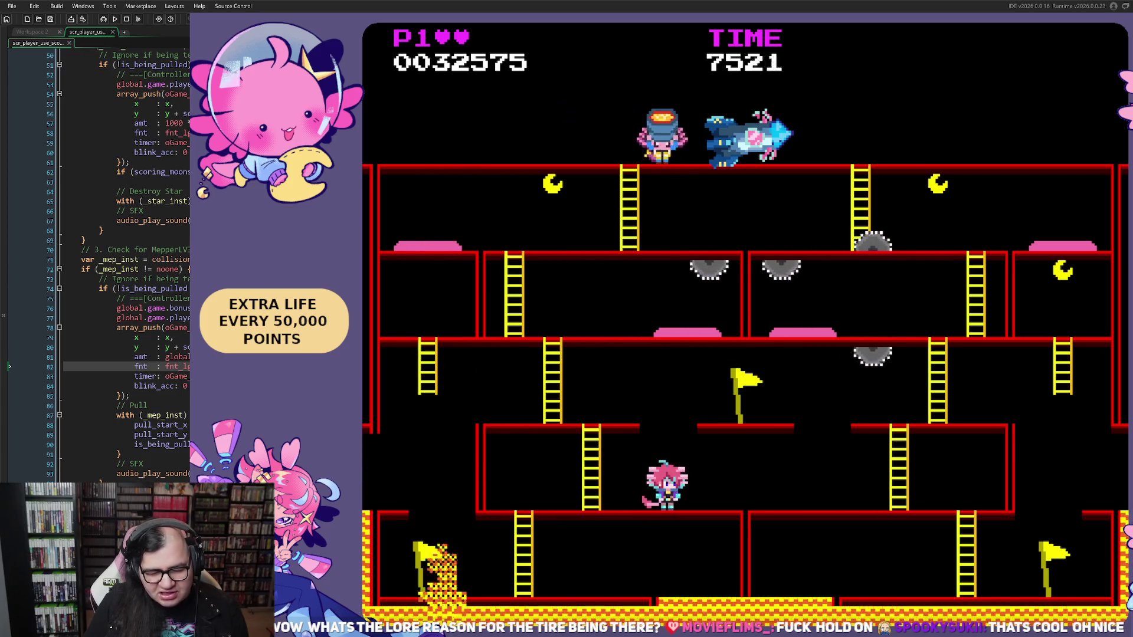
{"action": "key", "text": "Right"}
{"action": "key", "text": "Right"}
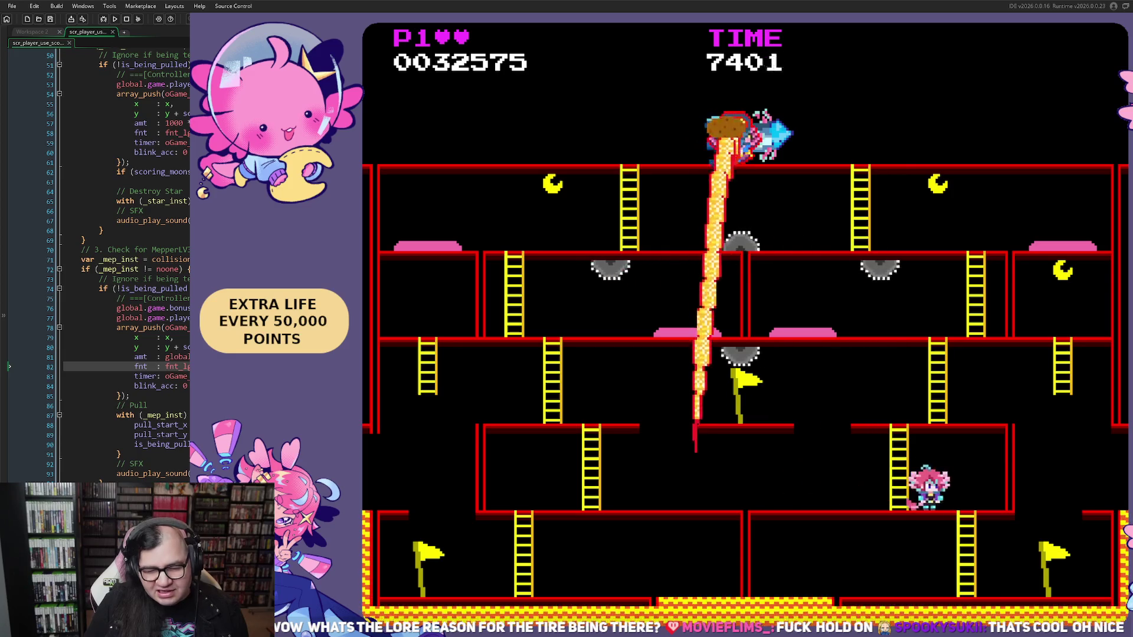
{"action": "key", "text": "Up"}
{"action": "key", "text": "Right"}
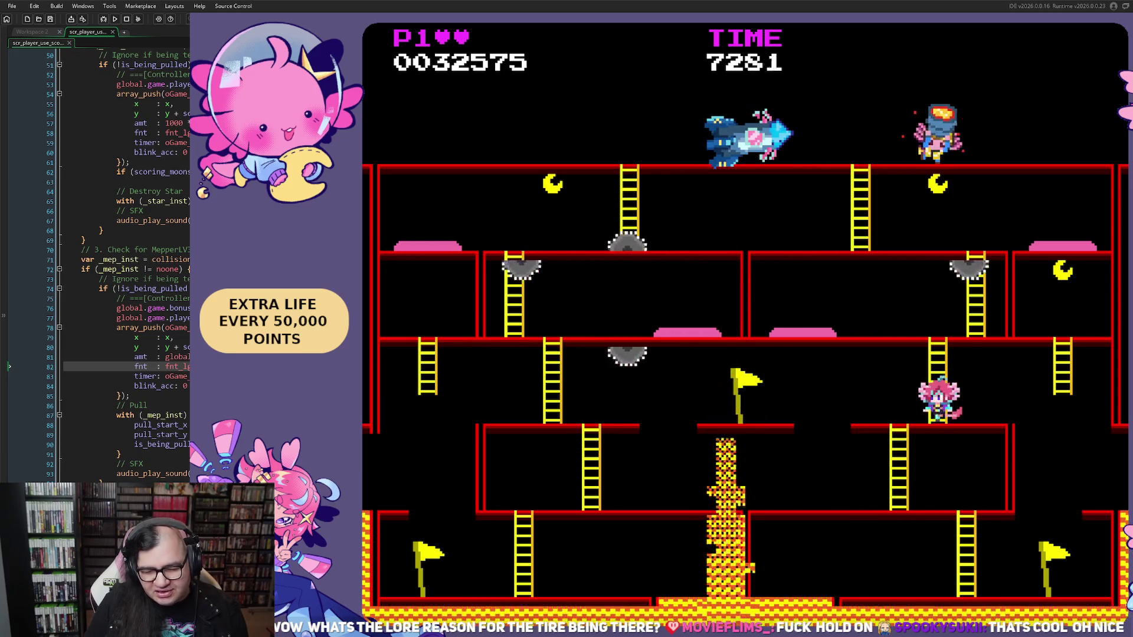
{"action": "key", "text": "Up"}
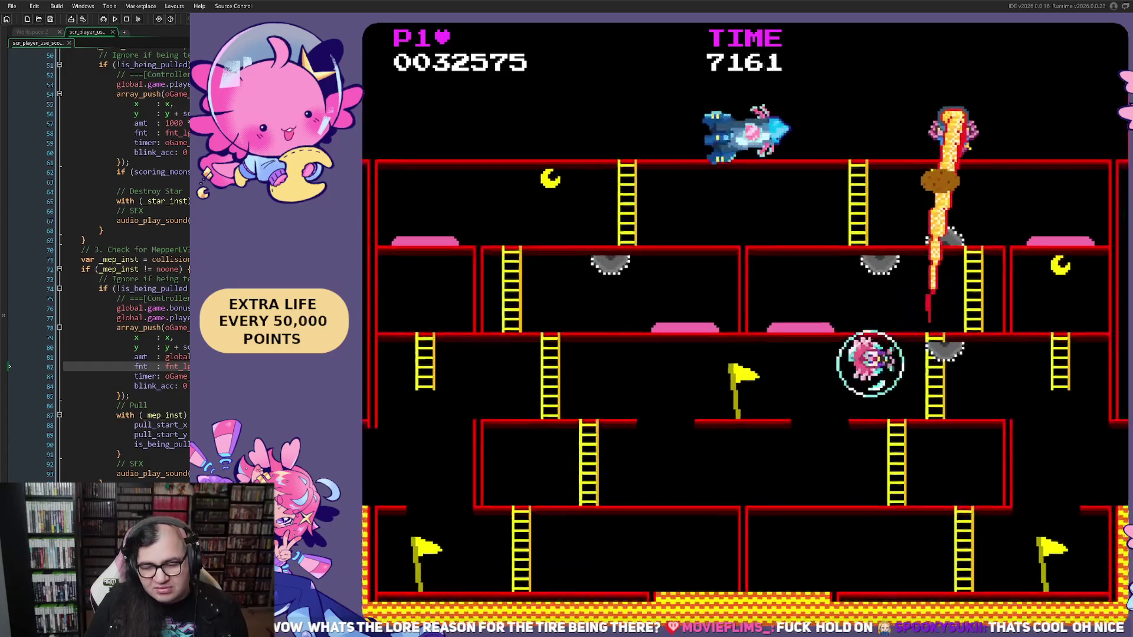
Run left and right along the floors for points and climb to the next floor.
{"action": "key", "text": "Left"}
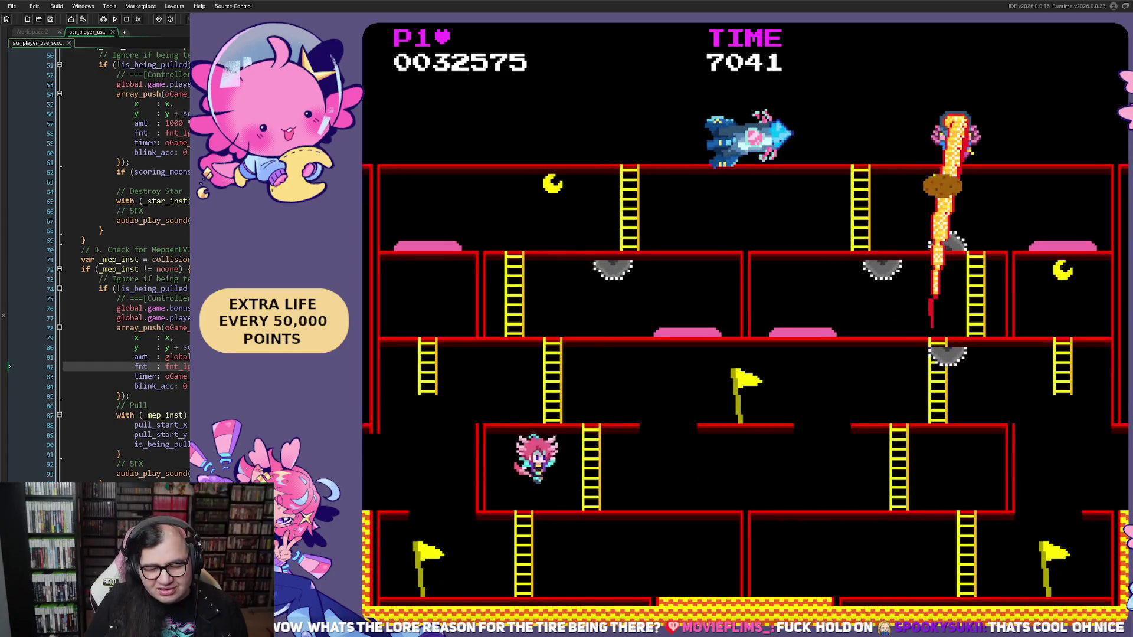
{"action": "key", "text": "Up"}
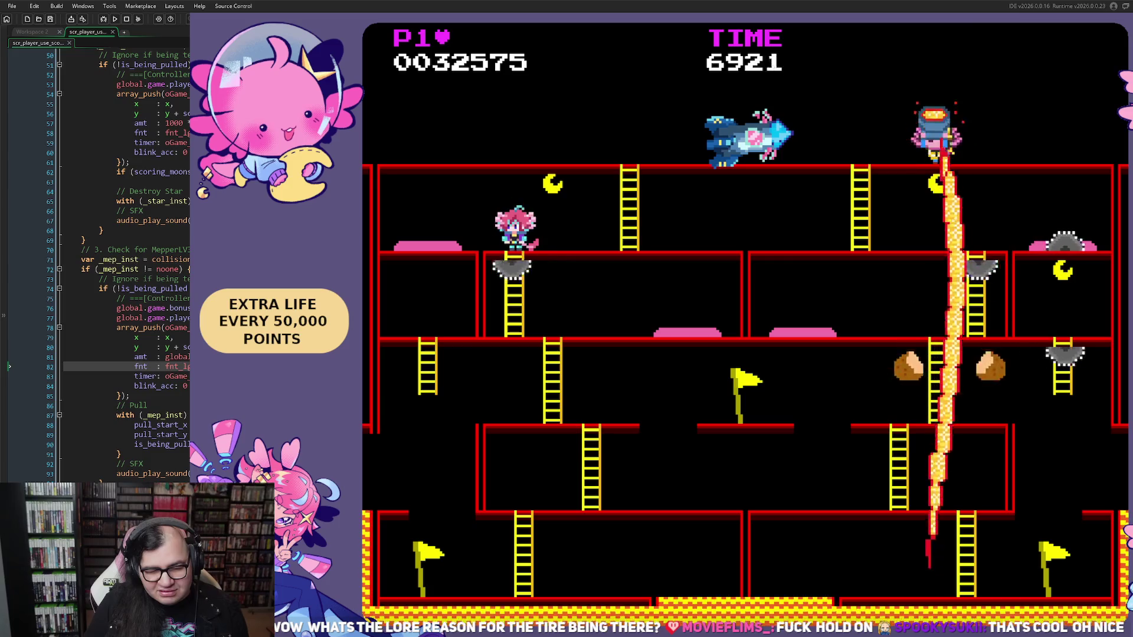
{"action": "key", "text": "Left"}
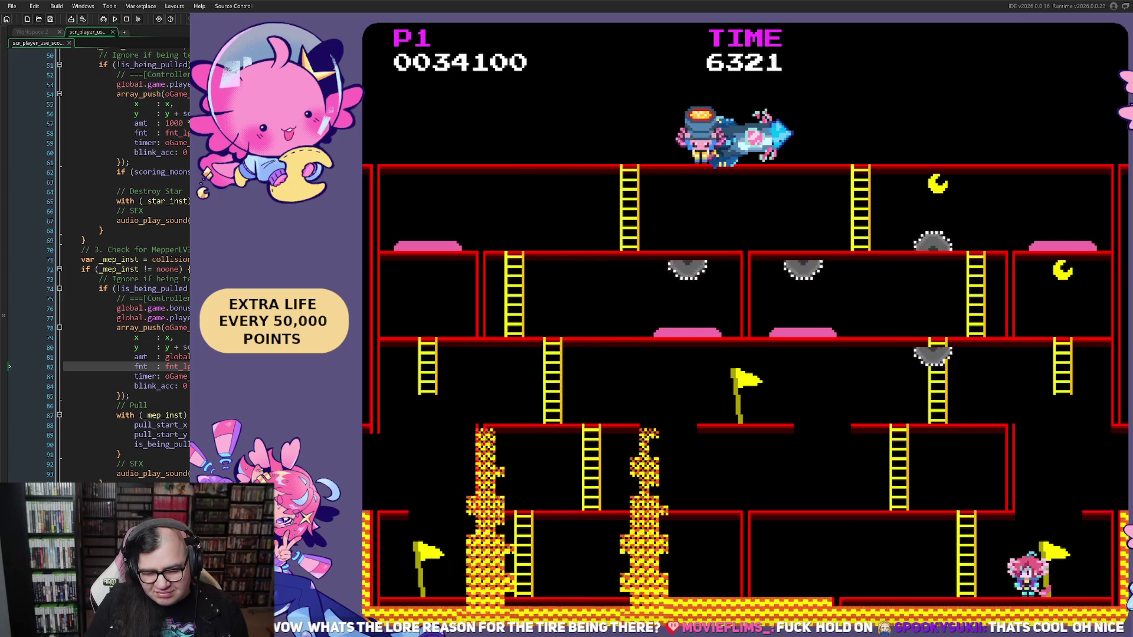
{"action": "key", "text": "Left"}
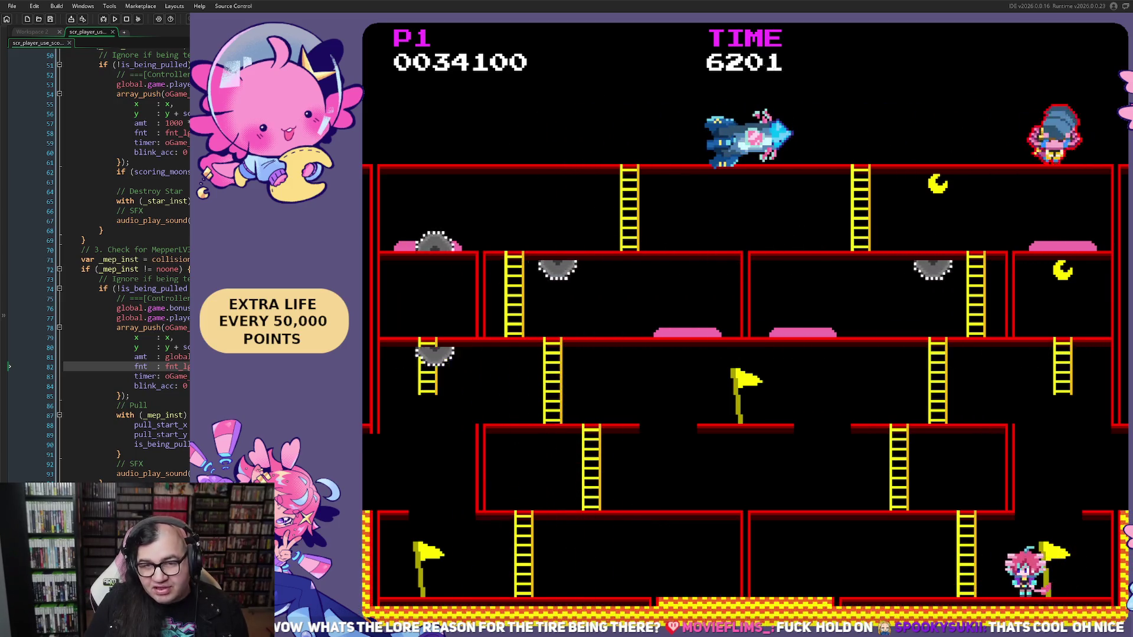
{"action": "key", "text": "Left"}
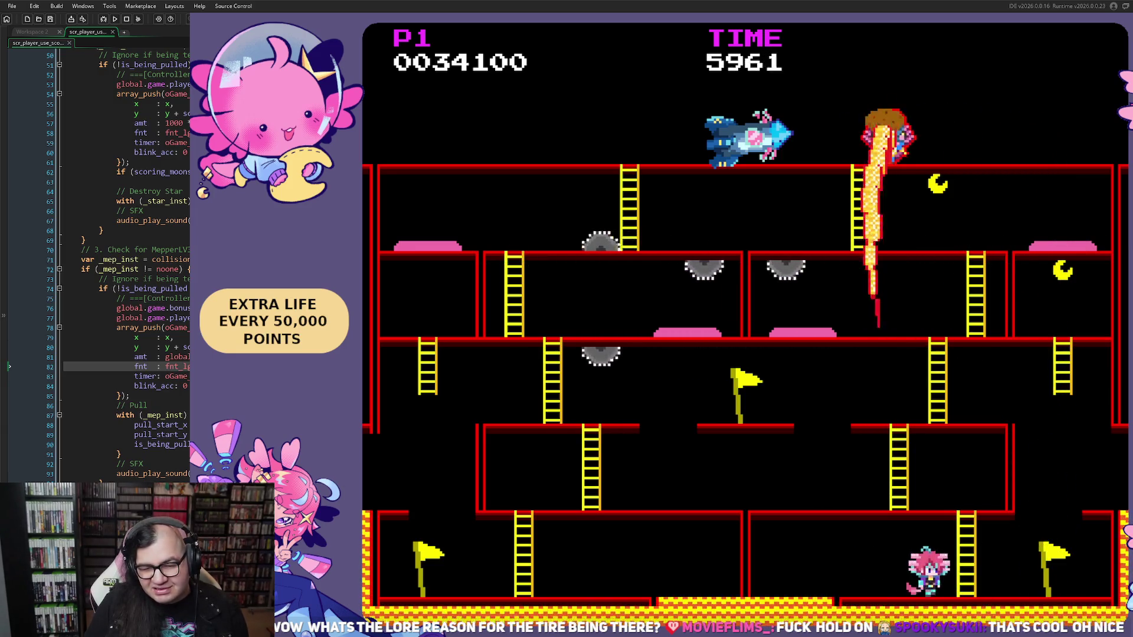
{"action": "key", "text": "Right"}
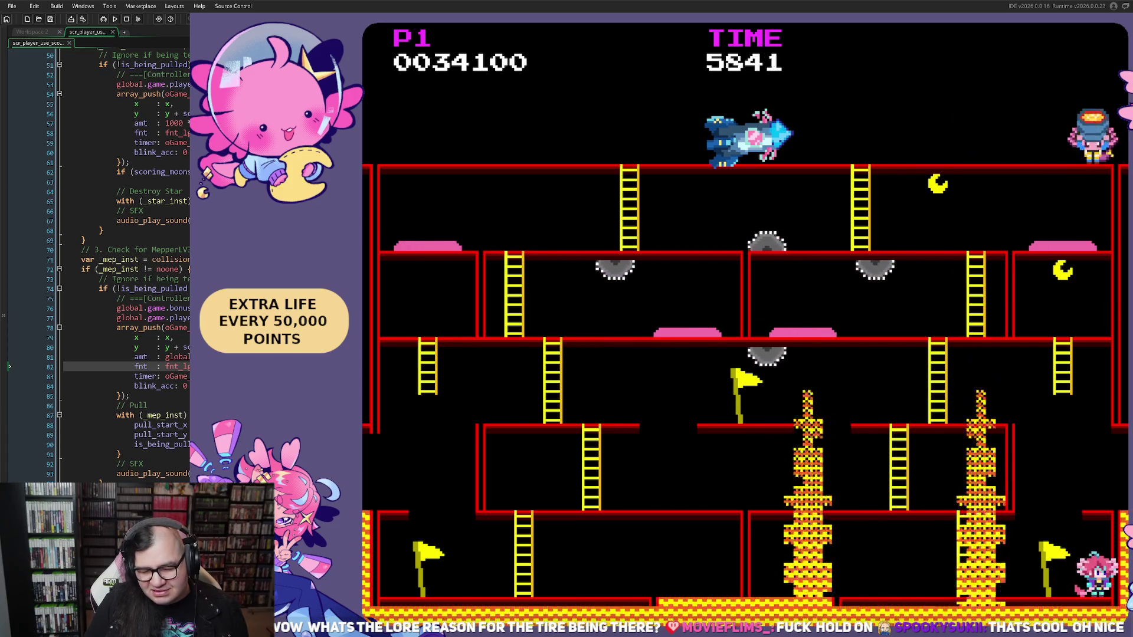
{"action": "key", "text": "Left"}
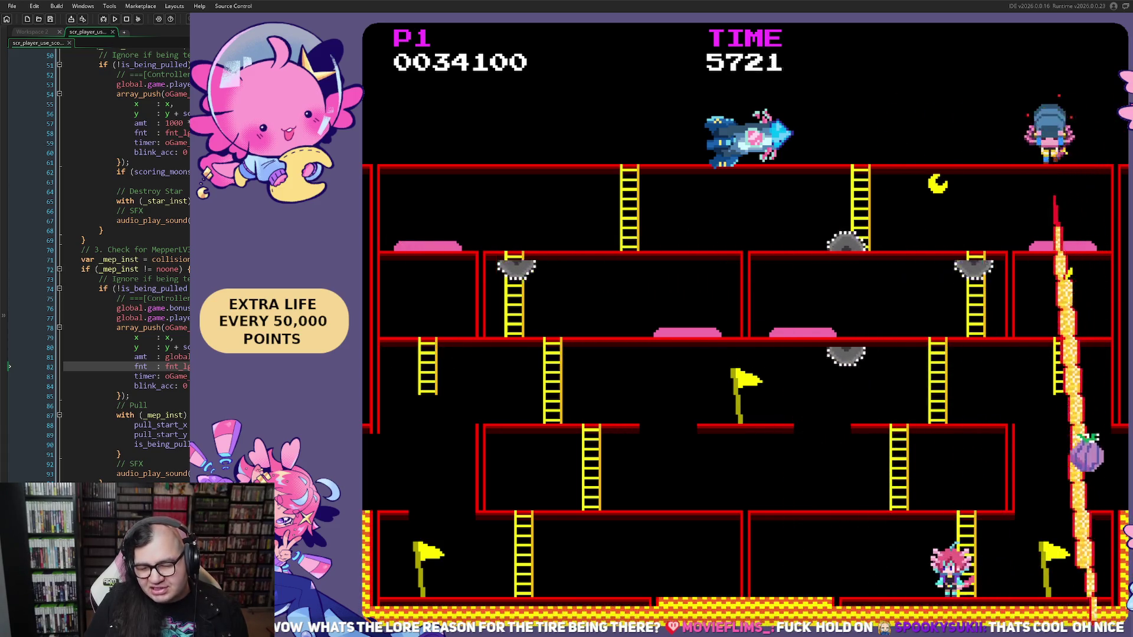
{"action": "key", "text": "Up"}
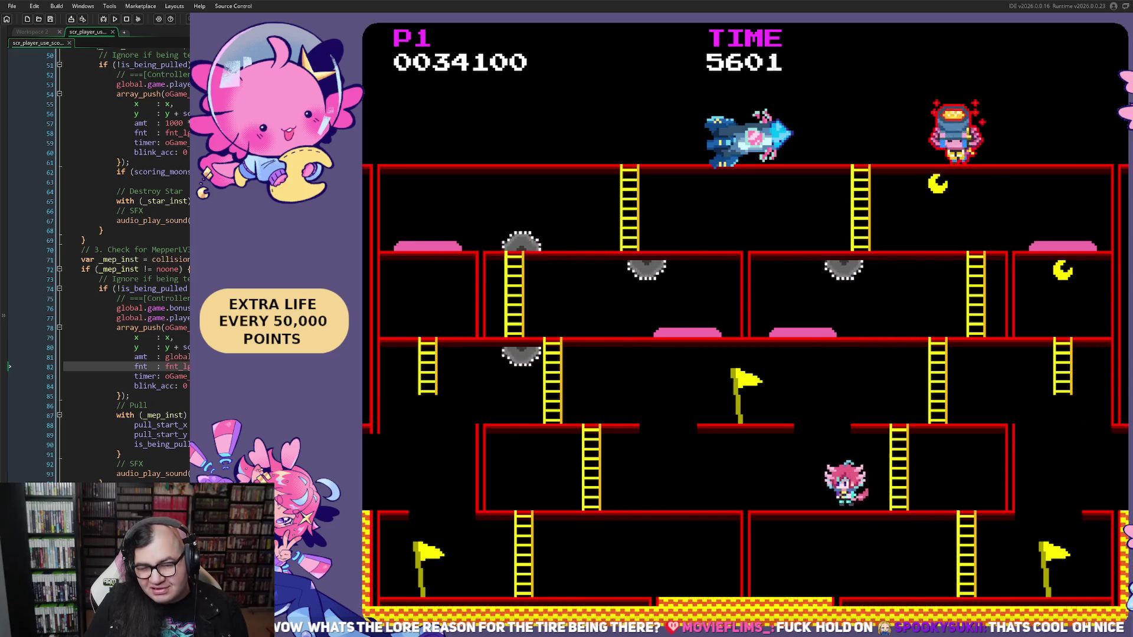
Run back and forth along the floor and climb the final ladder, ending at 34100 points.
{"action": "key", "text": "Left"}
{"action": "key", "text": "Right"}
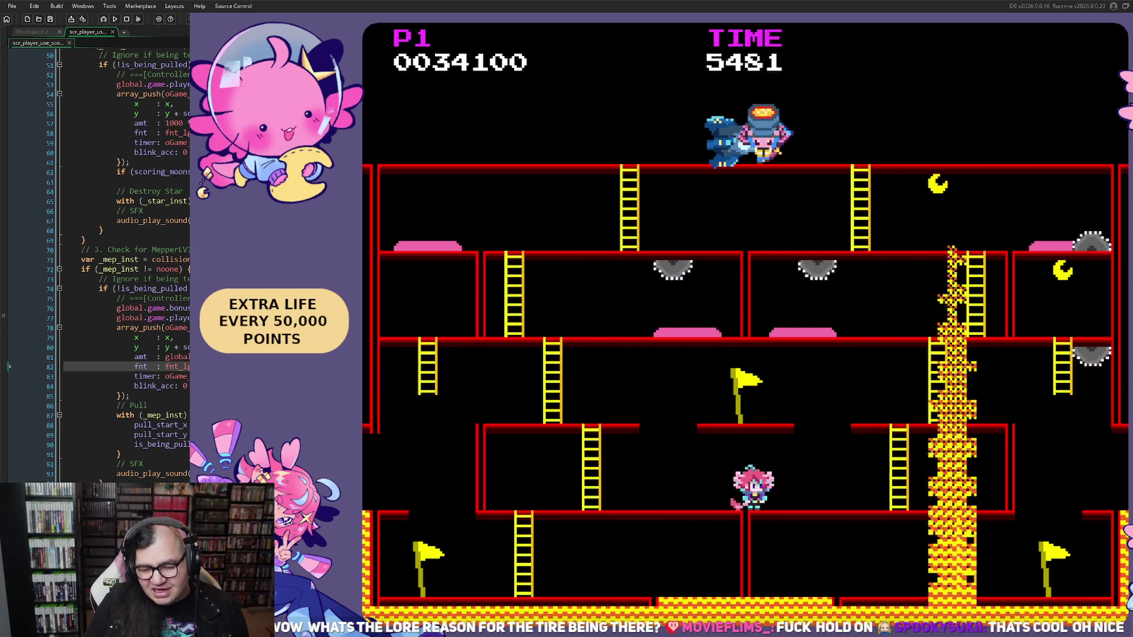
{"action": "key", "text": "Right"}
{"action": "key", "text": "Left"}
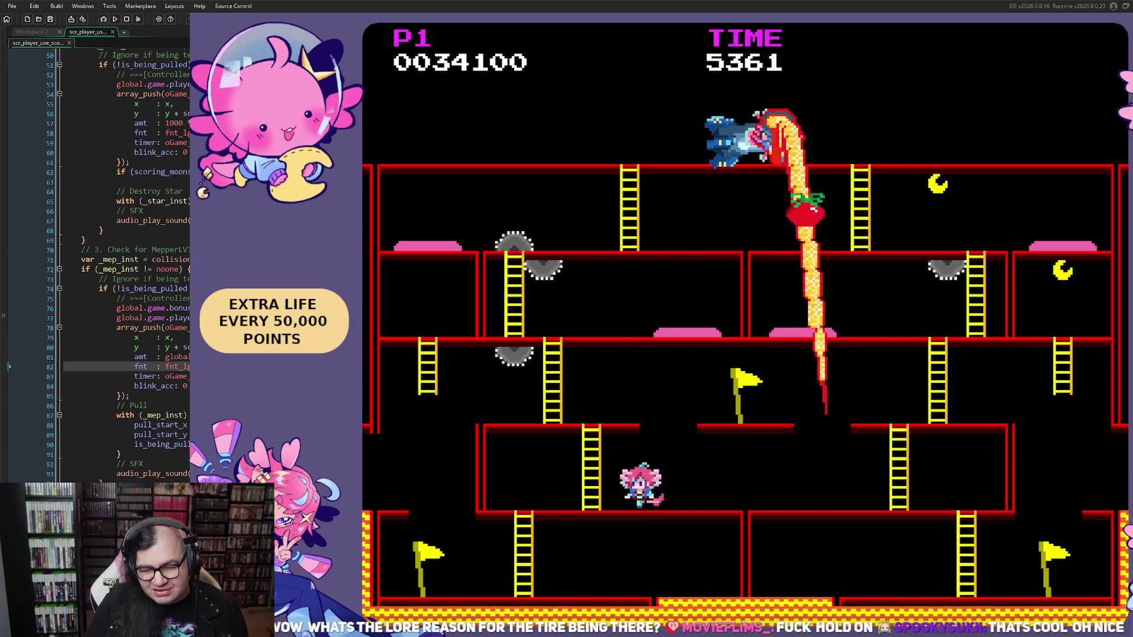
{"action": "key", "text": "Right"}
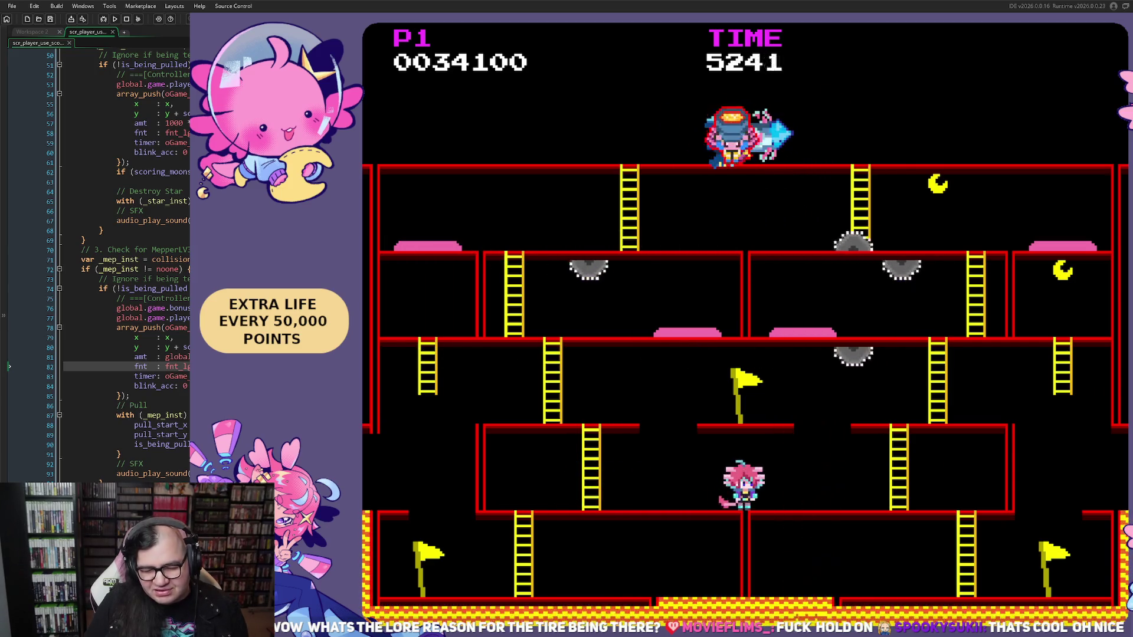
{"action": "key", "text": "Right"}
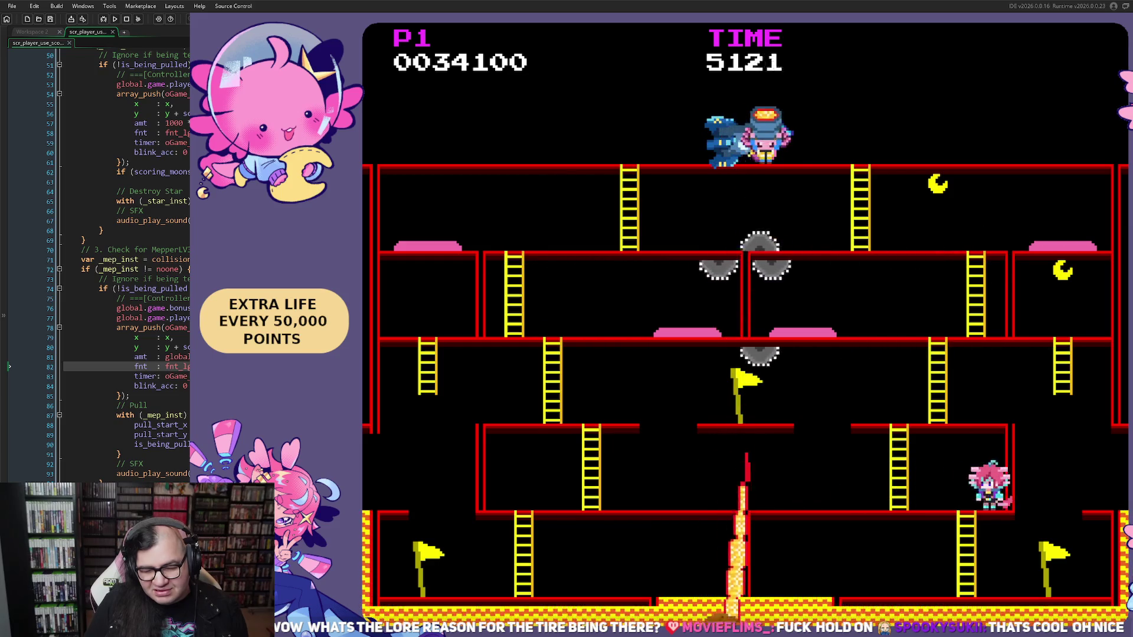
{"action": "key", "text": "Left"}
{"action": "key", "text": "Left"}
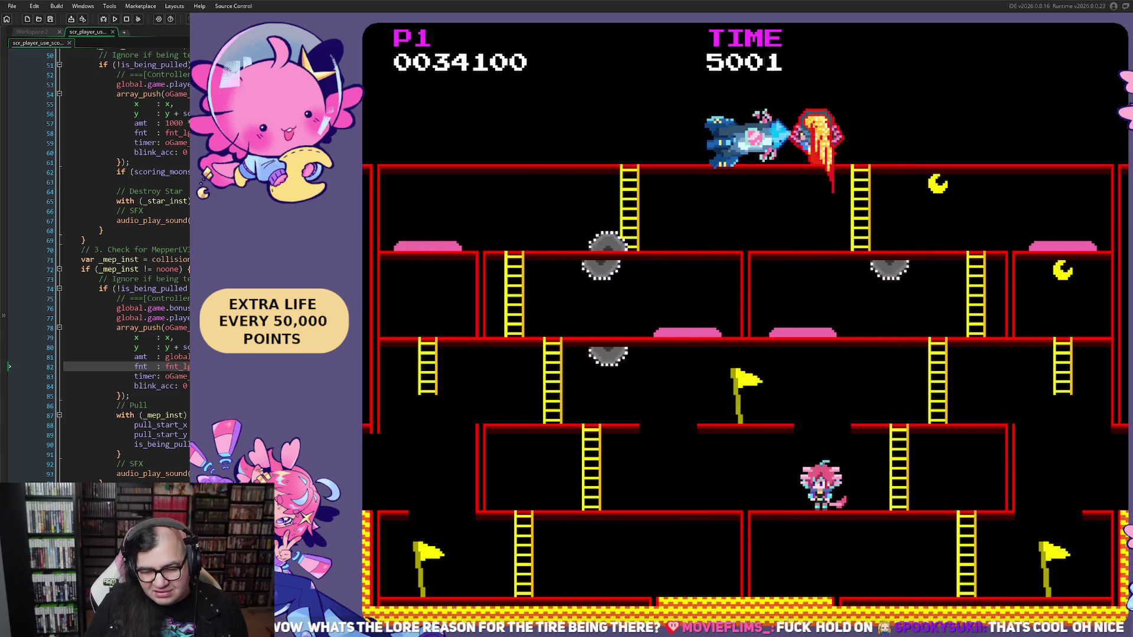
{"action": "key", "text": "Left"}
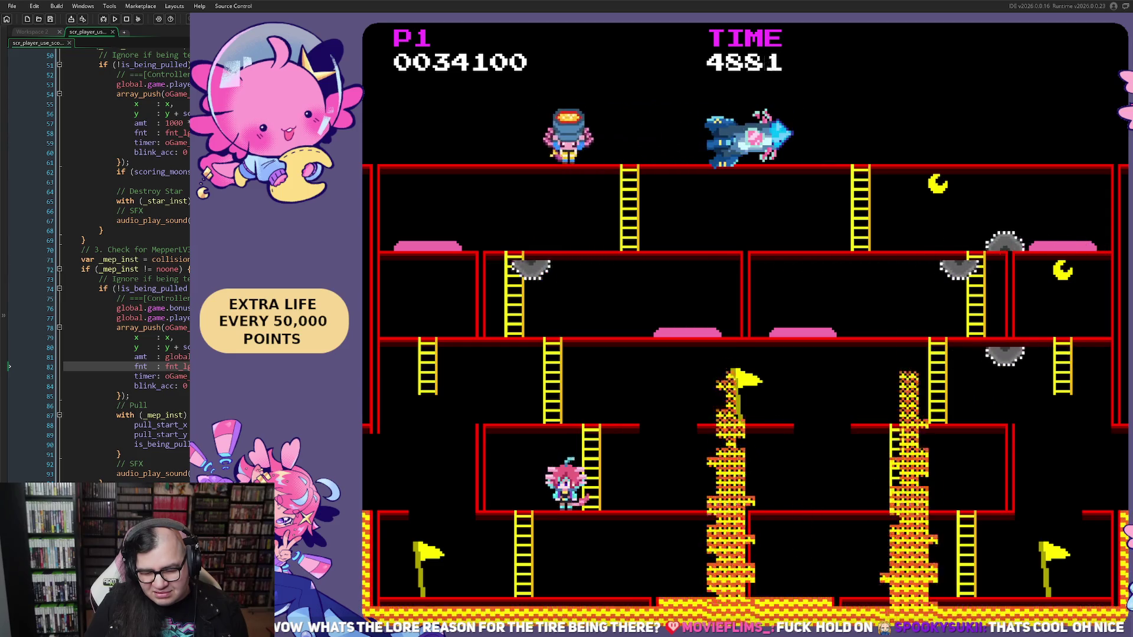
{"action": "key", "text": "Up"}
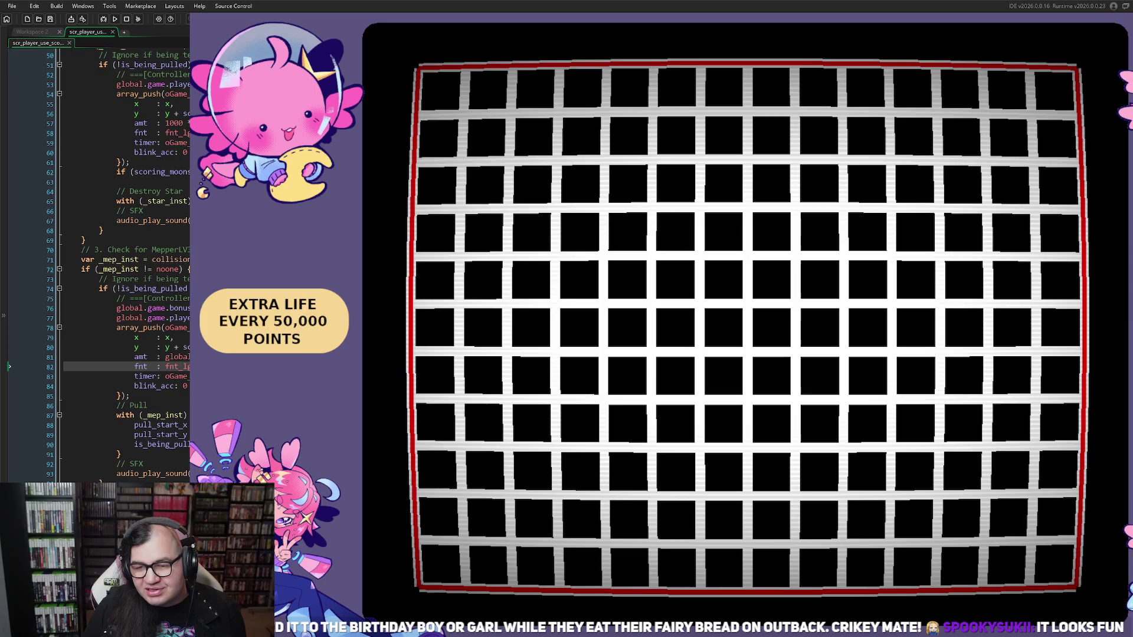
Close the game and return to the workspace showing oPlayer_parent's Step event code.
{"action": "key", "text": "Escape"}
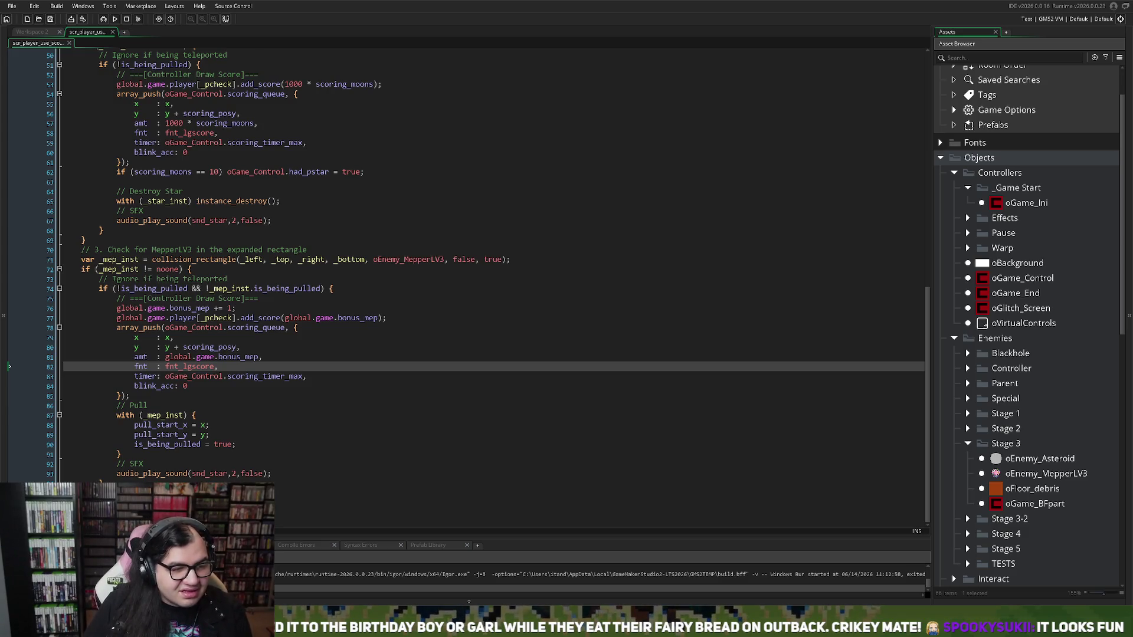
{"action": "left_click", "coordinate": [45, 33]}
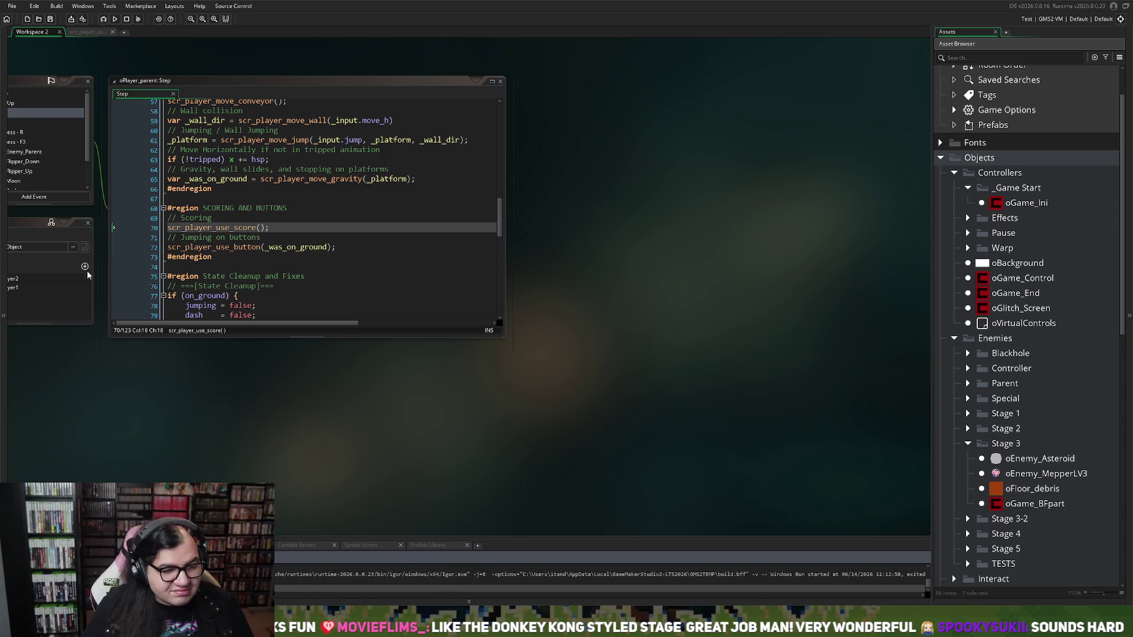
Save the project via File > Save Project and close the oPlayer_parent event code editor.
{"action": "left_click", "coordinate": [20, 86]}
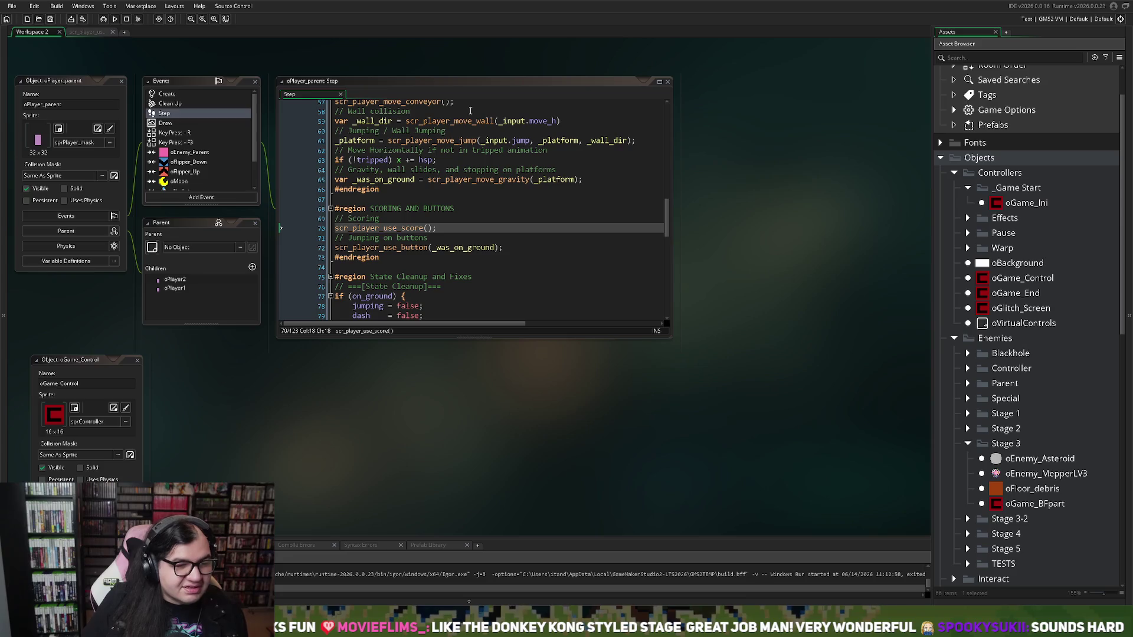
{"action": "left_click", "coordinate": [12, 6]}
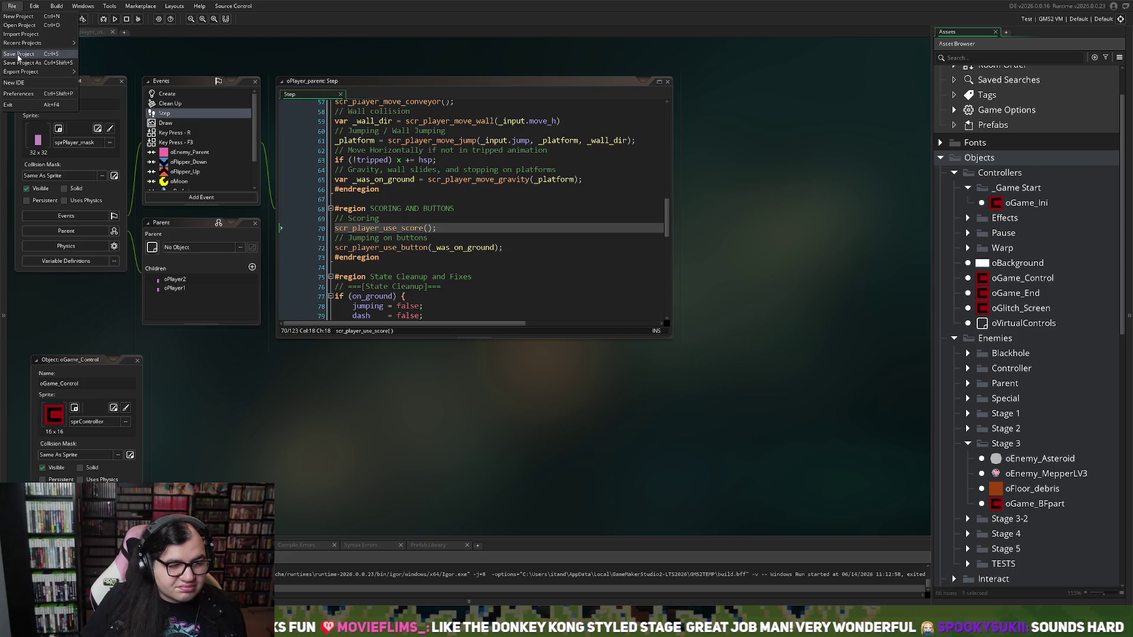
{"action": "left_click", "coordinate": [20, 56]}
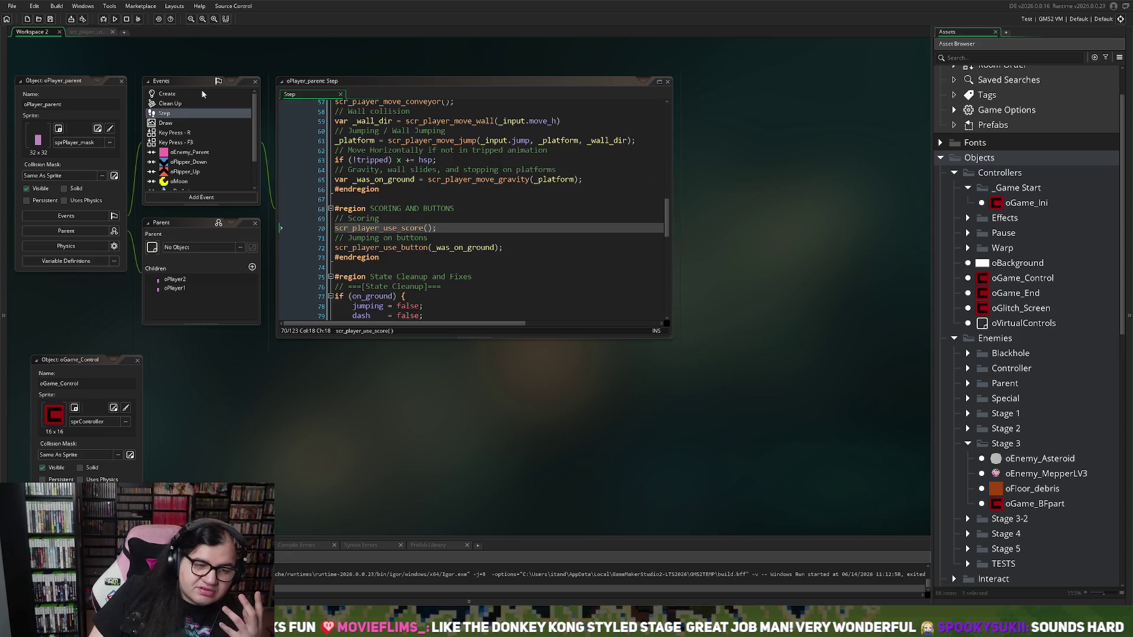
{"action": "left_click", "coordinate": [205, 93]}
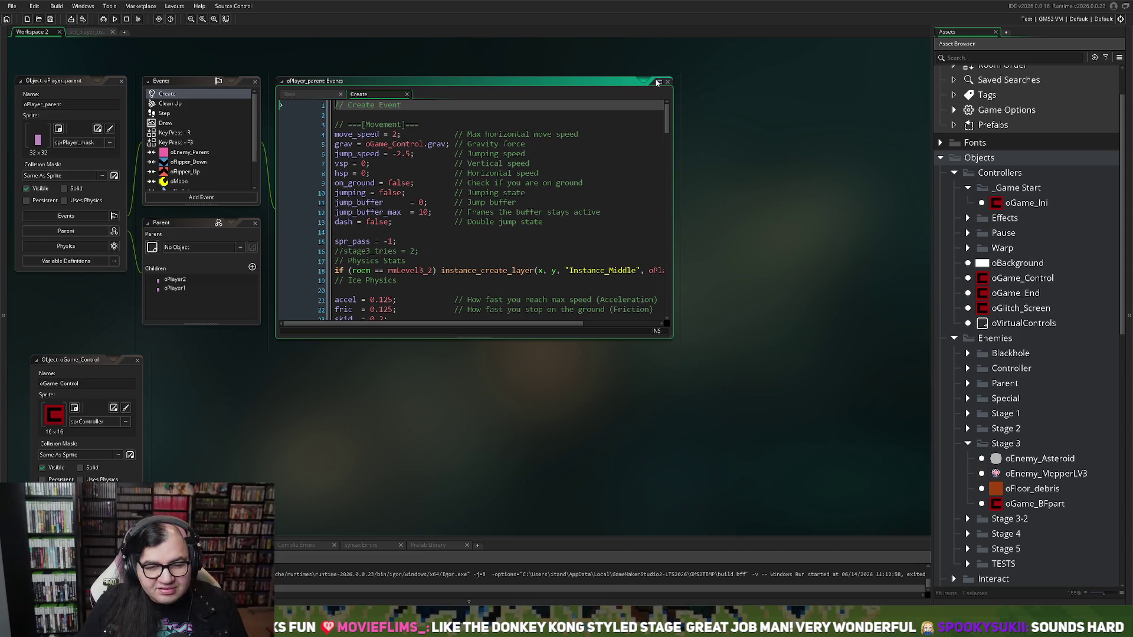
{"action": "left_click", "coordinate": [667, 81]}
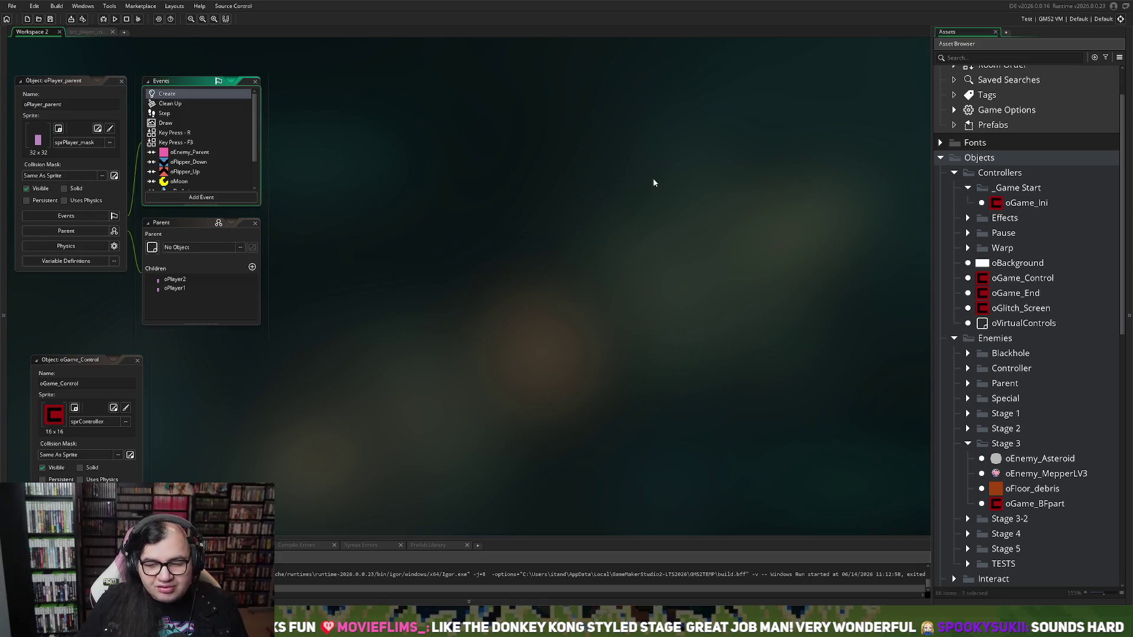
Open scr_struct_systems_ini in a full editor tab and scroll through its player struct factory code.
{"action": "scroll", "coordinate": [977, 348], "scroll_direction": "down", "scroll_amount": 5}
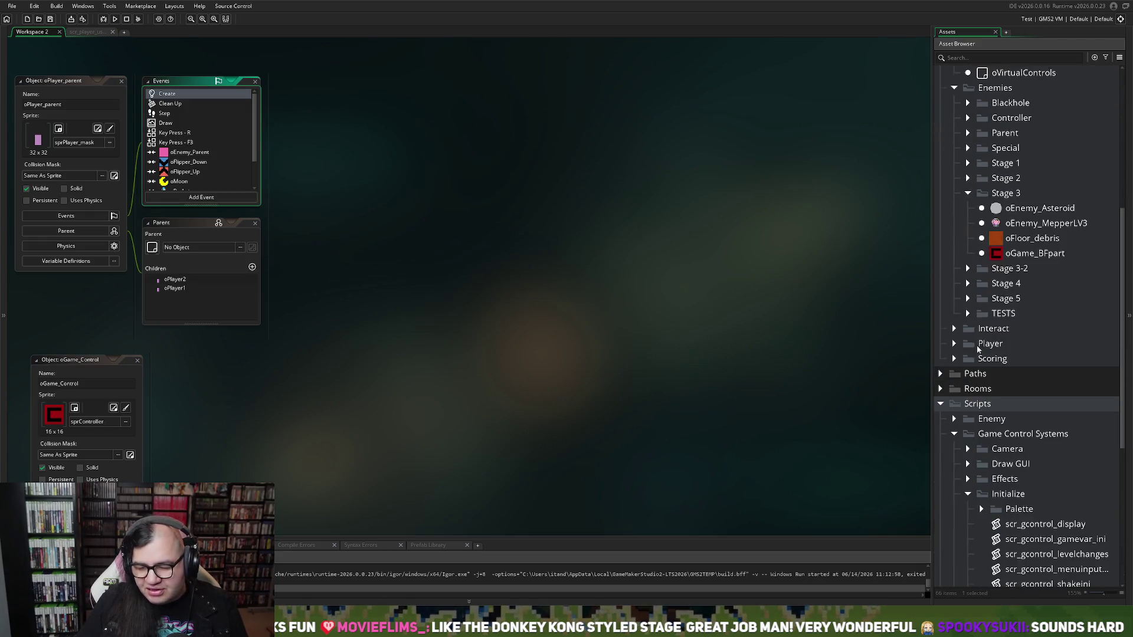
{"action": "scroll", "coordinate": [982, 348], "scroll_direction": "down", "scroll_amount": 3}
{"action": "double_click", "coordinate": [1076, 491]}
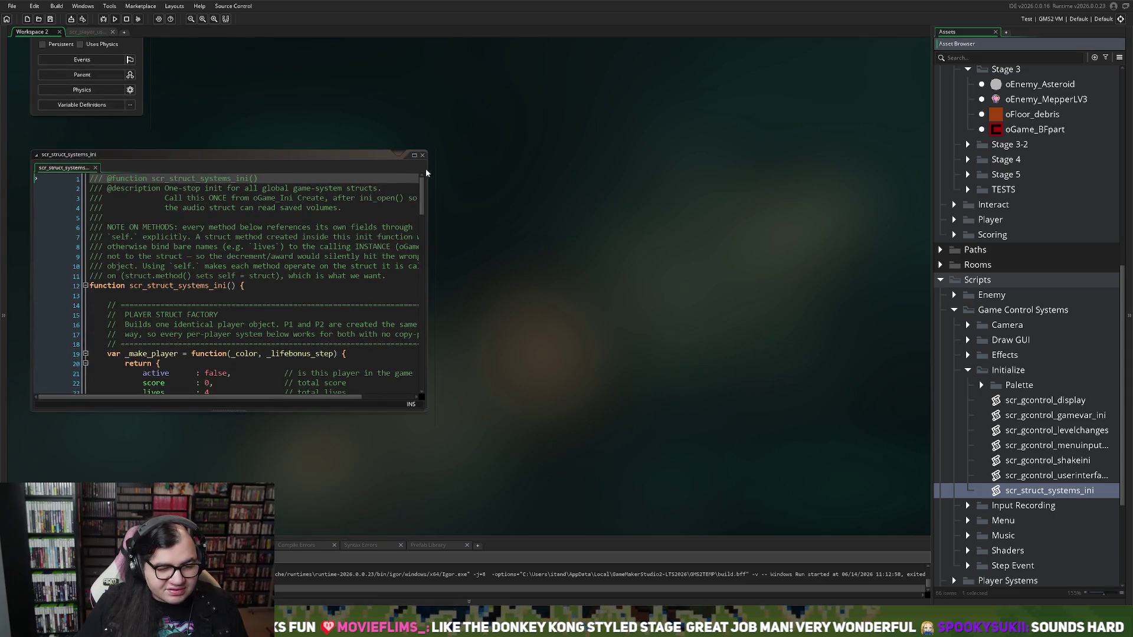
{"action": "left_click", "coordinate": [415, 155]}
{"action": "scroll", "coordinate": [413, 169], "scroll_direction": "down", "scroll_amount": 4}
{"action": "scroll", "coordinate": [412, 169], "scroll_direction": "down", "scroll_amount": 2}
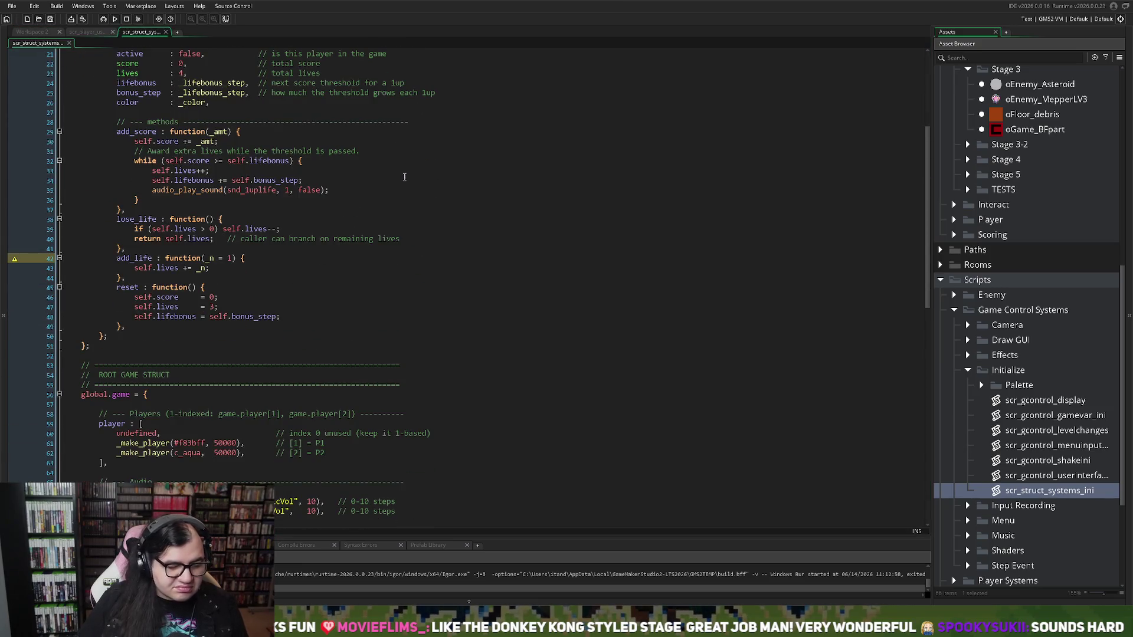
{"action": "scroll", "coordinate": [404, 177], "scroll_direction": "up", "scroll_amount": 3}
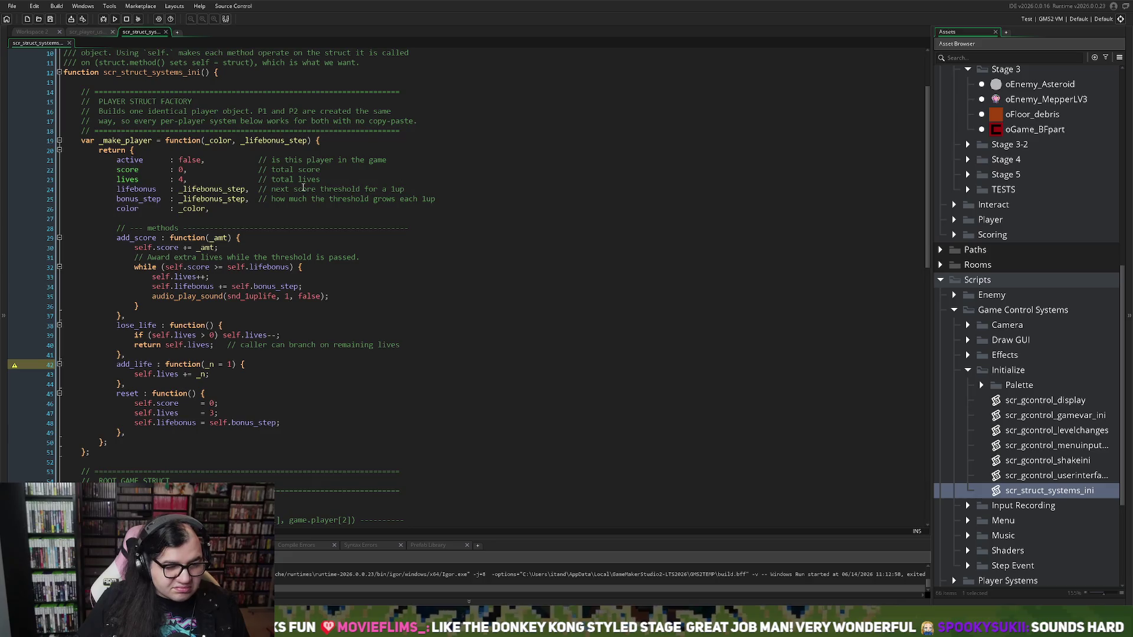
{"action": "scroll", "coordinate": [201, 189], "scroll_direction": "down", "scroll_amount": 10}
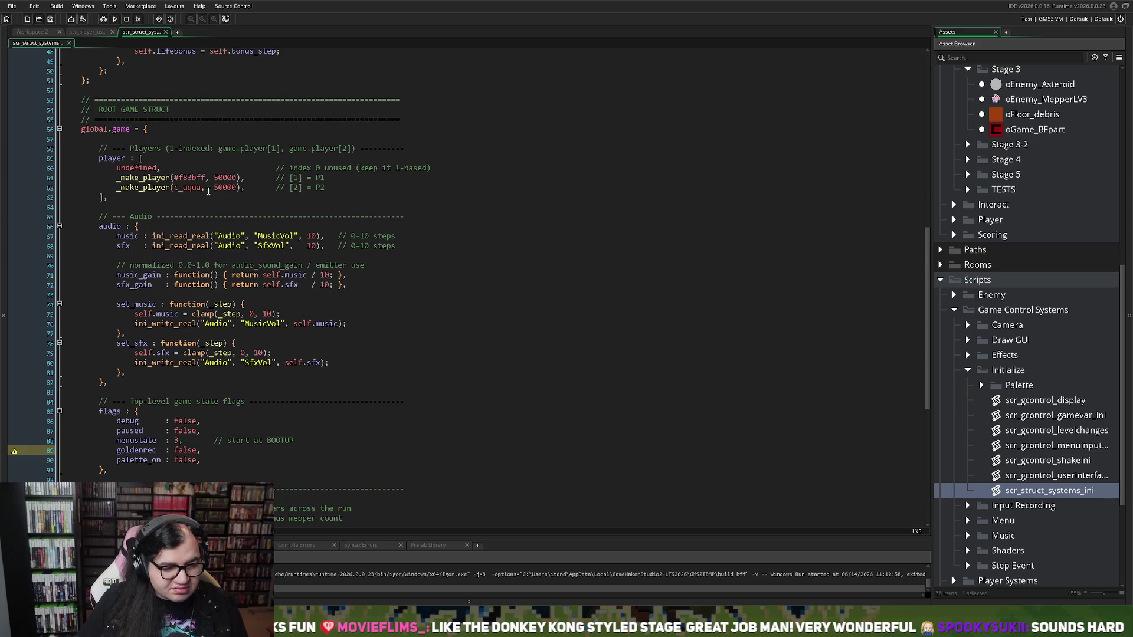
{"action": "scroll", "coordinate": [208, 189], "scroll_direction": "down", "scroll_amount": 6}
{"action": "scroll", "coordinate": [207, 193], "scroll_direction": "up", "scroll_amount": 15}
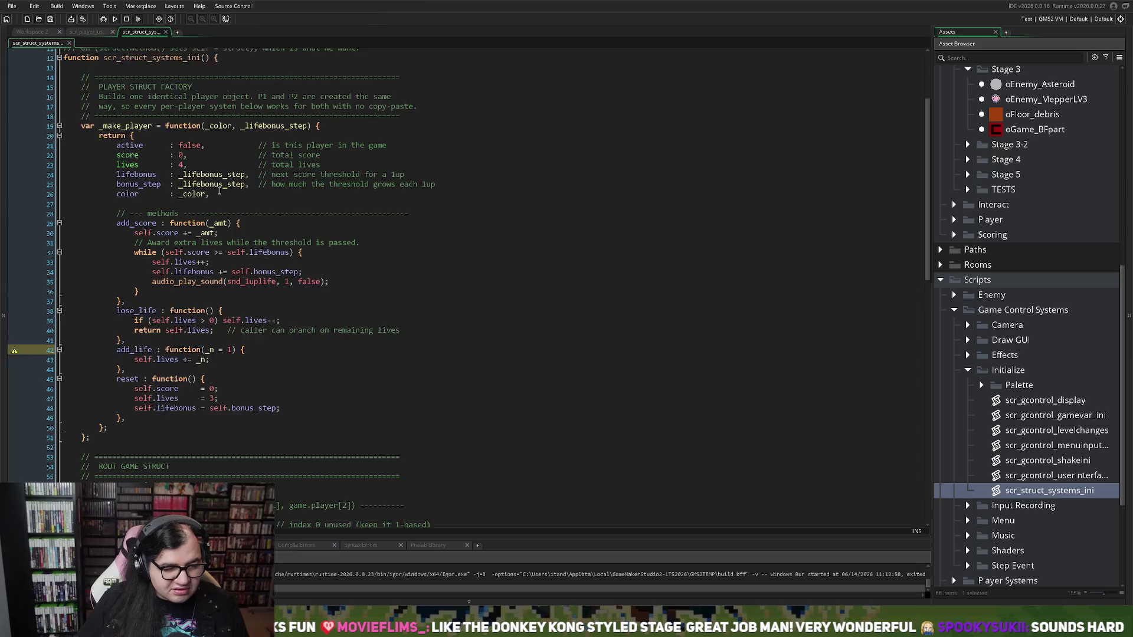
{"action": "scroll", "coordinate": [219, 190], "scroll_direction": "up", "scroll_amount": 1}
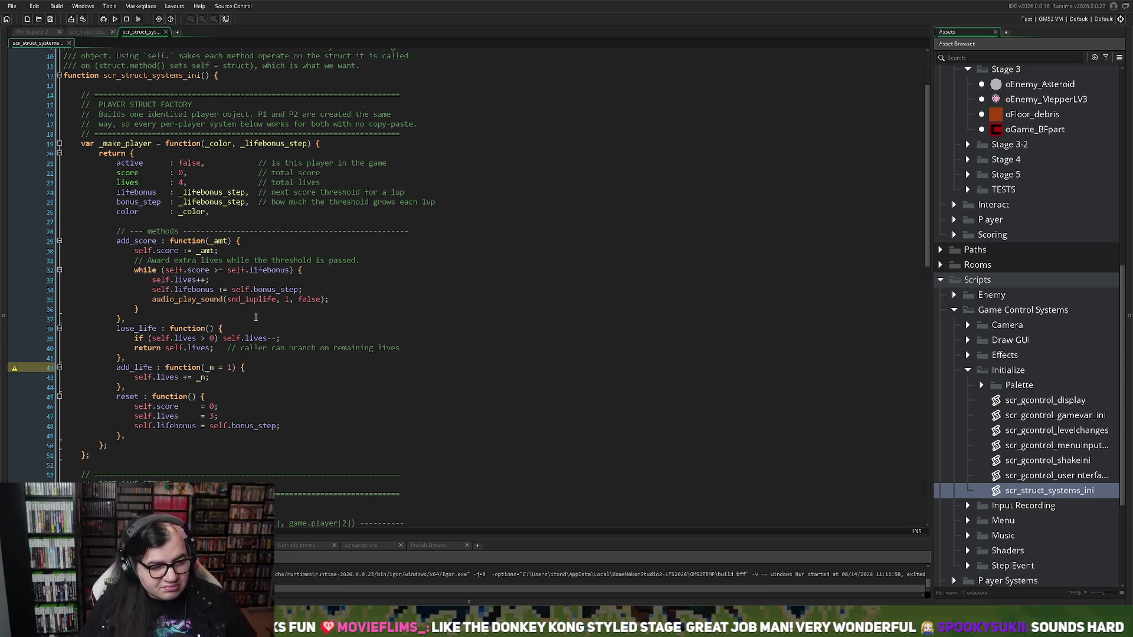
{"action": "scroll", "coordinate": [248, 307], "scroll_direction": "down", "scroll_amount": 7}
{"action": "scroll", "coordinate": [248, 298], "scroll_direction": "down", "scroll_amount": 2}
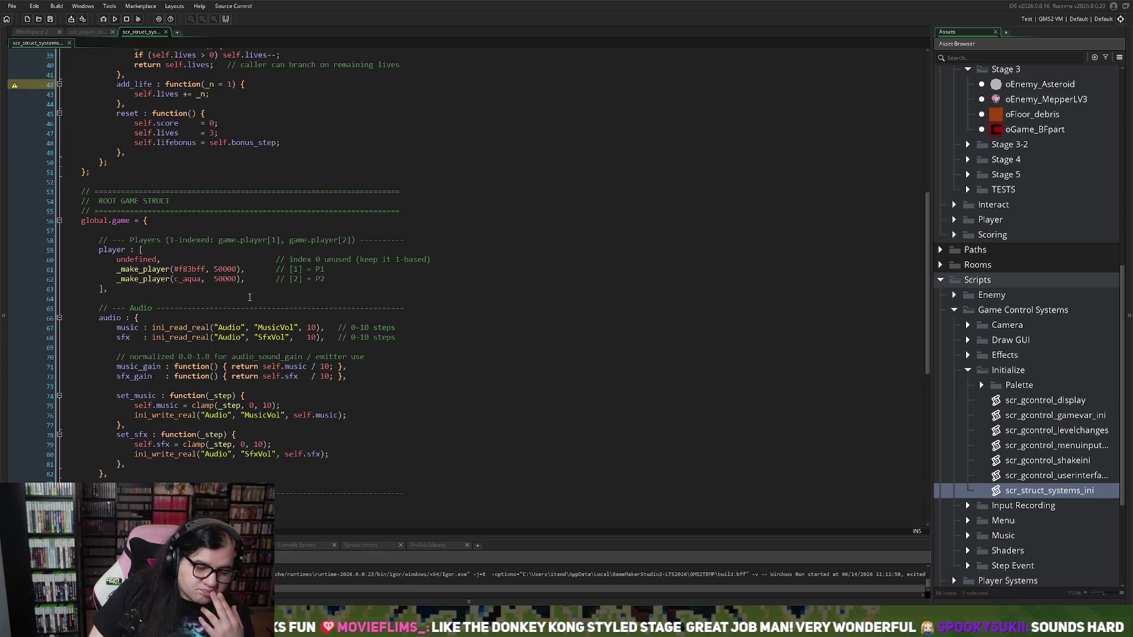
{"action": "scroll", "coordinate": [250, 297], "scroll_direction": "down", "scroll_amount": 3}
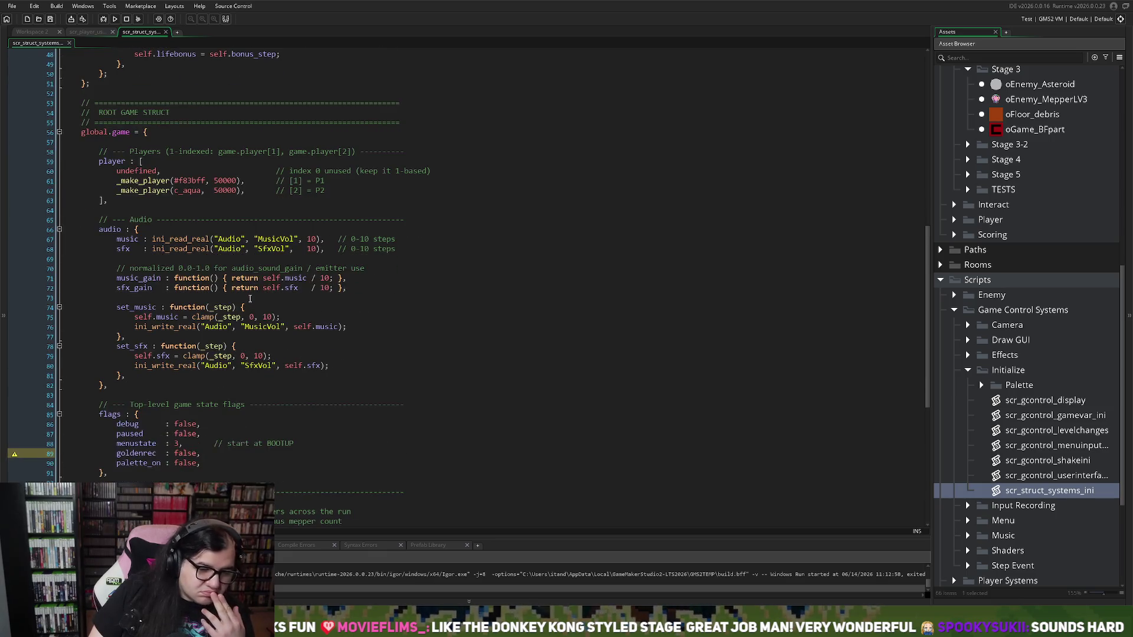
{"action": "scroll", "coordinate": [251, 299], "scroll_direction": "down", "scroll_amount": 6}
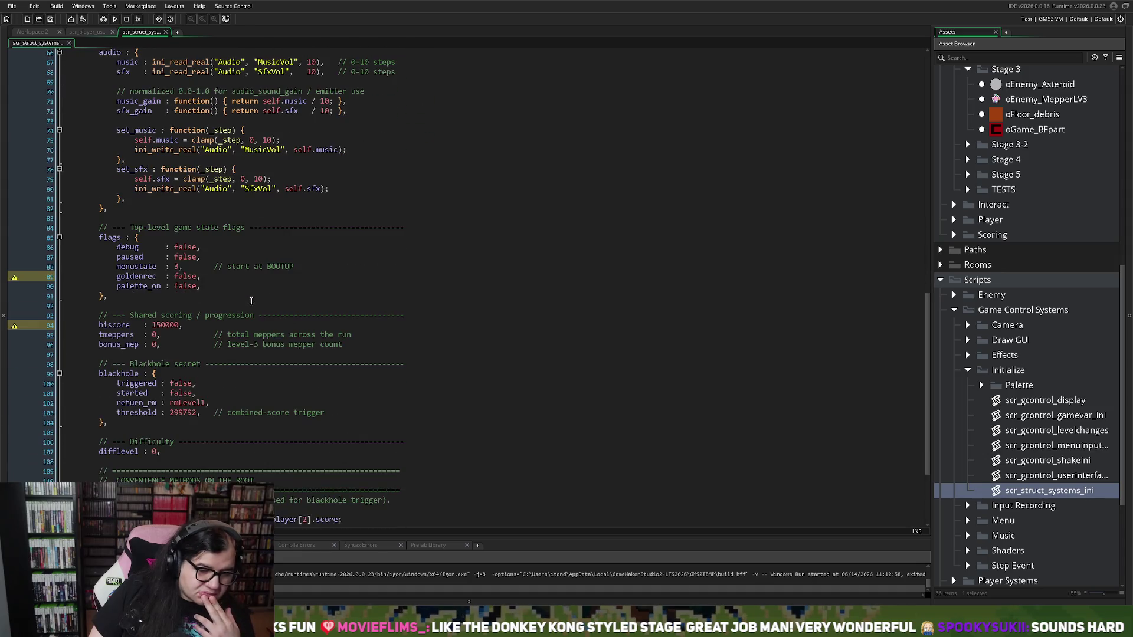
{"action": "scroll", "coordinate": [252, 301], "scroll_direction": "down", "scroll_amount": 1}
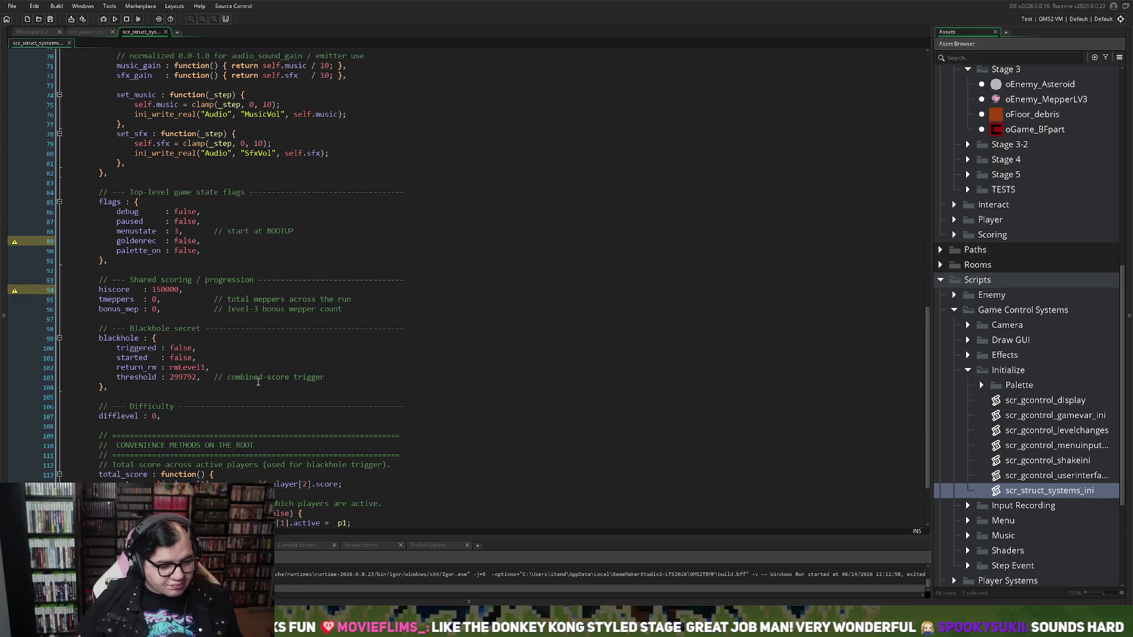
{"action": "scroll", "coordinate": [281, 324], "scroll_direction": "down", "scroll_amount": 1}
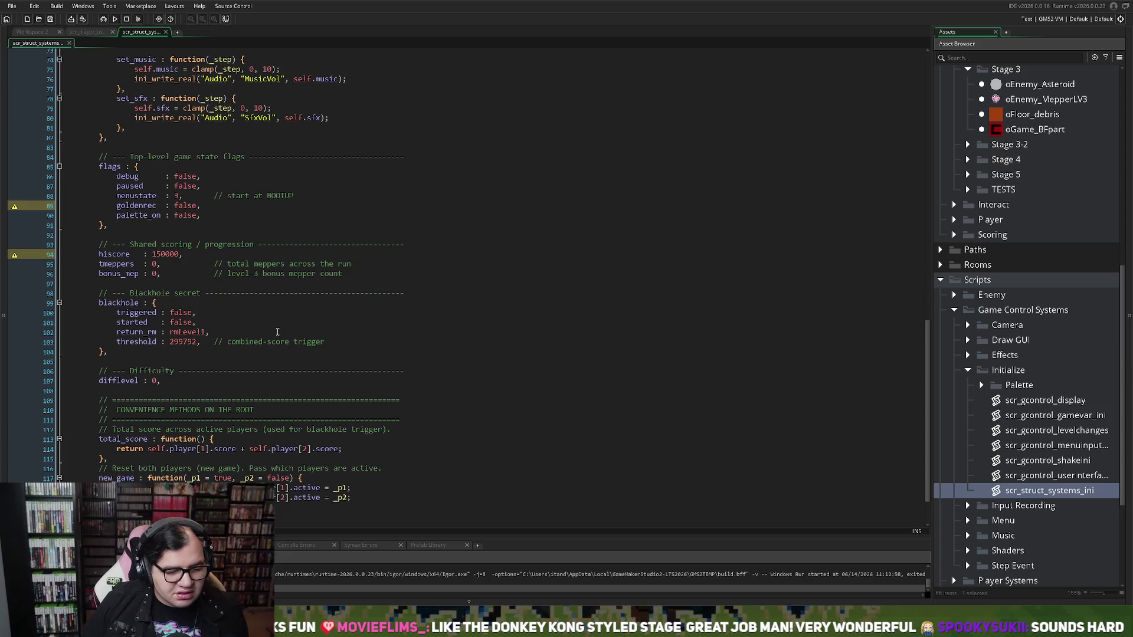
{"action": "scroll", "coordinate": [277, 333], "scroll_direction": "down", "scroll_amount": 1}
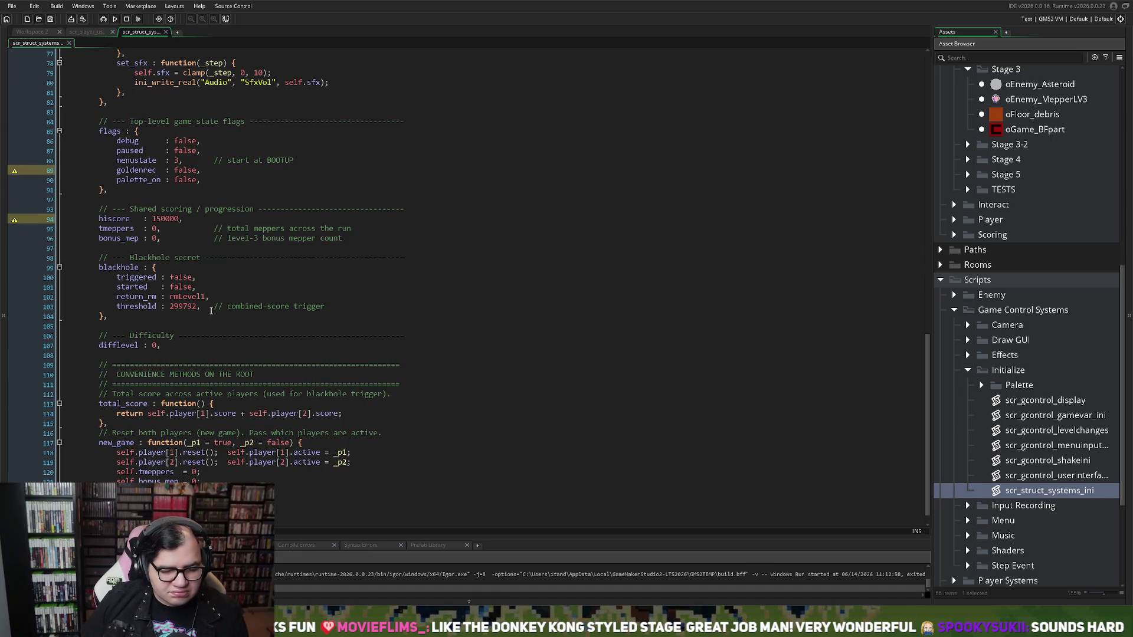
{"action": "scroll", "coordinate": [220, 318], "scroll_direction": "up", "scroll_amount": 5}
{"action": "scroll", "coordinate": [219, 317], "scroll_direction": "up", "scroll_amount": 1}
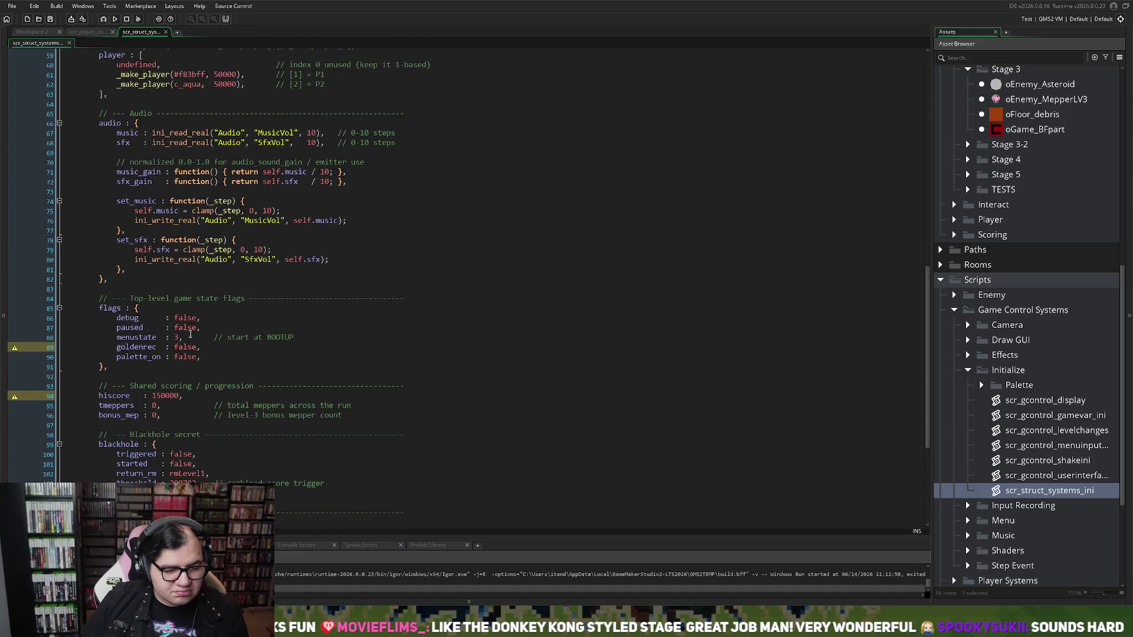
{"action": "left_click", "coordinate": [113, 366]}
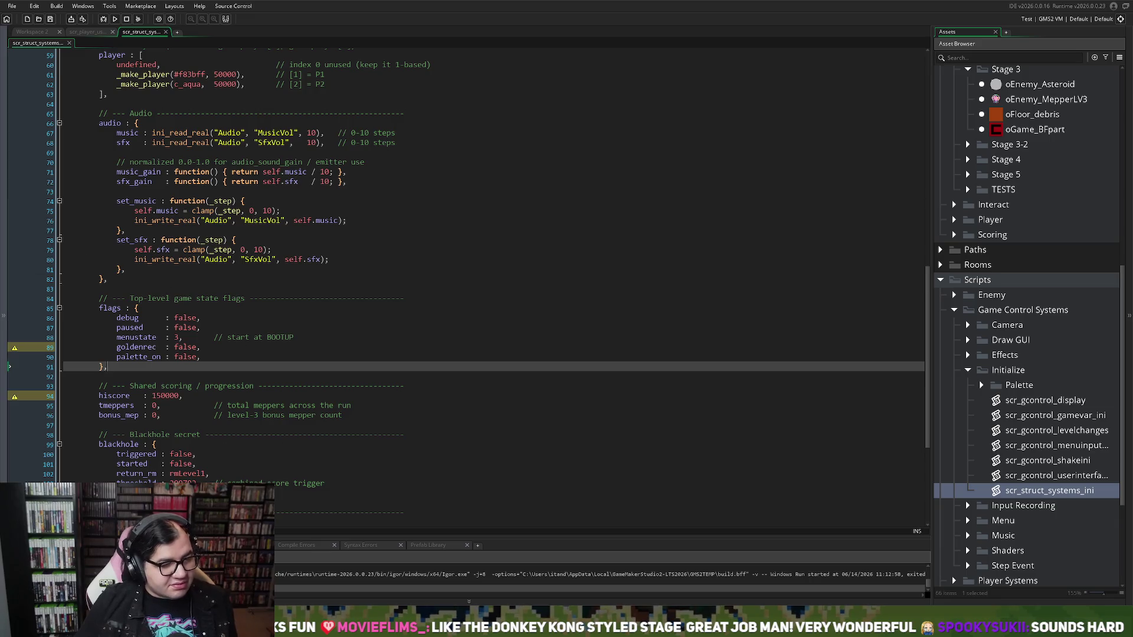
Build and run the game with F5 and begin Stage 1, Round 1.
{"action": "key", "text": "F5"}
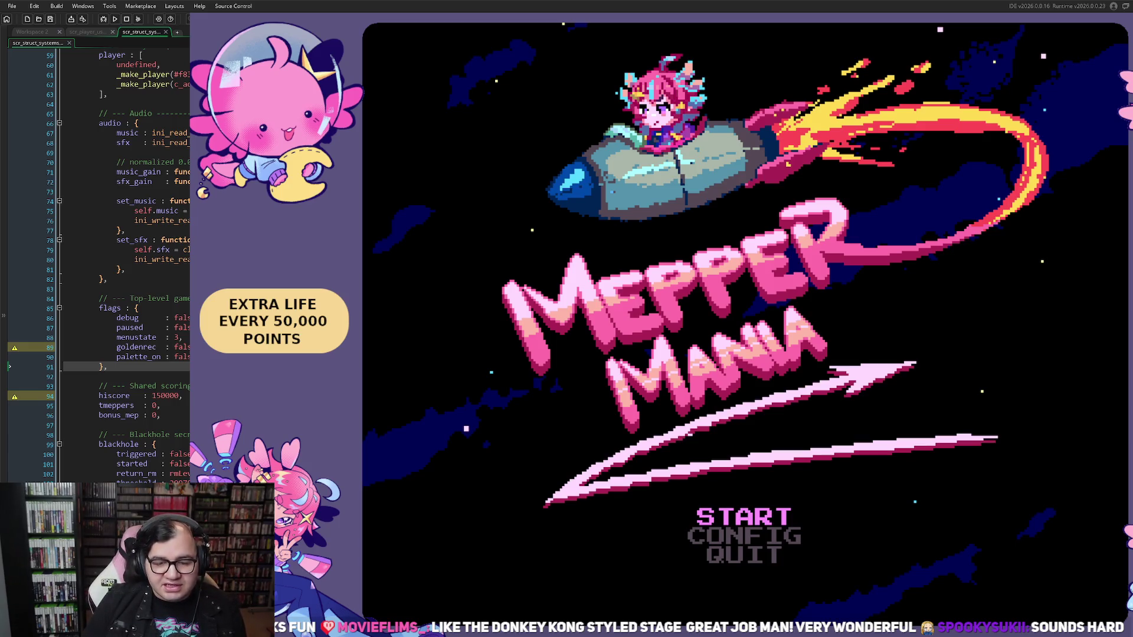
{"action": "key", "text": "Return"}
{"action": "key", "text": "Down"}
{"action": "key", "text": "Right"}
{"action": "key", "text": "Left"}
{"action": "key", "text": "Up"}
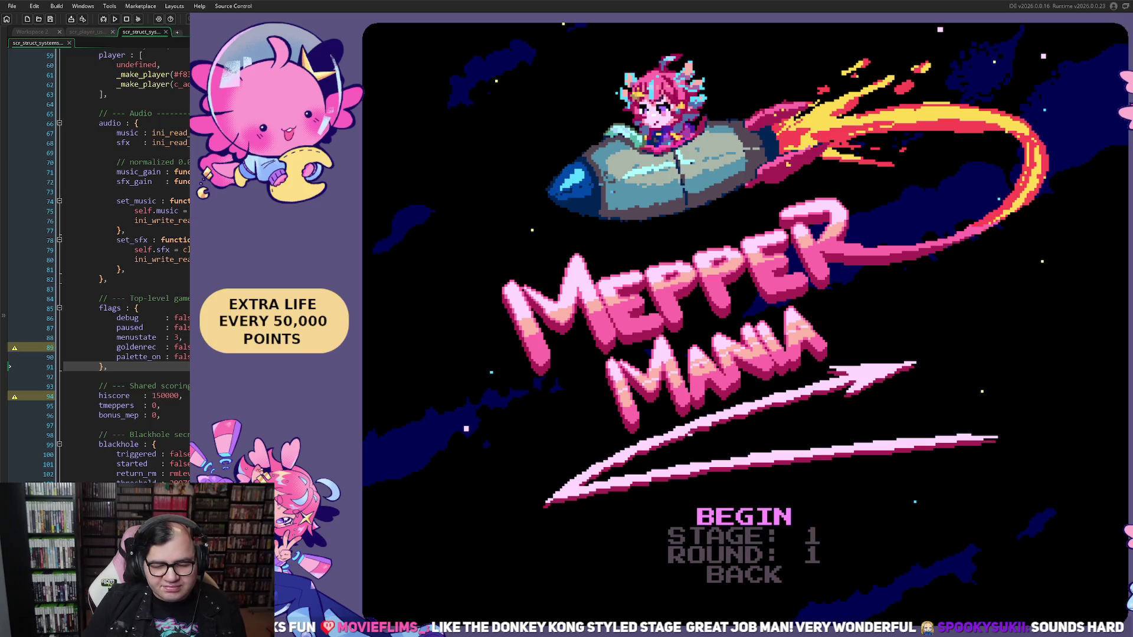
{"action": "key", "text": "Return"}
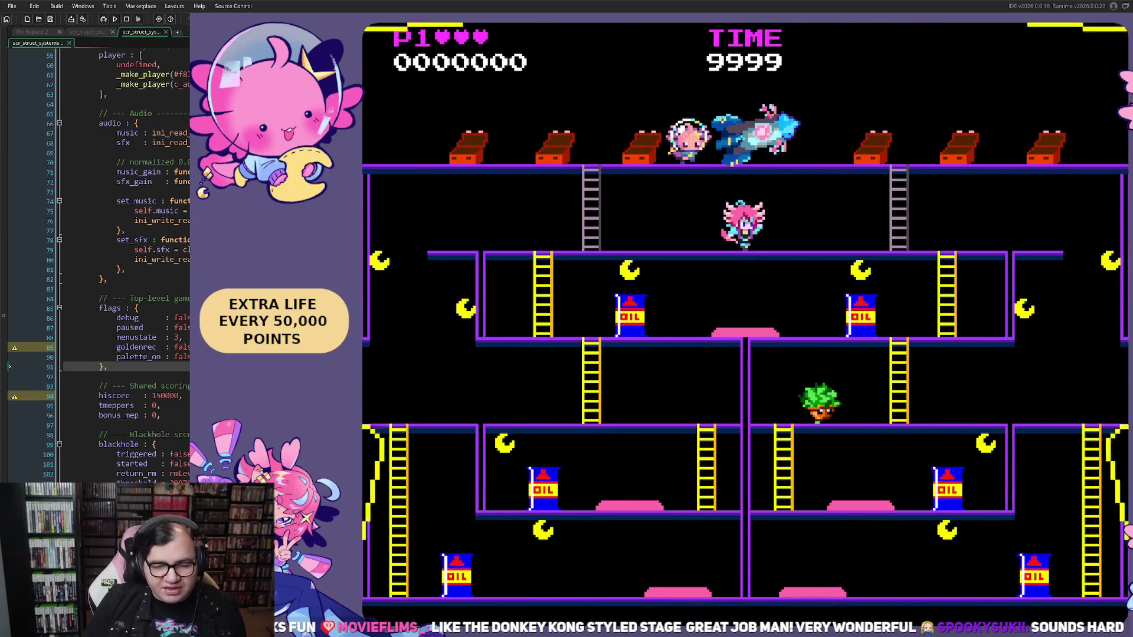
Play briefly along the bottom floor, exit the stage from the pause menu, and close the game.
{"action": "key", "text": "Left"}
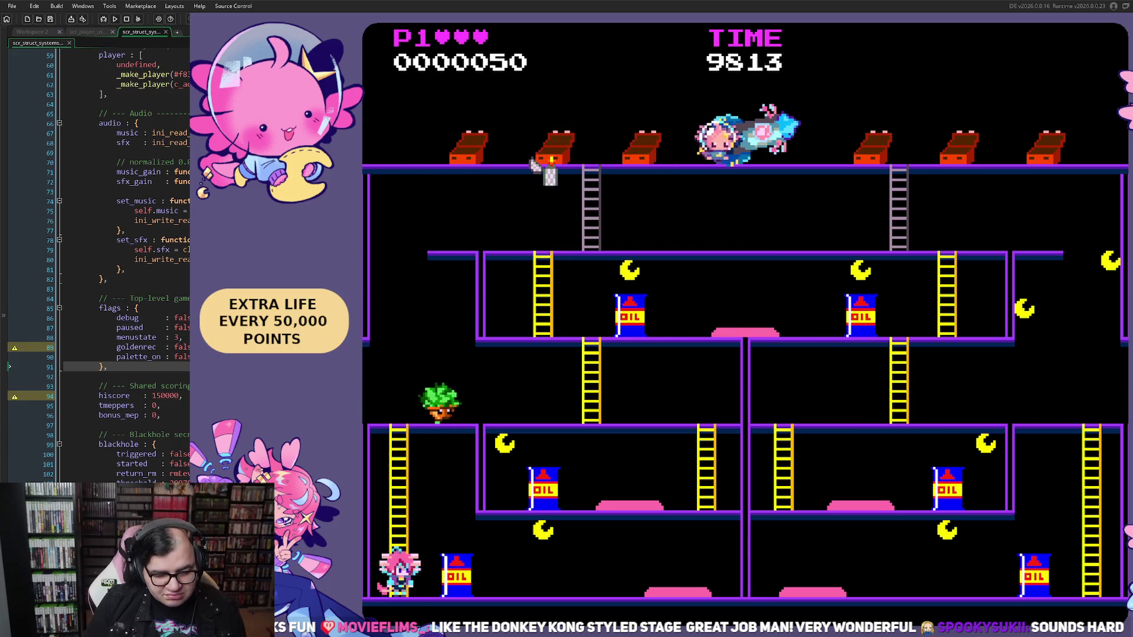
{"action": "key", "text": "Right"}
{"action": "key", "text": "Right"}
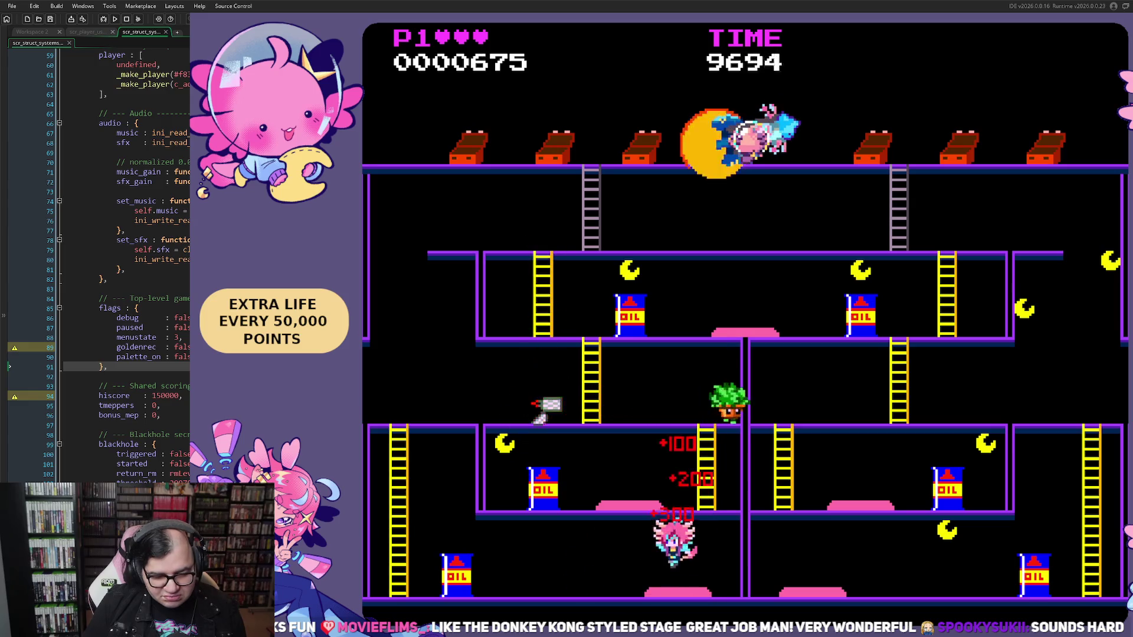
{"action": "key", "text": "Left"}
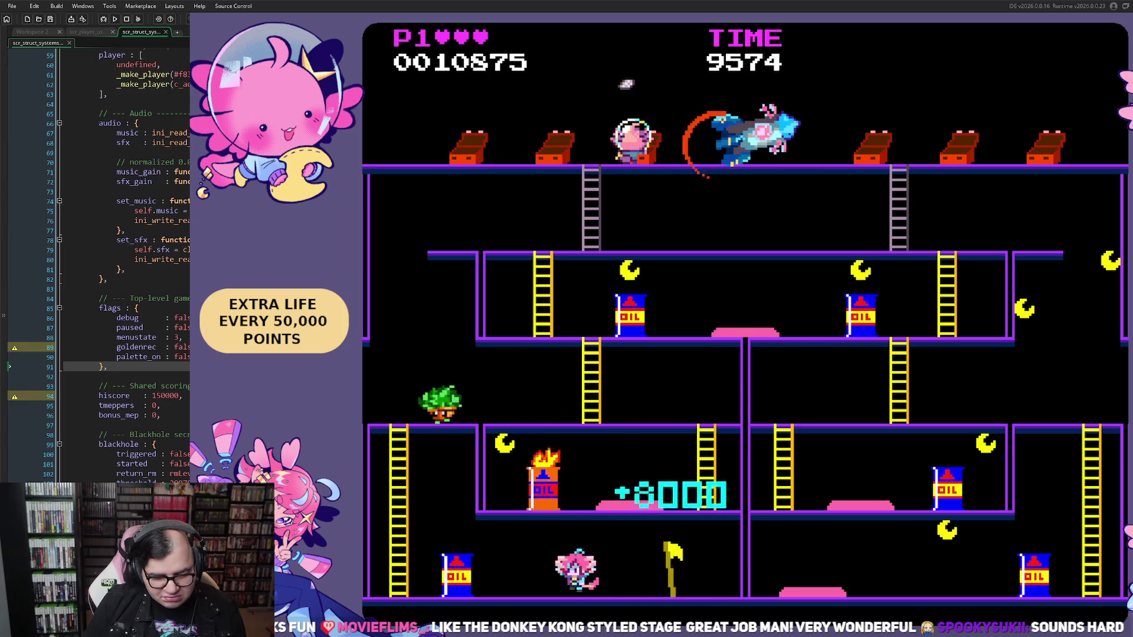
{"action": "key", "text": "Escape"}
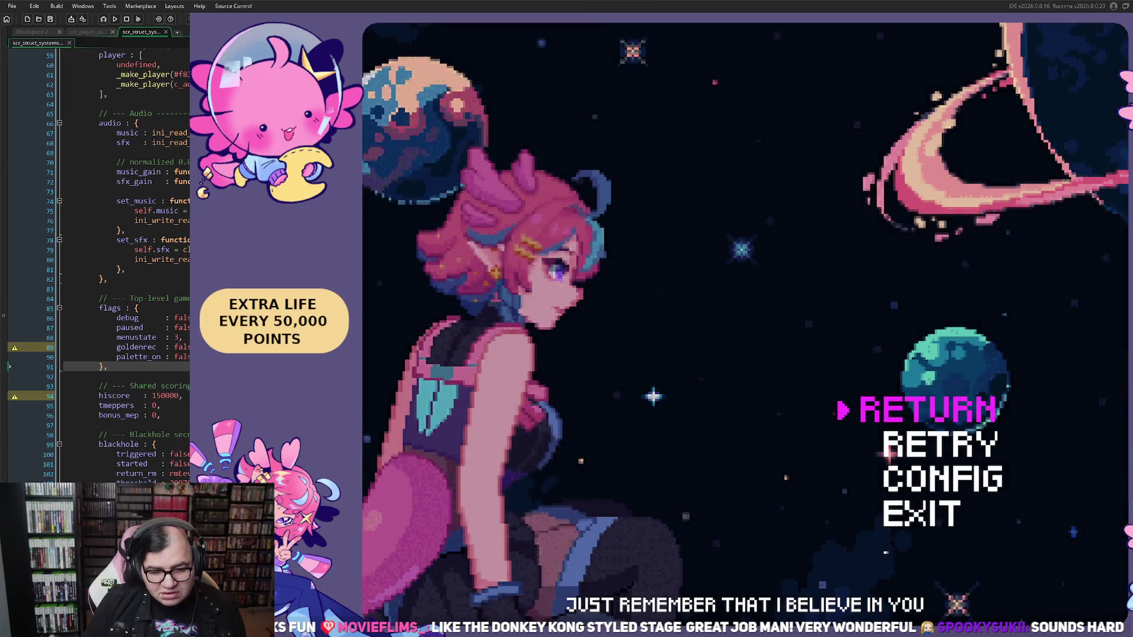
{"action": "key", "text": "Return"}
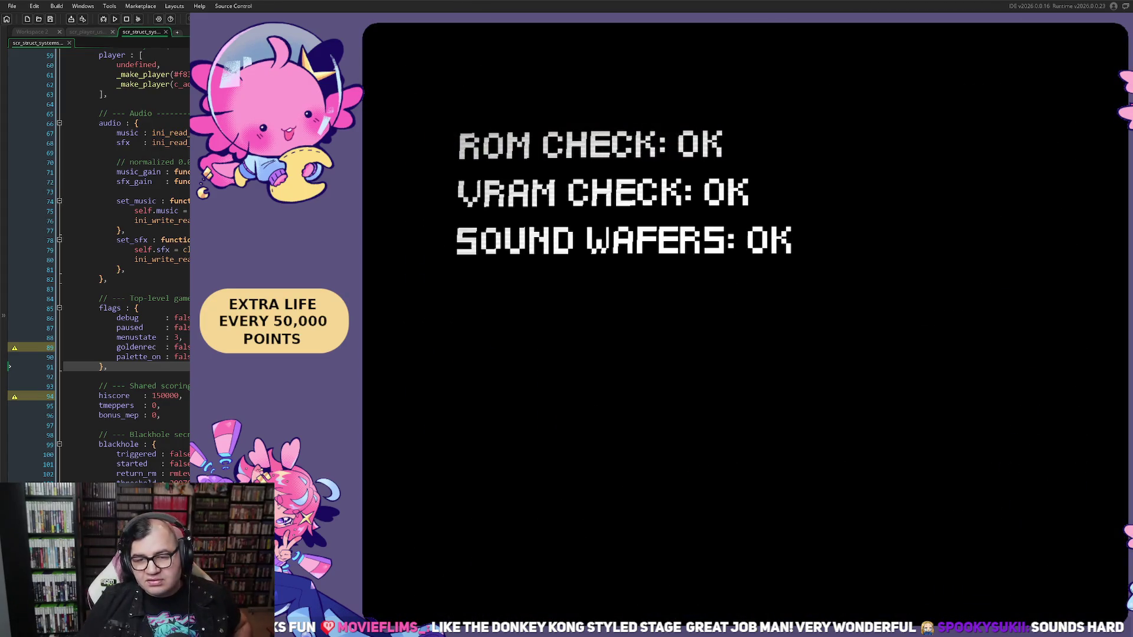
{"action": "key", "text": "alt+F4"}
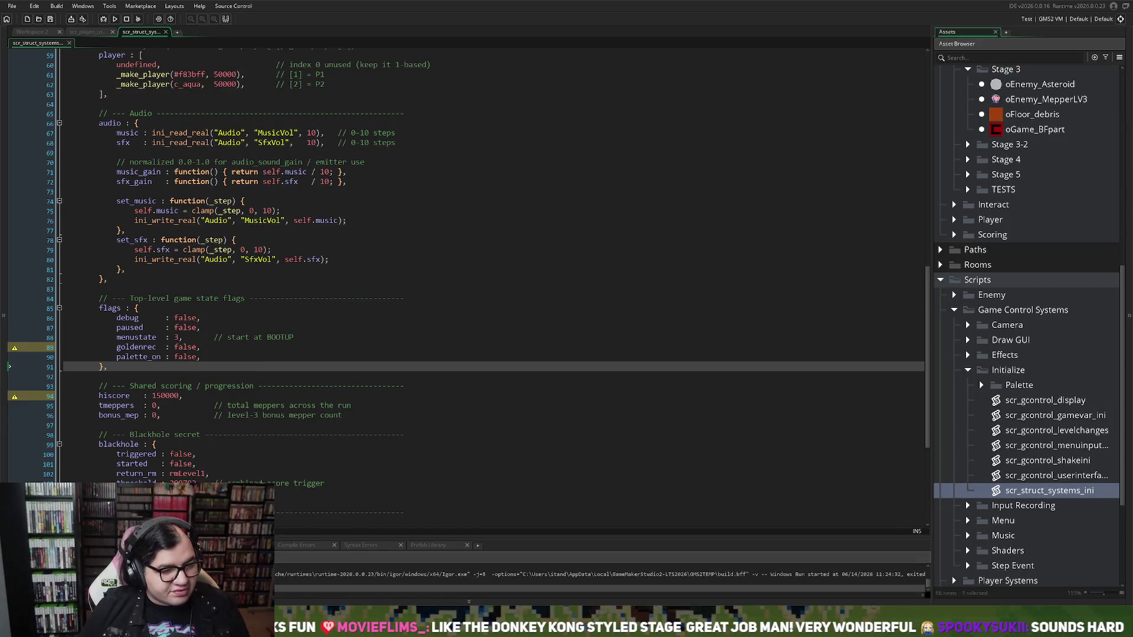
On Workspace 2, expand Sounds > music > Stages > Stage 1 and open mus_stage1.
{"action": "left_click", "coordinate": [32, 32]}
{"action": "scroll", "coordinate": [197, 185], "scroll_direction": "up", "scroll_amount": 2}
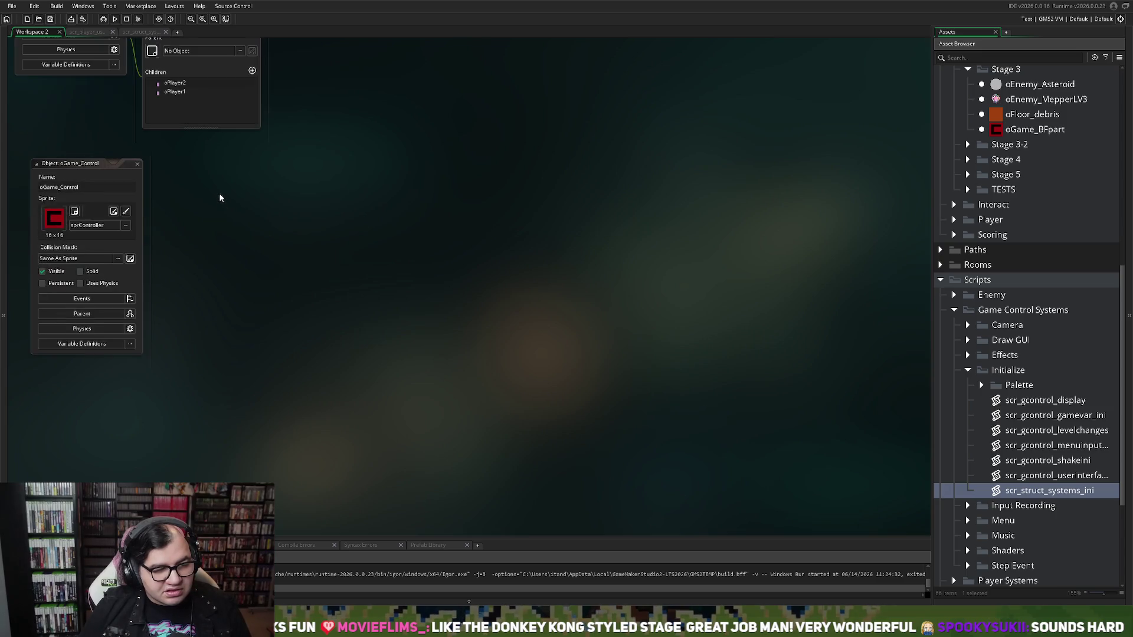
{"action": "scroll", "coordinate": [1013, 431], "scroll_direction": "down", "scroll_amount": 3}
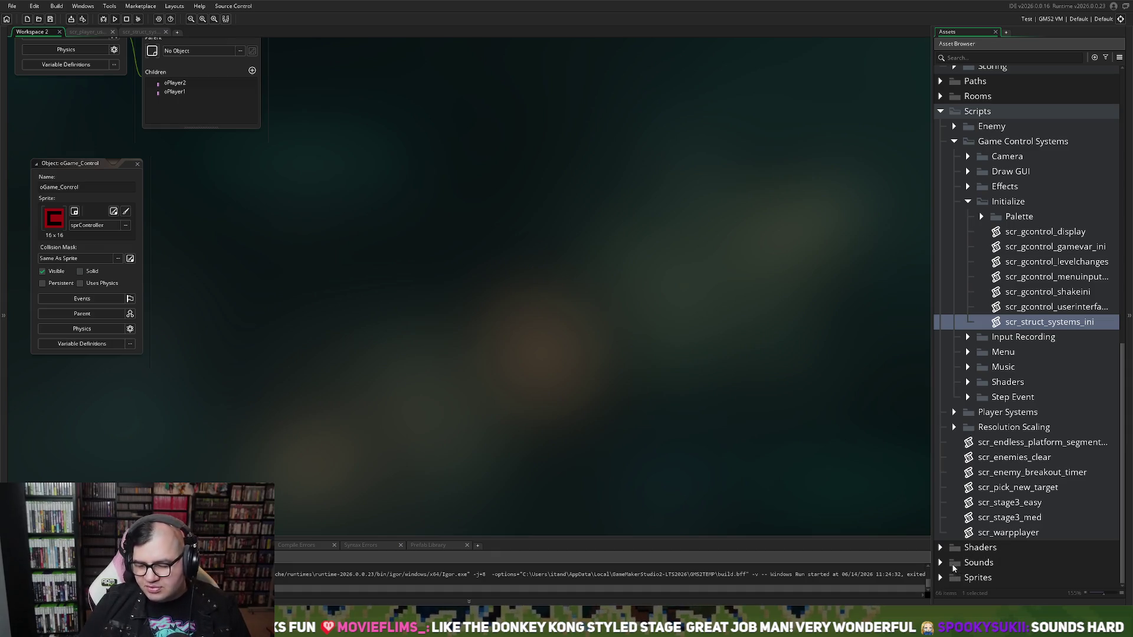
{"action": "left_click", "coordinate": [947, 565]}
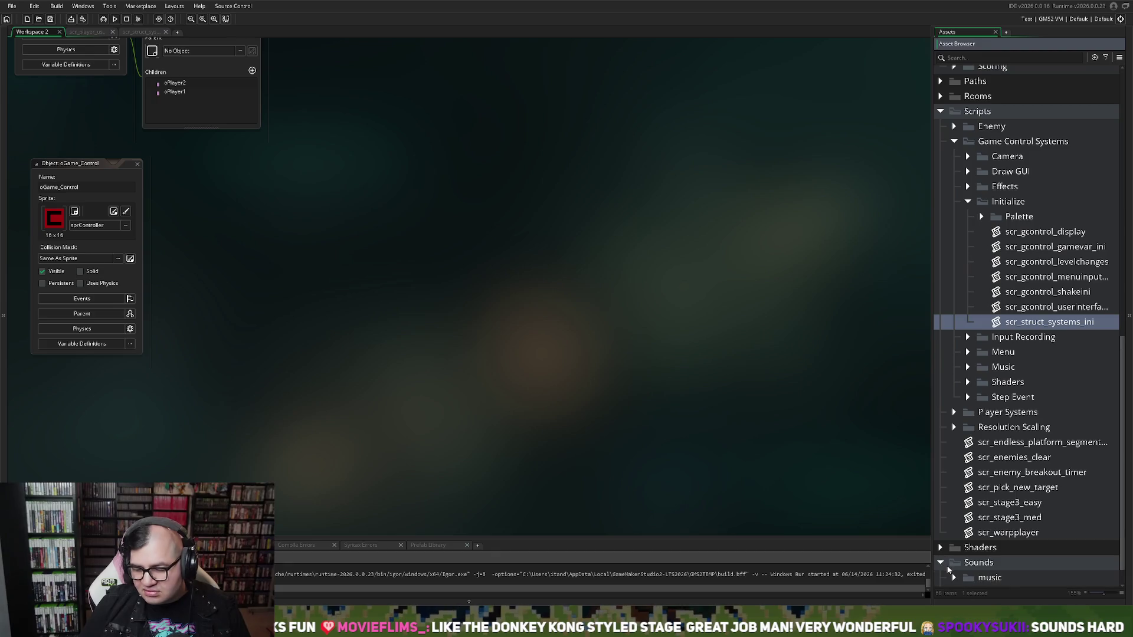
{"action": "scroll", "coordinate": [979, 449], "scroll_direction": "down", "scroll_amount": 1}
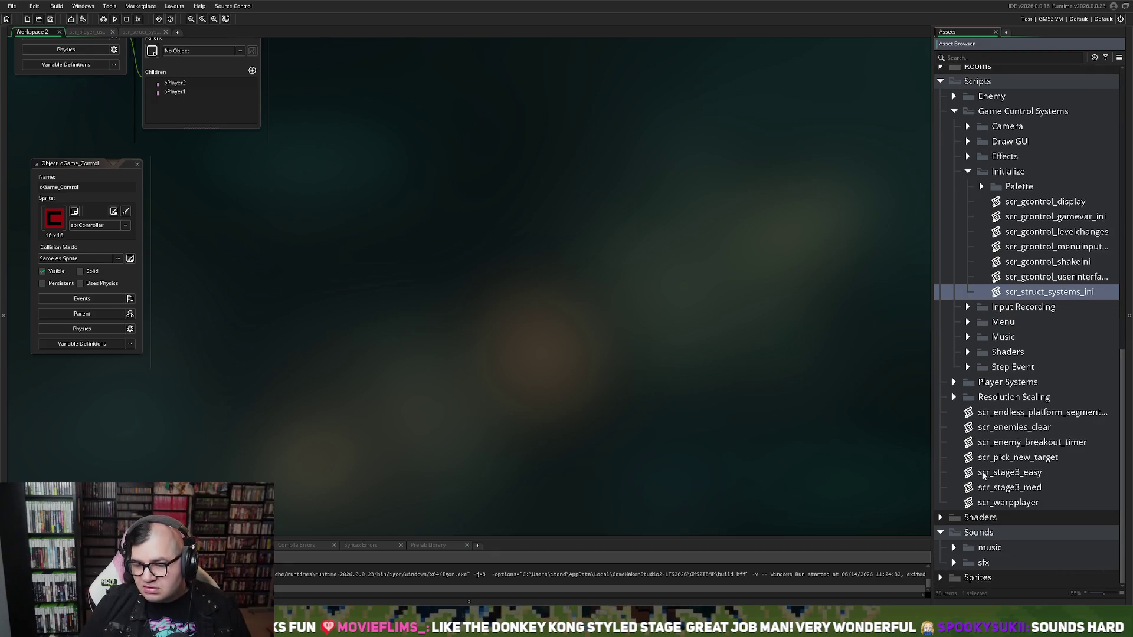
{"action": "left_click", "coordinate": [954, 549]}
{"action": "scroll", "coordinate": [981, 546], "scroll_direction": "down", "scroll_amount": 2}
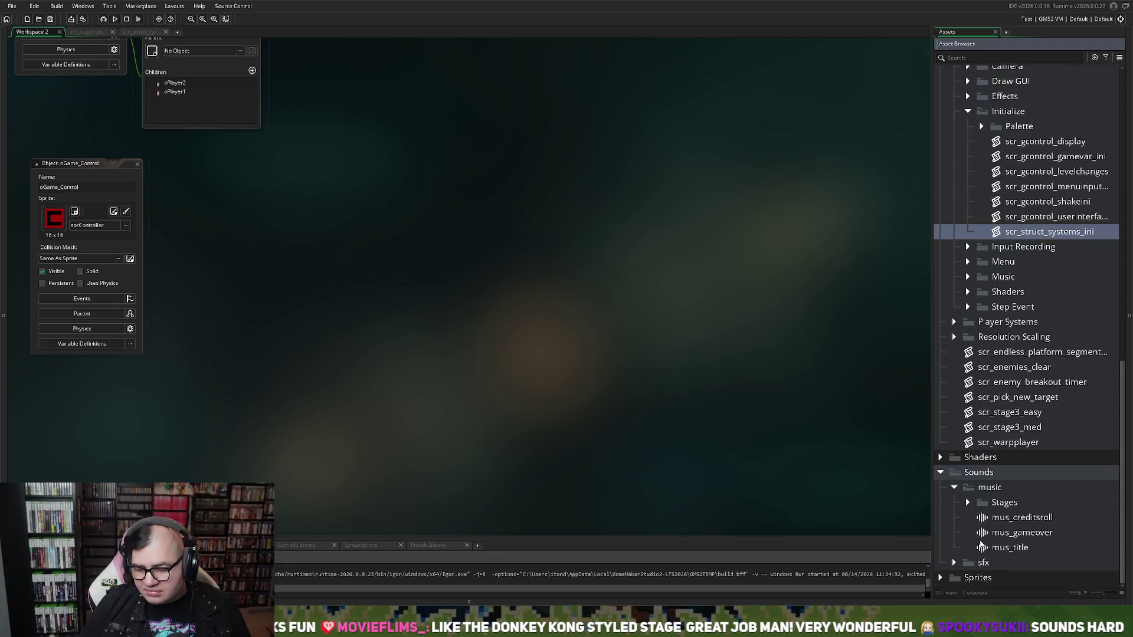
{"action": "left_click", "coordinate": [967, 502]}
{"action": "scroll", "coordinate": [995, 524], "scroll_direction": "down", "scroll_amount": 3}
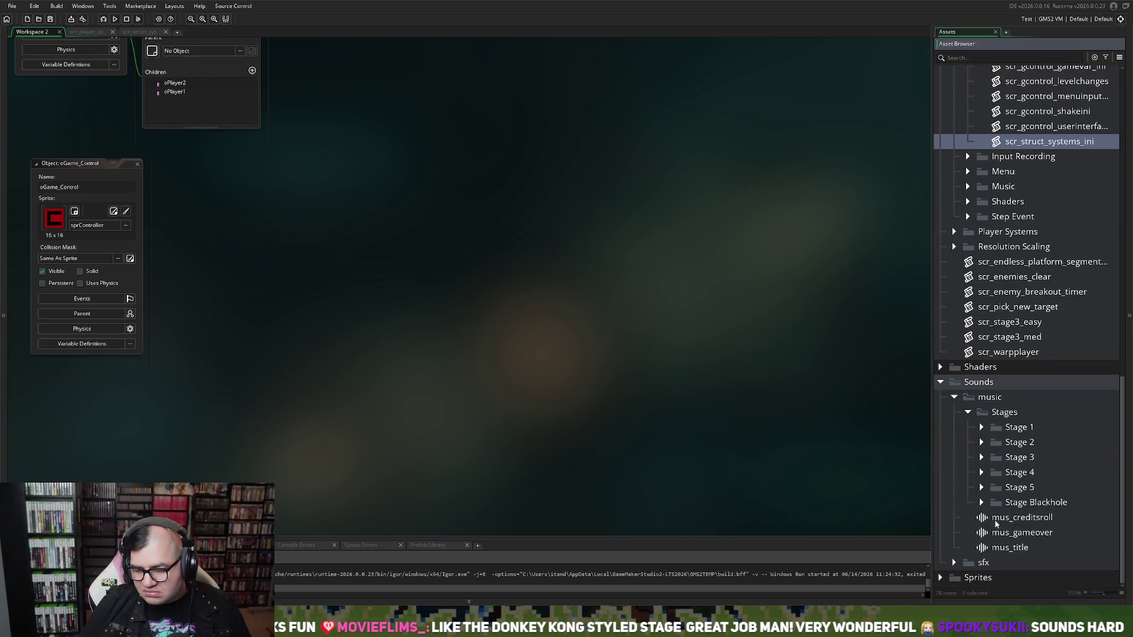
{"action": "left_click", "coordinate": [981, 427]}
{"action": "double_click", "coordinate": [1039, 442]}
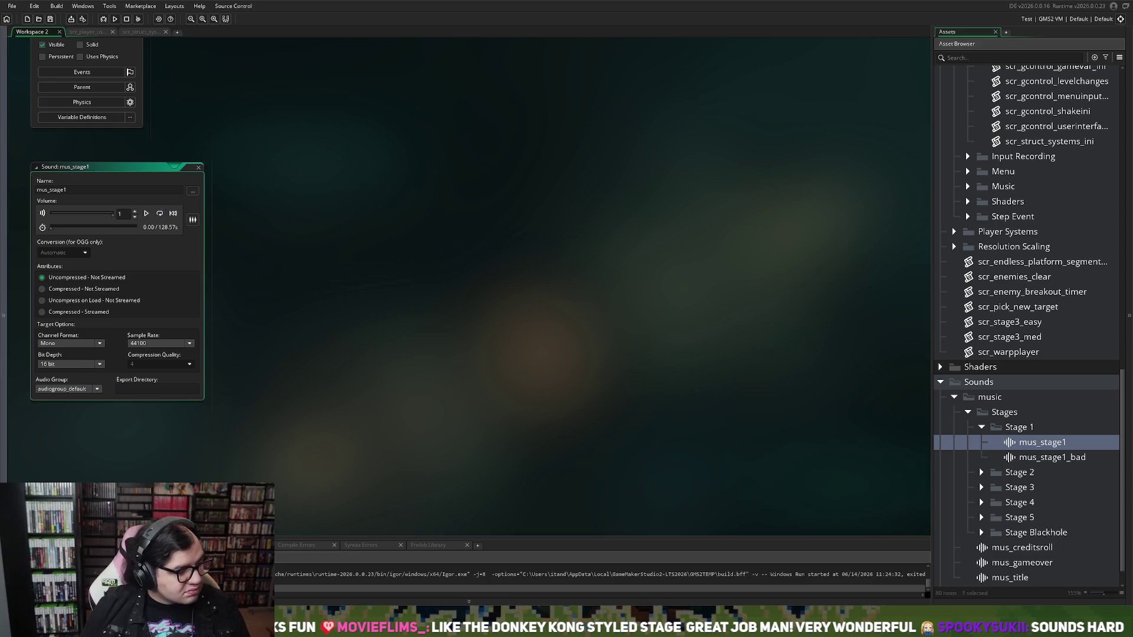
Preview mus_stage1, then inspect mus_stage1_bad and close its editor.
{"action": "left_click", "coordinate": [146, 214]}
{"action": "left_click", "coordinate": [147, 215]}
{"action": "left_click", "coordinate": [198, 167]}
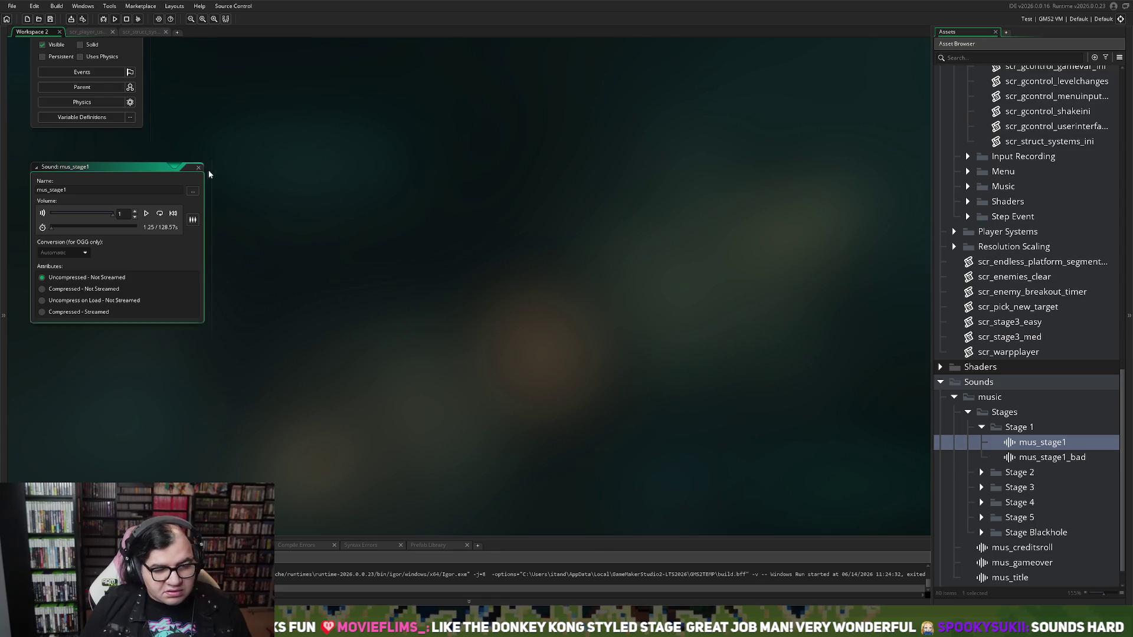
{"action": "key", "text": "Down"}
{"action": "key", "text": "Return"}
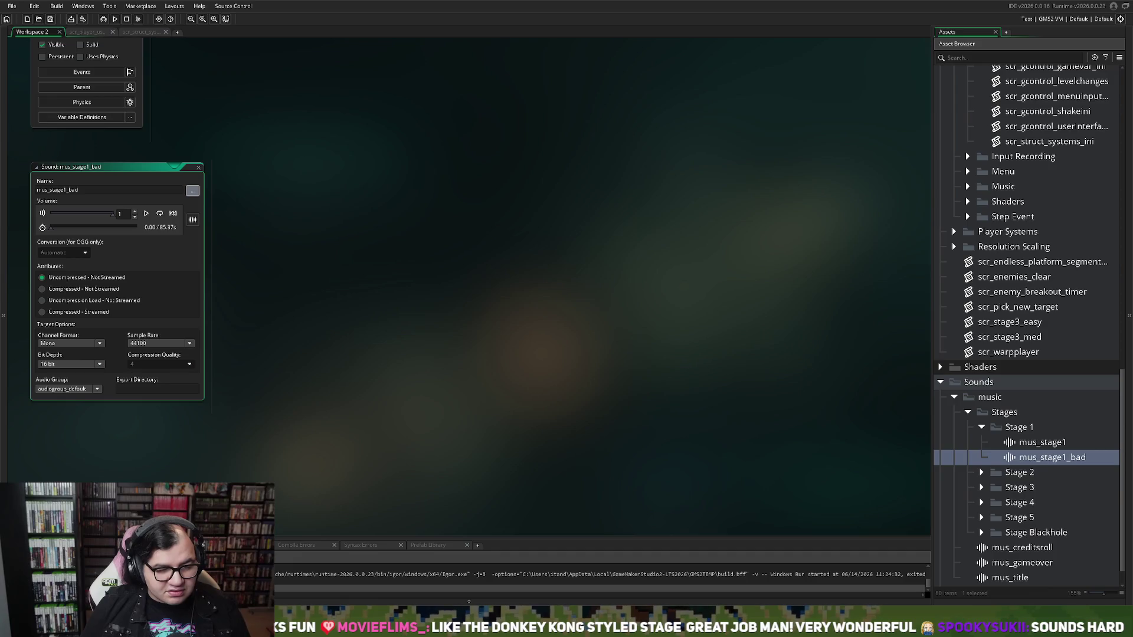
{"action": "left_click", "coordinate": [199, 167]}
Expand the Stage 2 folder, preview mus_stage2, then open mus_stage2_bad.
{"action": "left_click", "coordinate": [981, 472]}
{"action": "key", "text": "Down"}
{"action": "key", "text": "Down"}
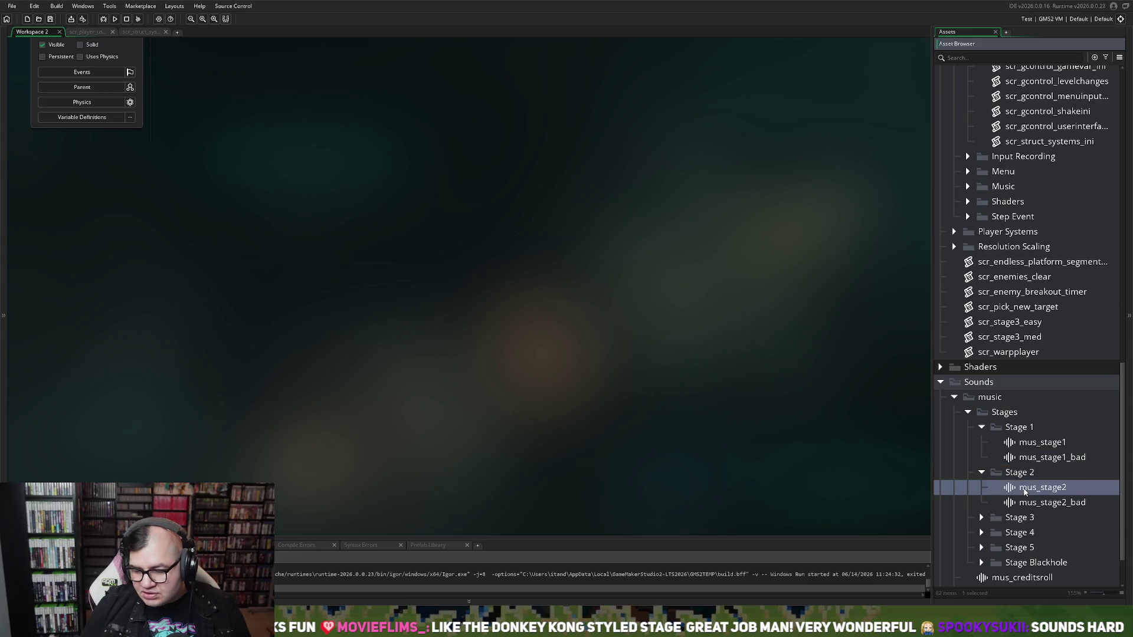
{"action": "key", "text": "Return"}
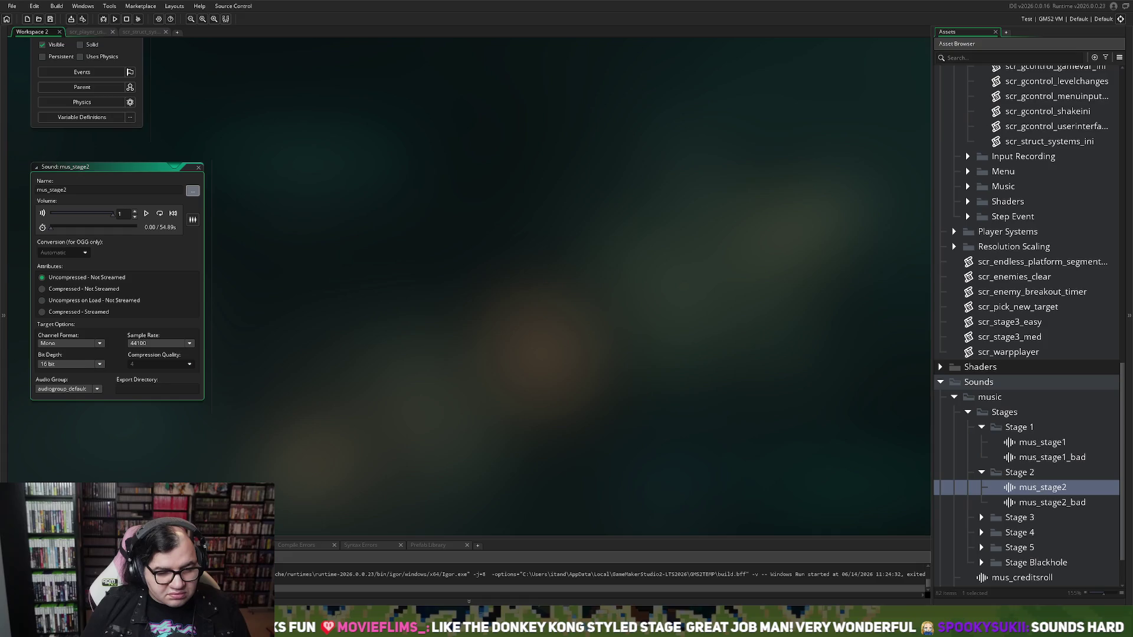
{"action": "left_click", "coordinate": [146, 213]}
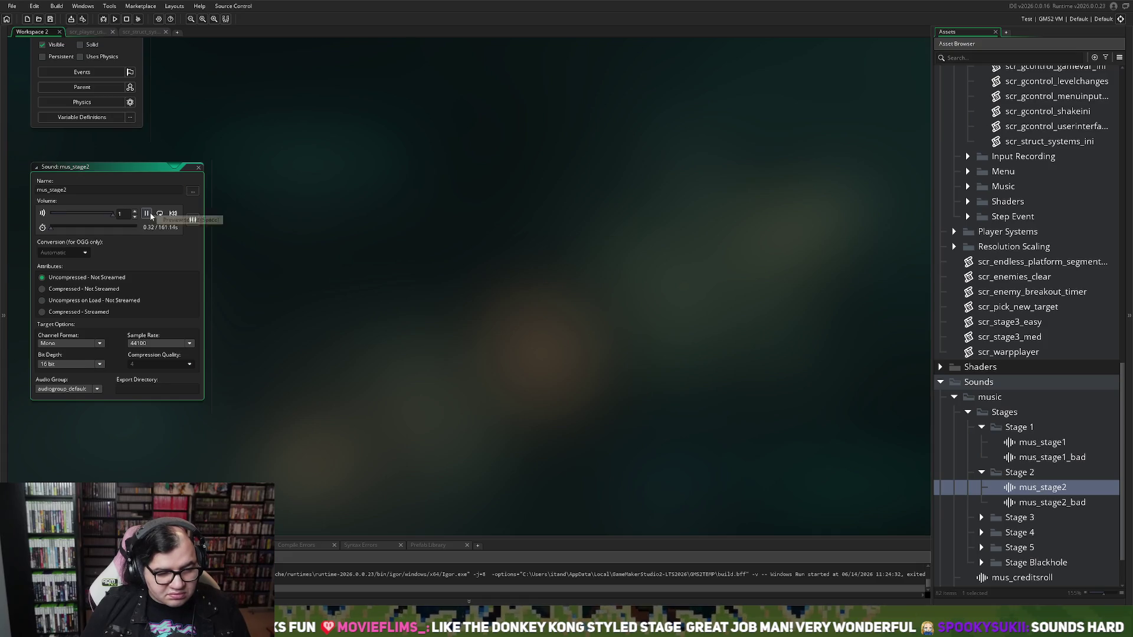
{"action": "double_click", "coordinate": [189, 167]}
{"action": "double_click", "coordinate": [1032, 501]}
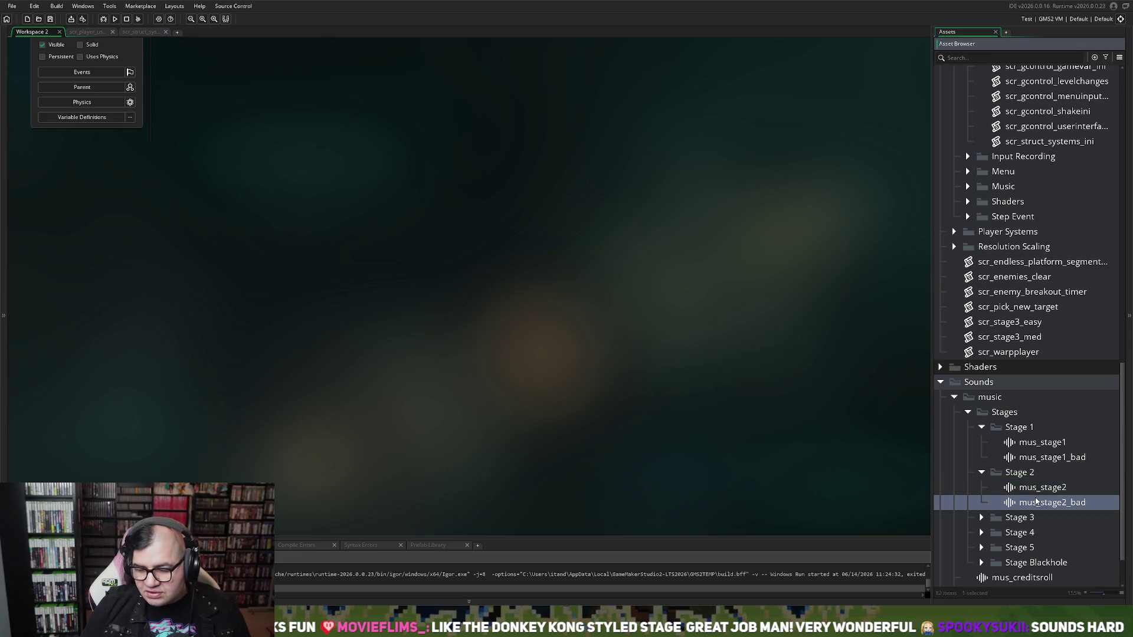
{"action": "left_click", "coordinate": [194, 193]}
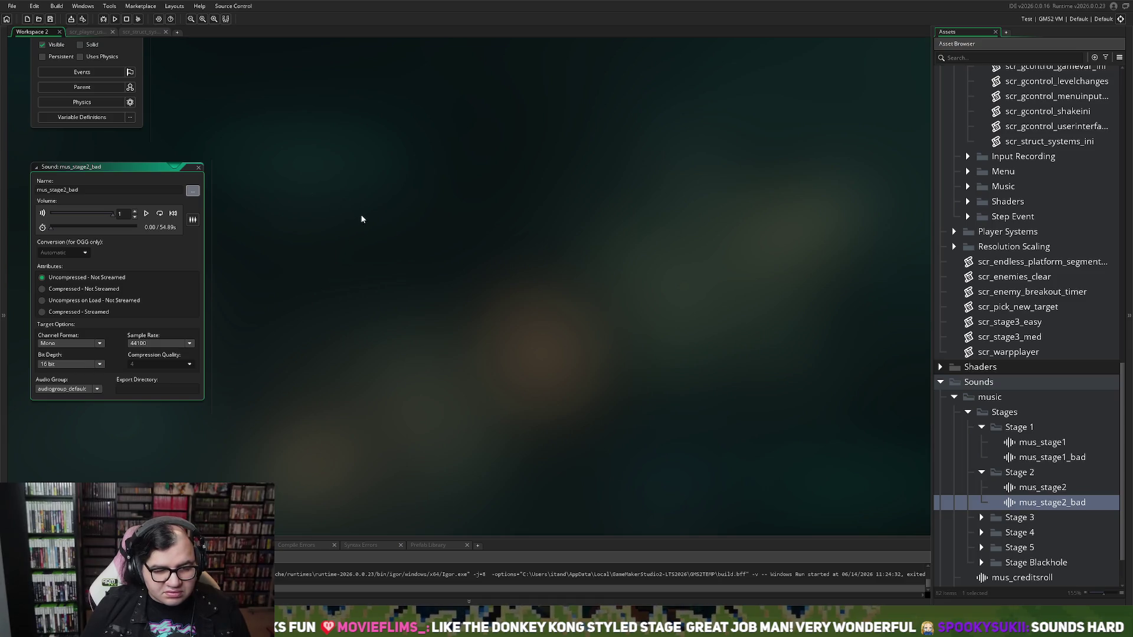
Expand the Stage 3 and Stage 3-2 folders and open mus_stage3_2.
{"action": "scroll", "coordinate": [984, 464], "scroll_direction": "down", "scroll_amount": 2}
{"action": "left_click", "coordinate": [981, 459]}
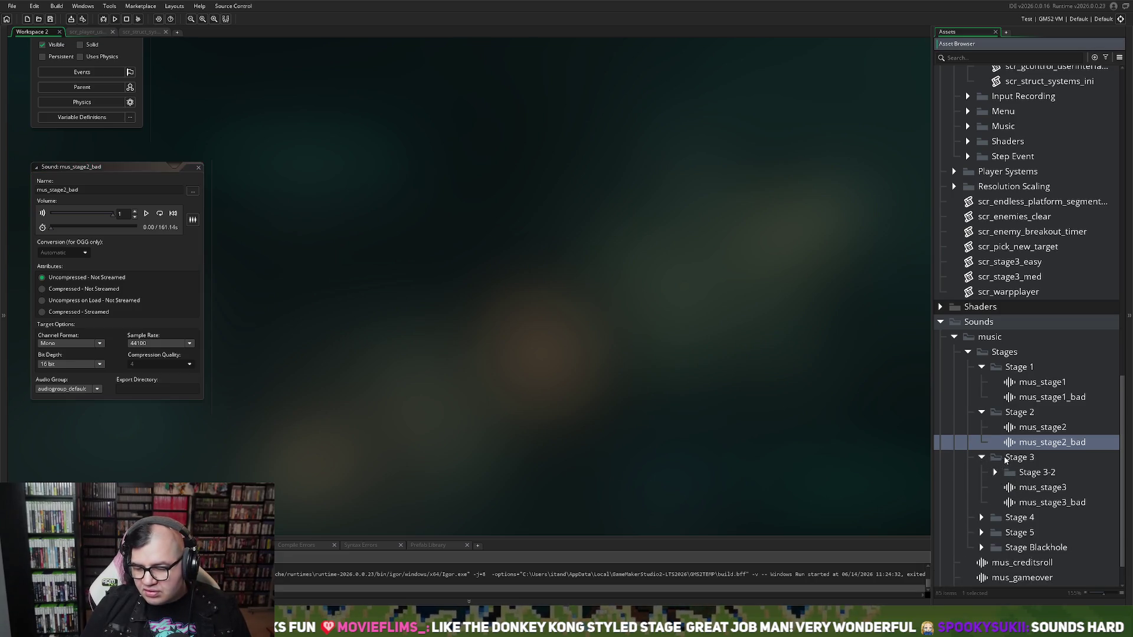
{"action": "left_click", "coordinate": [995, 472]}
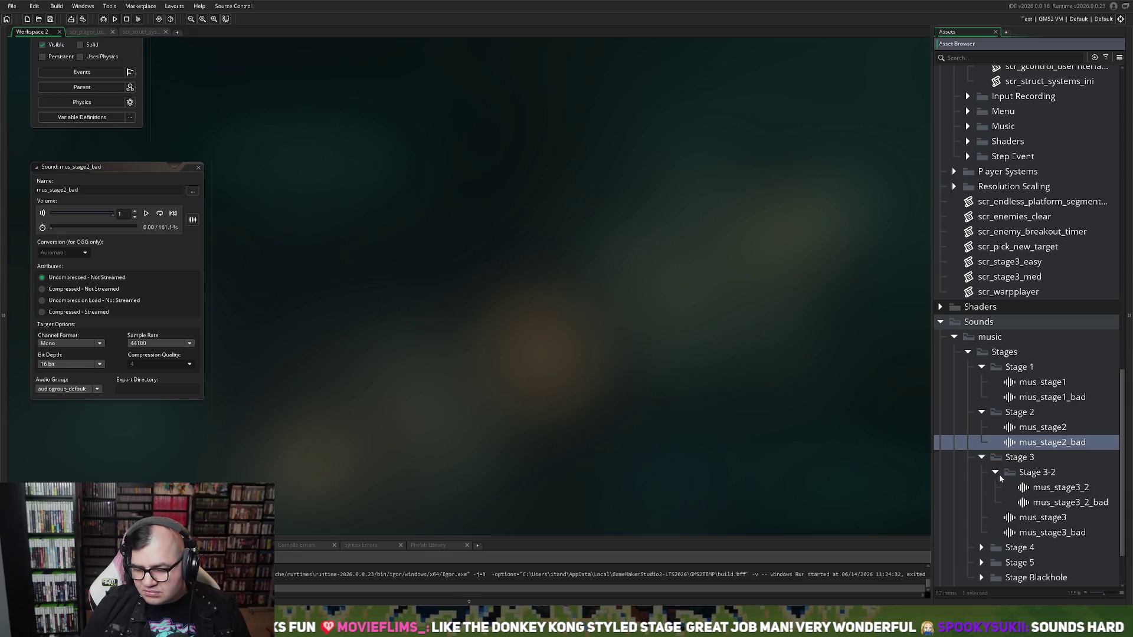
{"action": "double_click", "coordinate": [1043, 488]}
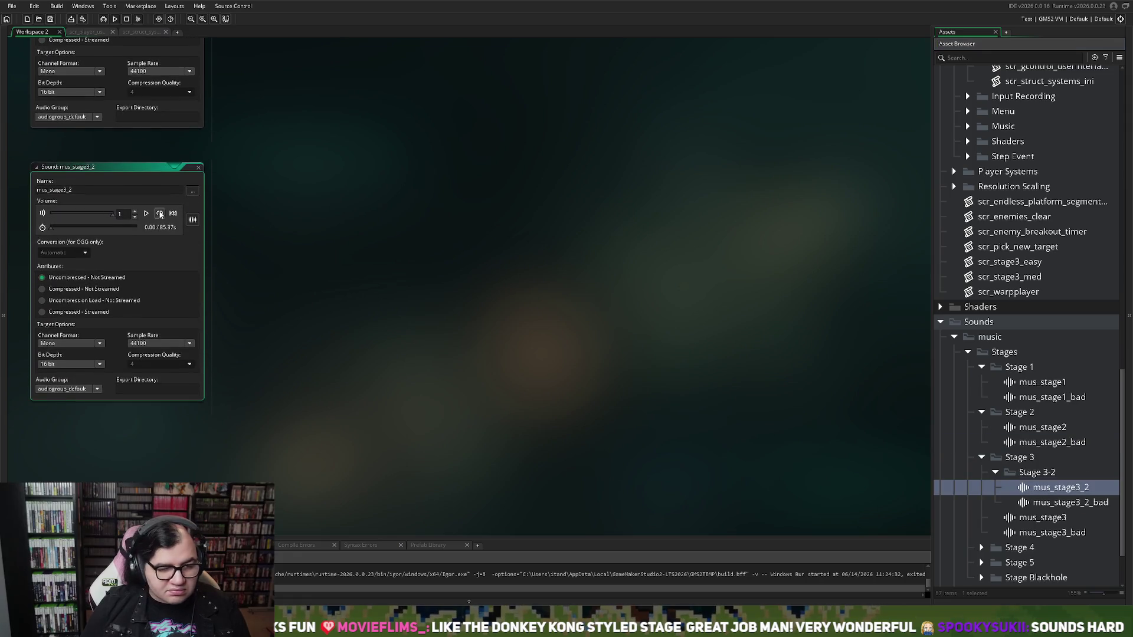
Preview the mus_stage3_2 track and close its sound editor.
{"action": "left_click", "coordinate": [146, 214]}
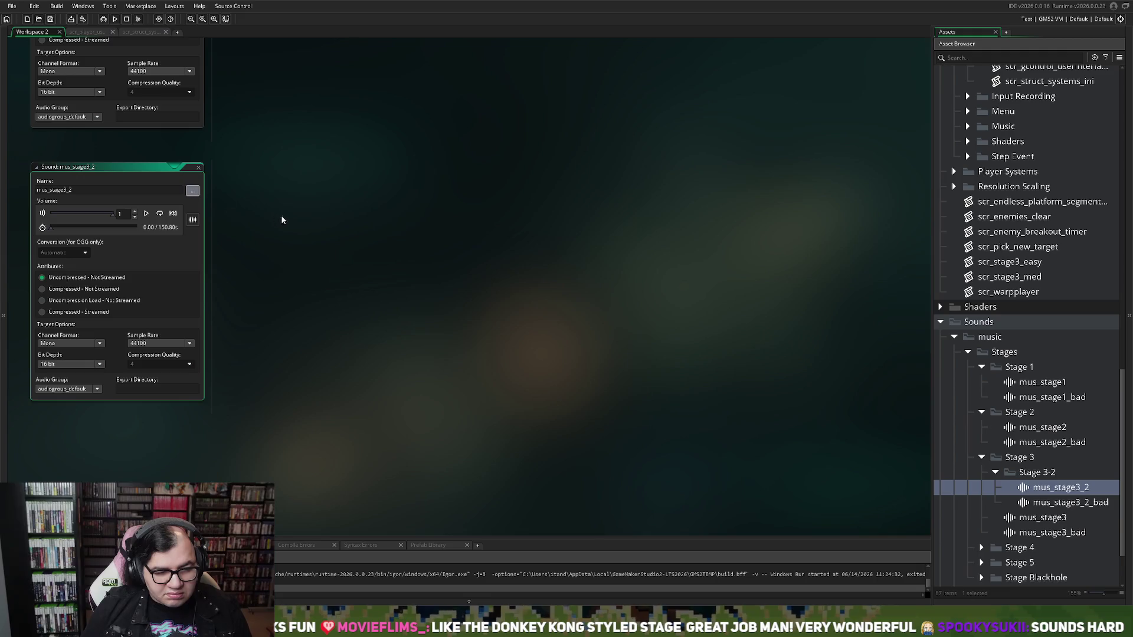
{"action": "double_click", "coordinate": [194, 169]}
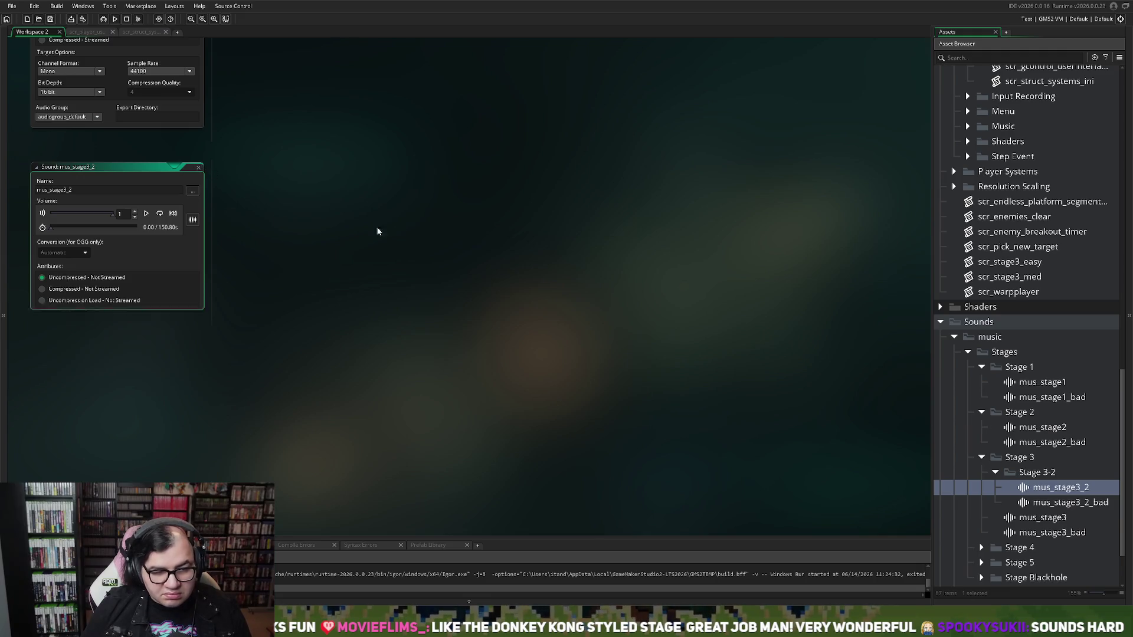
{"action": "left_click", "coordinate": [1055, 506]}
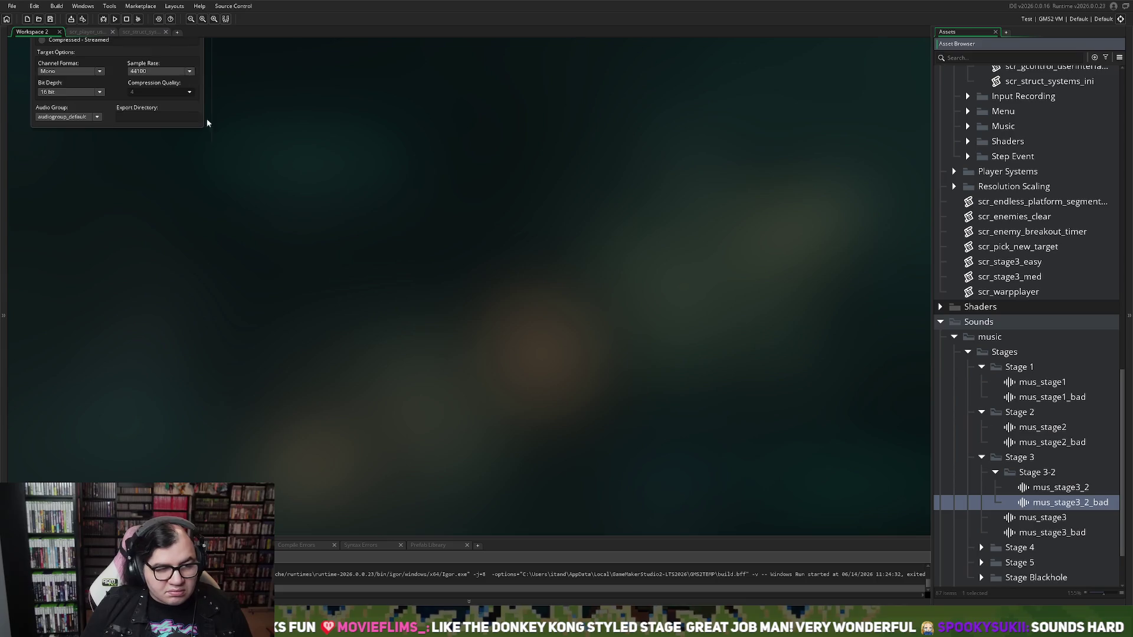
{"action": "scroll", "coordinate": [195, 103], "scroll_direction": "up", "scroll_amount": 5}
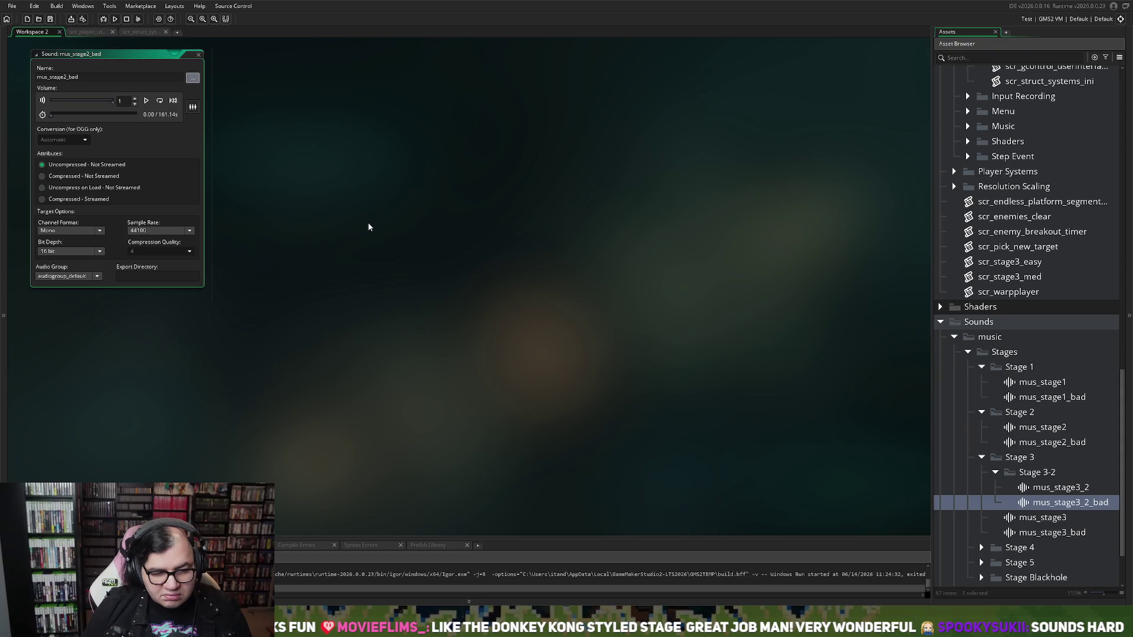
{"action": "left_click", "coordinate": [198, 55]}
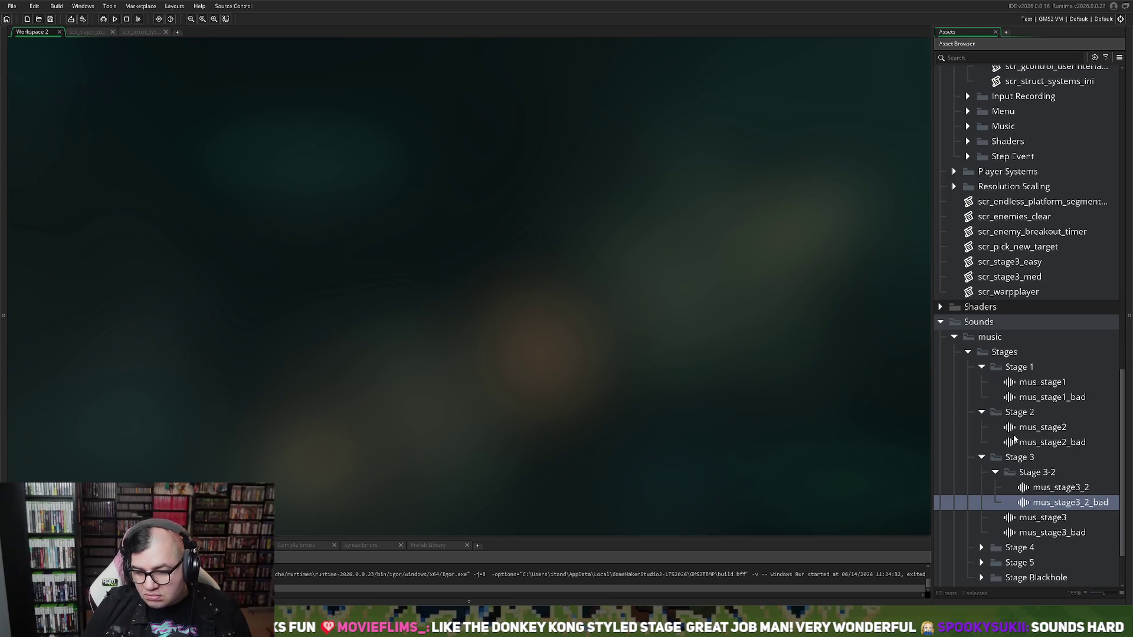
Preview mus_stage2 and mus_stage2_bad, closing each sound editor after playing.
{"action": "double_click", "coordinate": [1015, 430]}
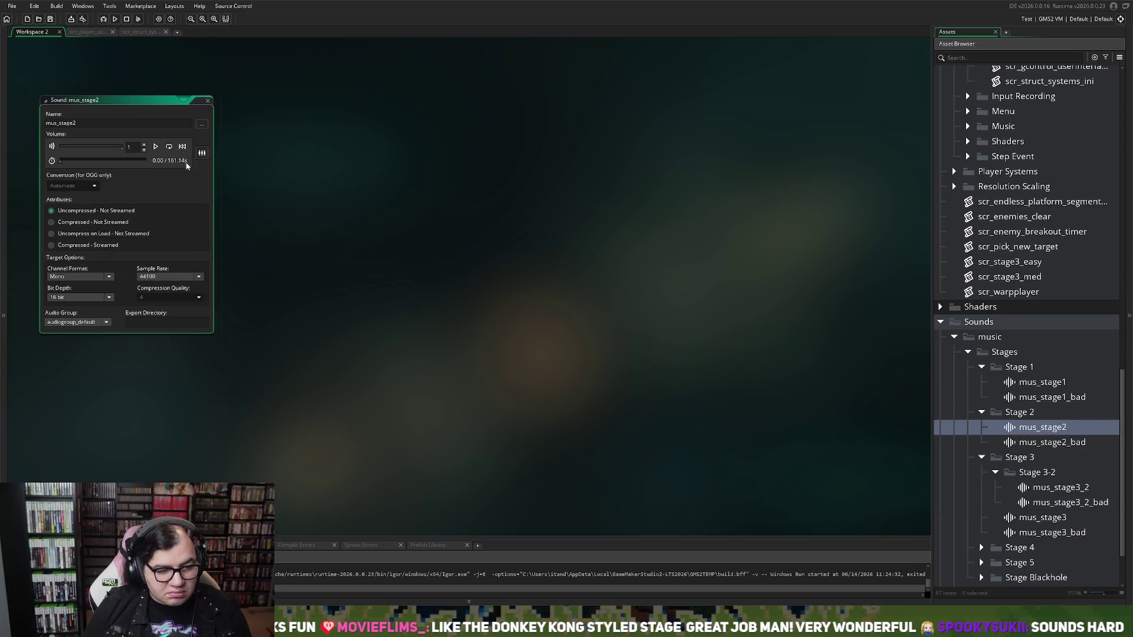
{"action": "left_click", "coordinate": [155, 146]}
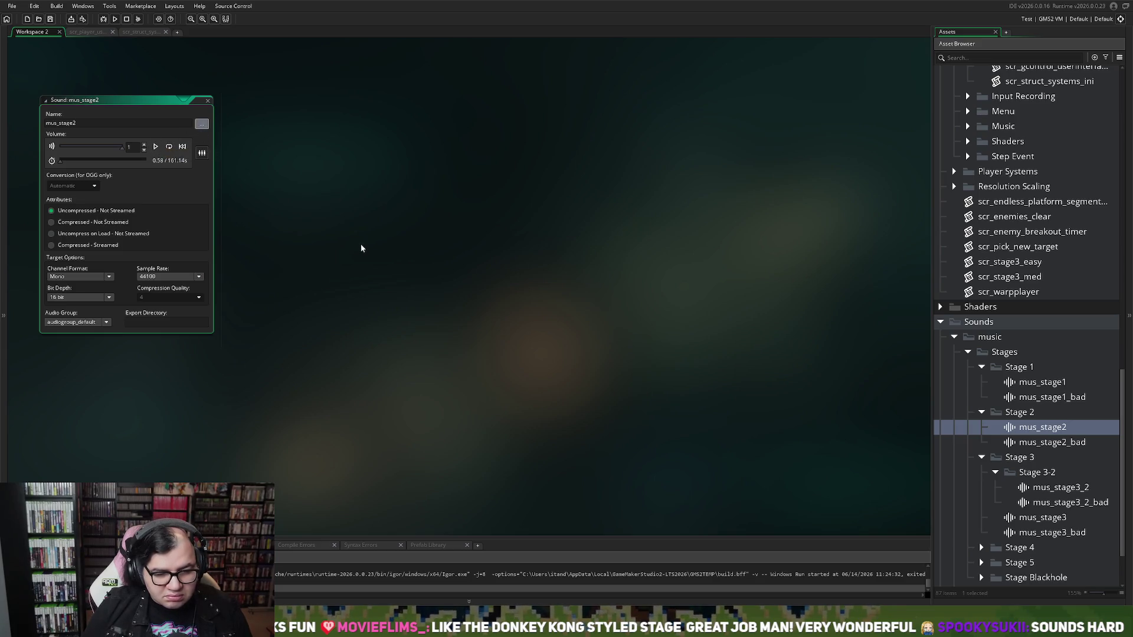
{"action": "left_click", "coordinate": [208, 100]}
{"action": "left_click", "coordinate": [1020, 444]}
{"action": "double_click", "coordinate": [1020, 443]}
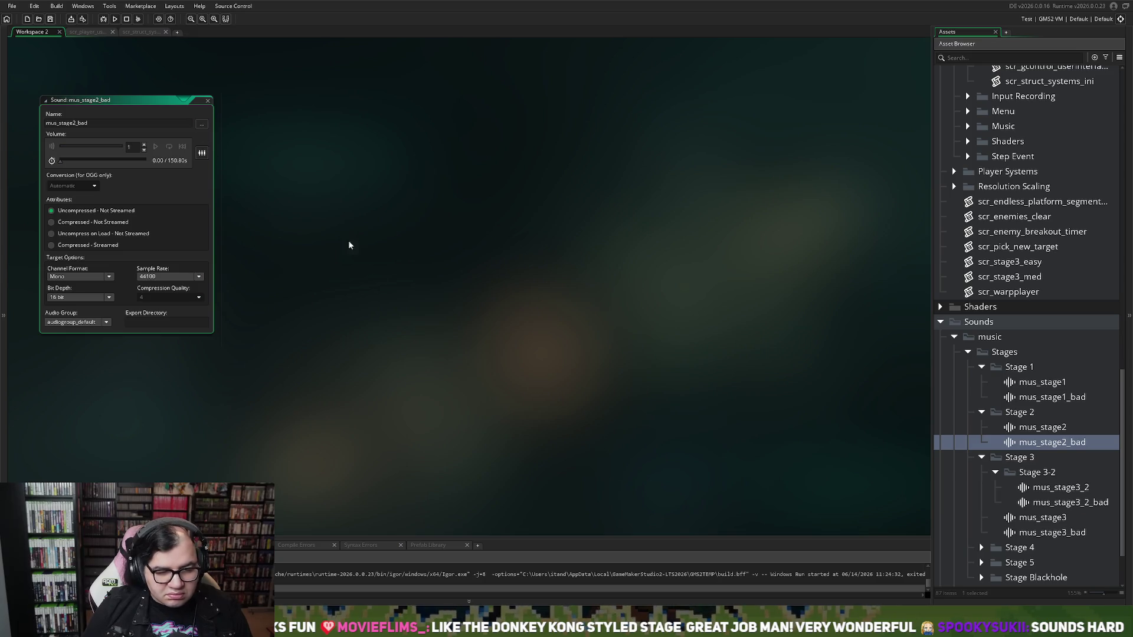
{"action": "left_click", "coordinate": [154, 147]}
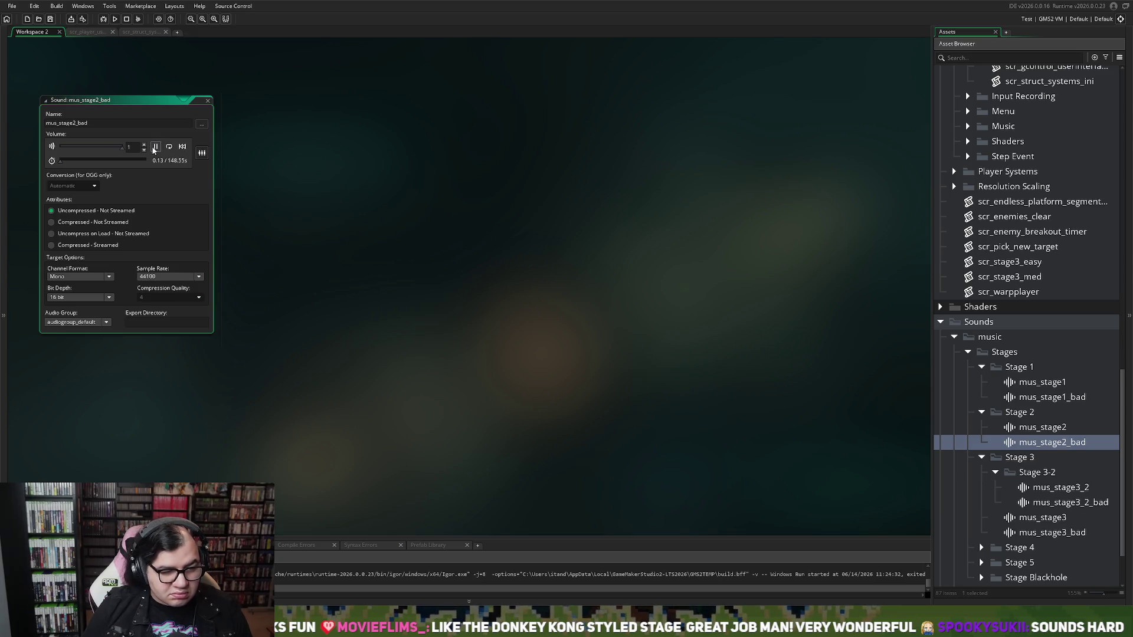
{"action": "left_click", "coordinate": [207, 101]}
{"action": "scroll", "coordinate": [994, 442], "scroll_direction": "down", "scroll_amount": 2}
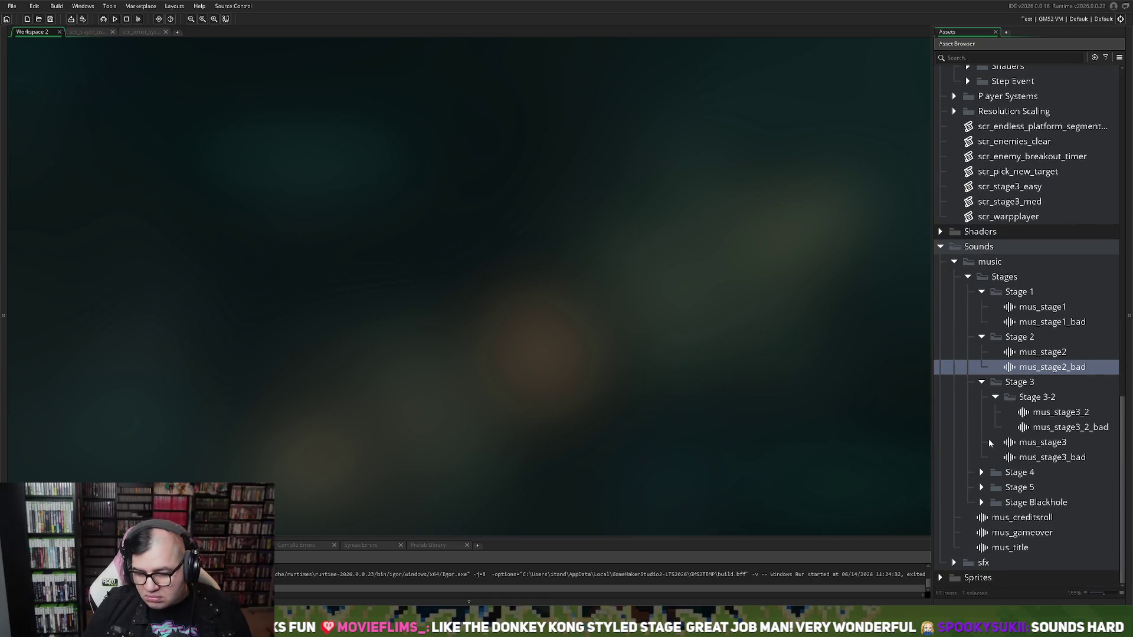
{"action": "left_click", "coordinate": [982, 472]}
Play, restart and stop the mus_stage4 preview, then reopen and replay it.
{"action": "double_click", "coordinate": [1016, 489]}
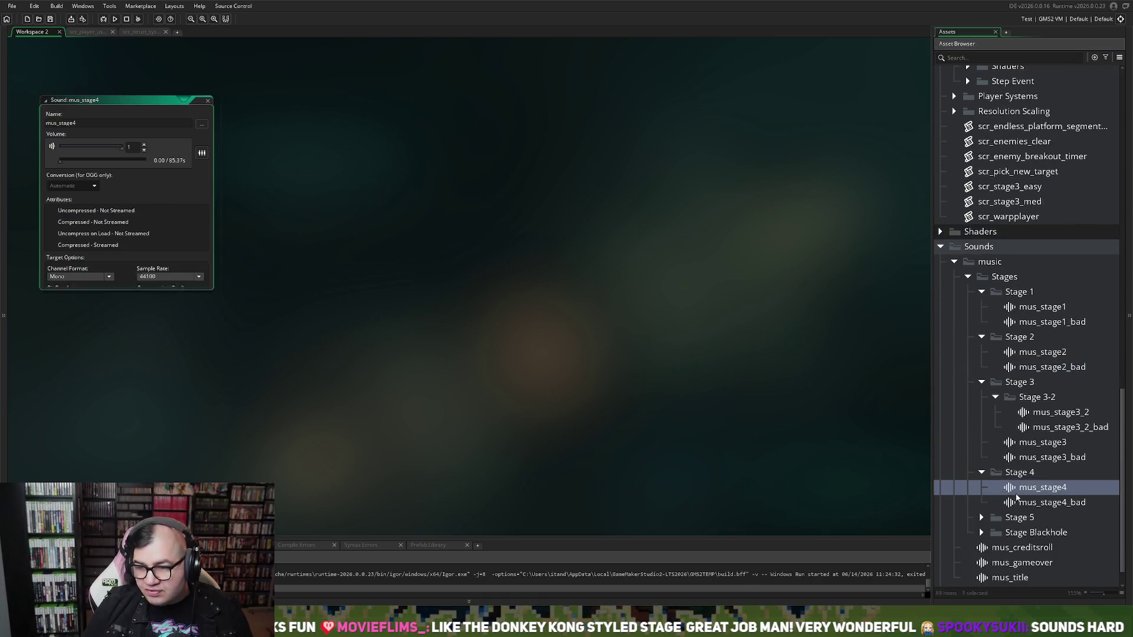
{"action": "left_click", "coordinate": [155, 147]}
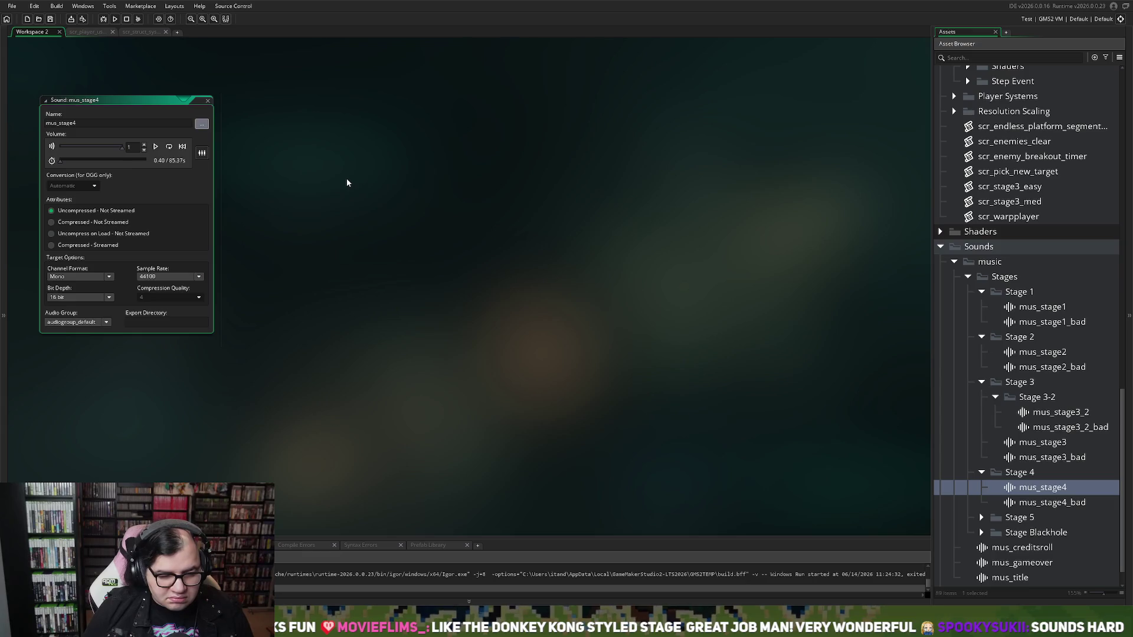
{"action": "left_click", "coordinate": [155, 146]}
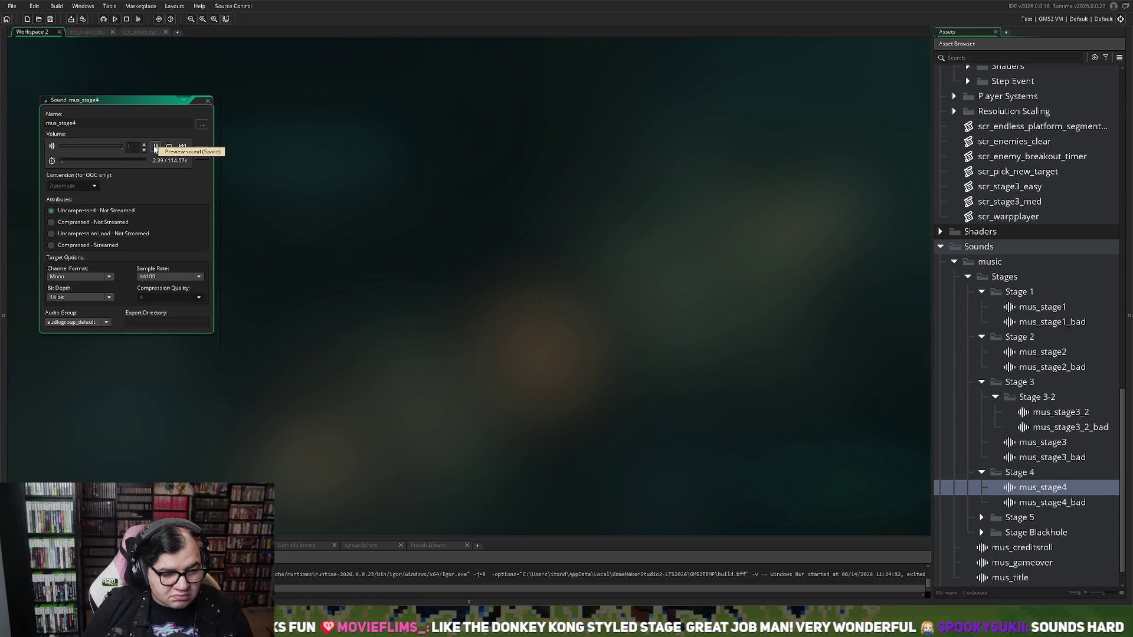
{"action": "left_click", "coordinate": [156, 147]}
{"action": "left_click", "coordinate": [206, 103]}
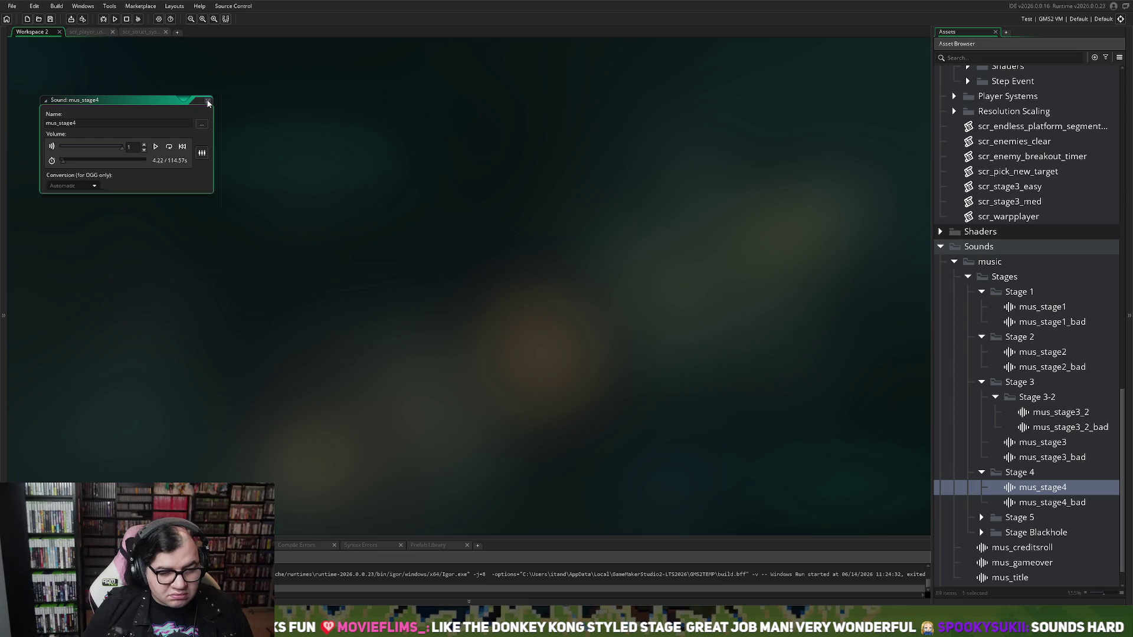
{"action": "double_click", "coordinate": [1014, 490]}
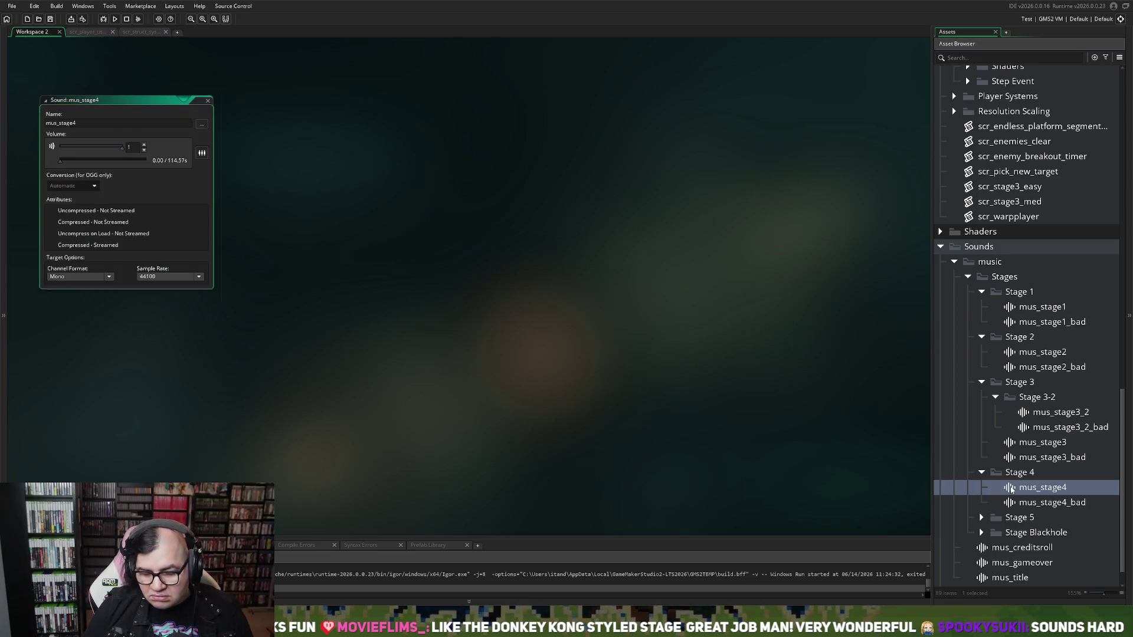
{"action": "left_click", "coordinate": [201, 124]}
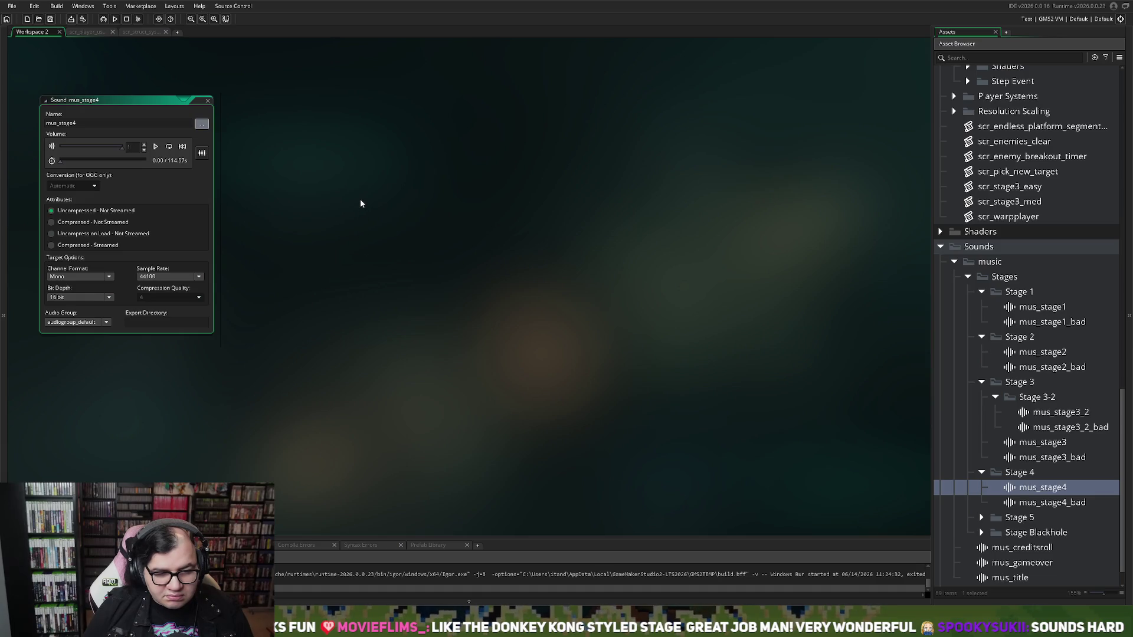
{"action": "left_click", "coordinate": [156, 146]}
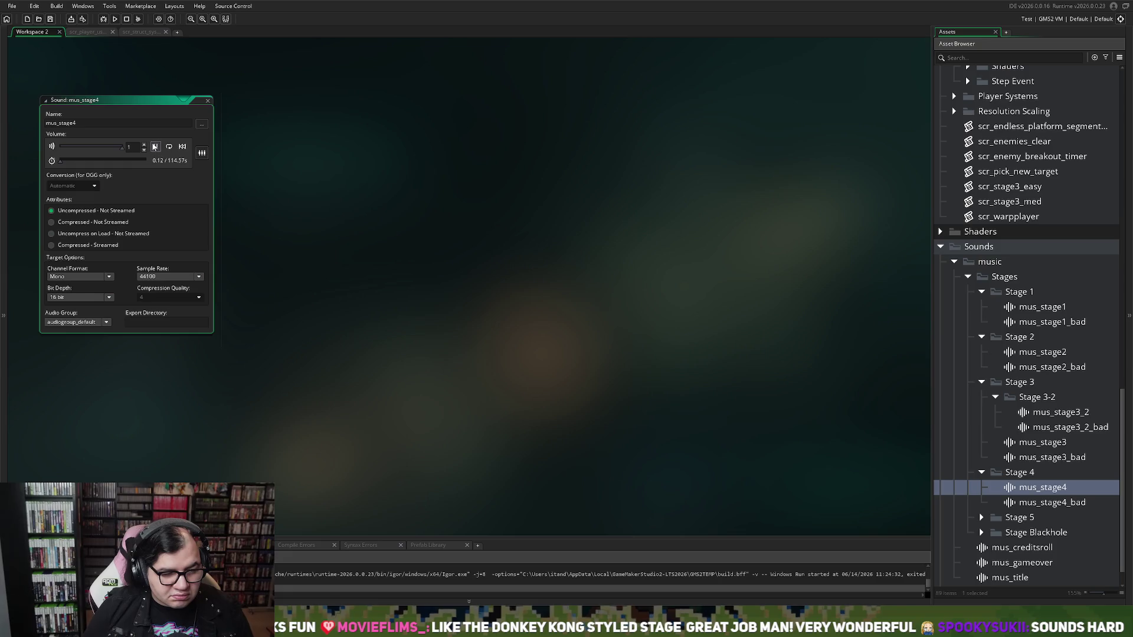
{"action": "double_click", "coordinate": [201, 101]}
Open and close mus_stage4_bad, then open mus_stage5 from the Stage 5 folder.
{"action": "double_click", "coordinate": [1021, 502]}
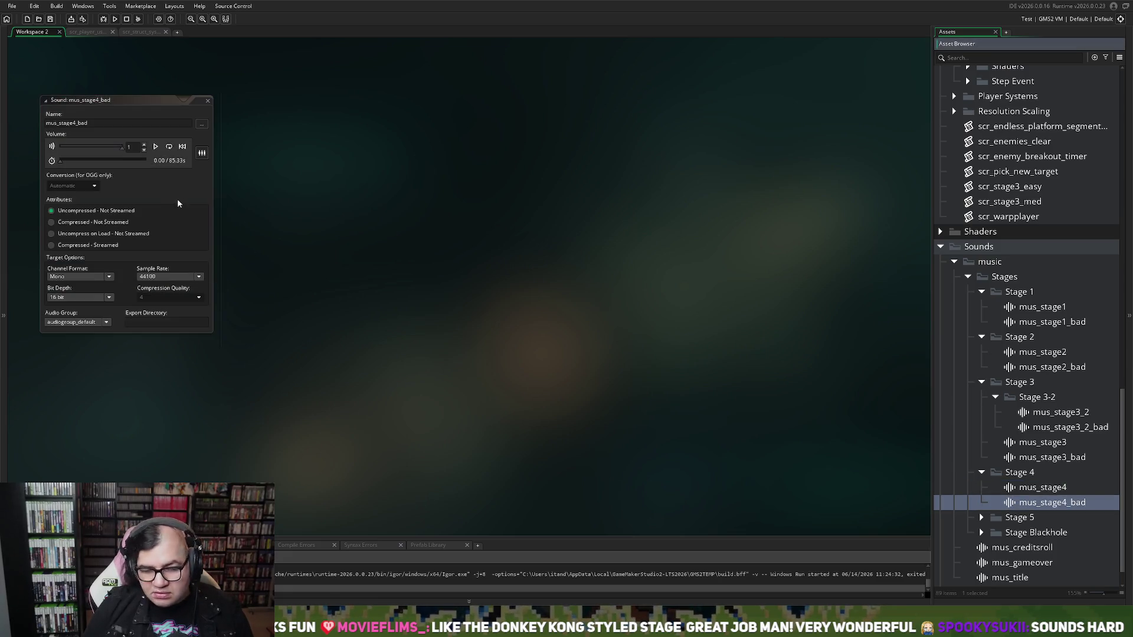
{"action": "left_click", "coordinate": [202, 123]}
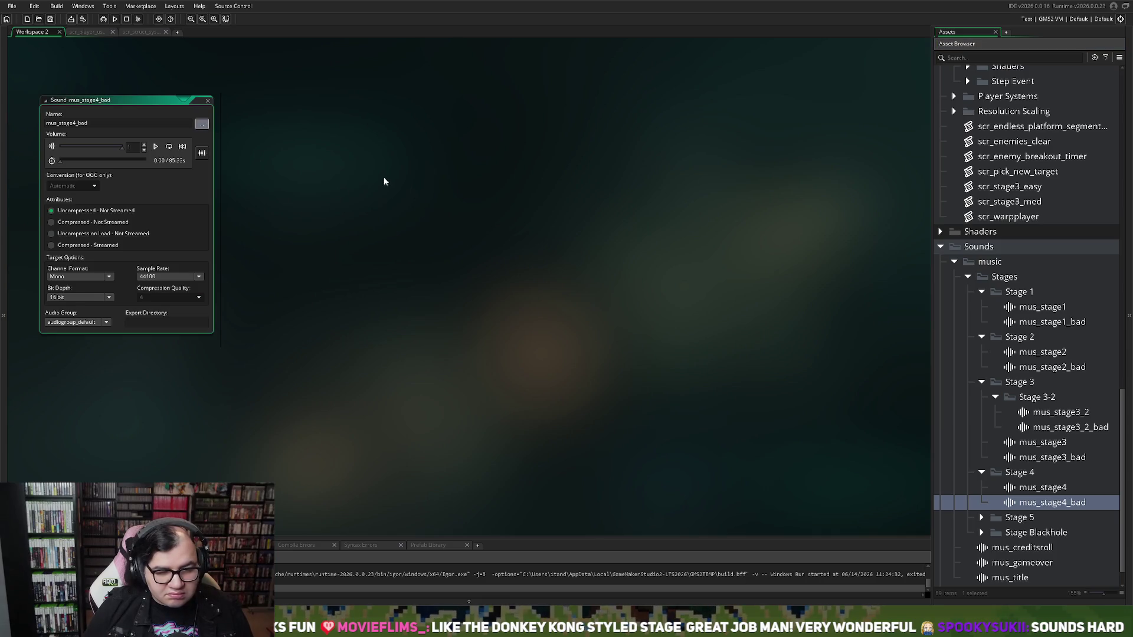
{"action": "left_click", "coordinate": [208, 100]}
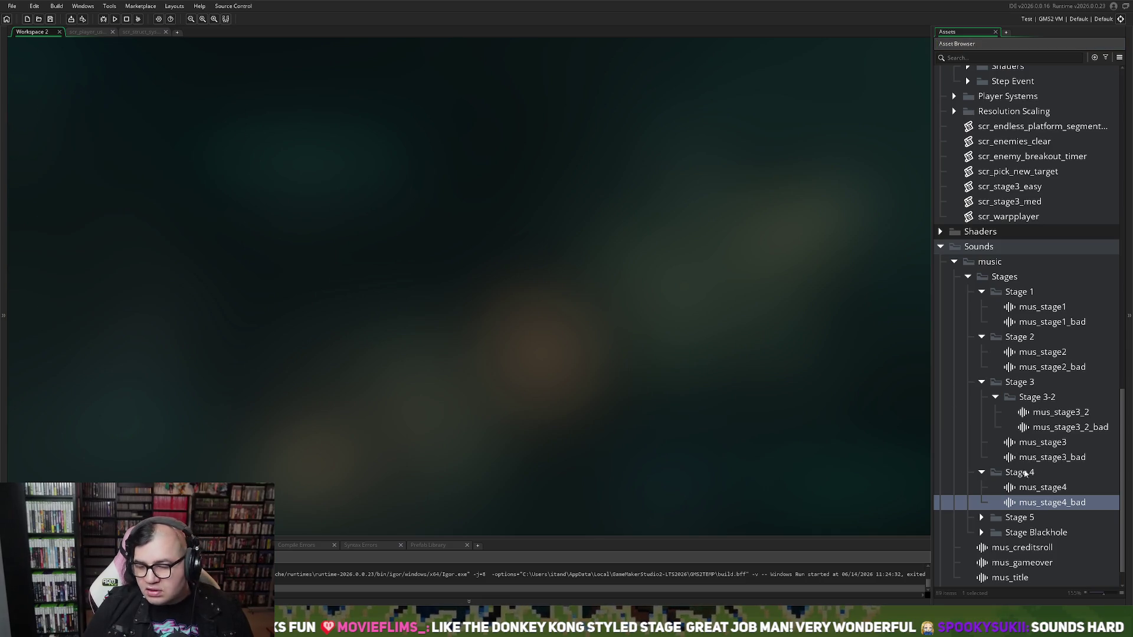
{"action": "left_click", "coordinate": [981, 517]}
{"action": "double_click", "coordinate": [1013, 533]}
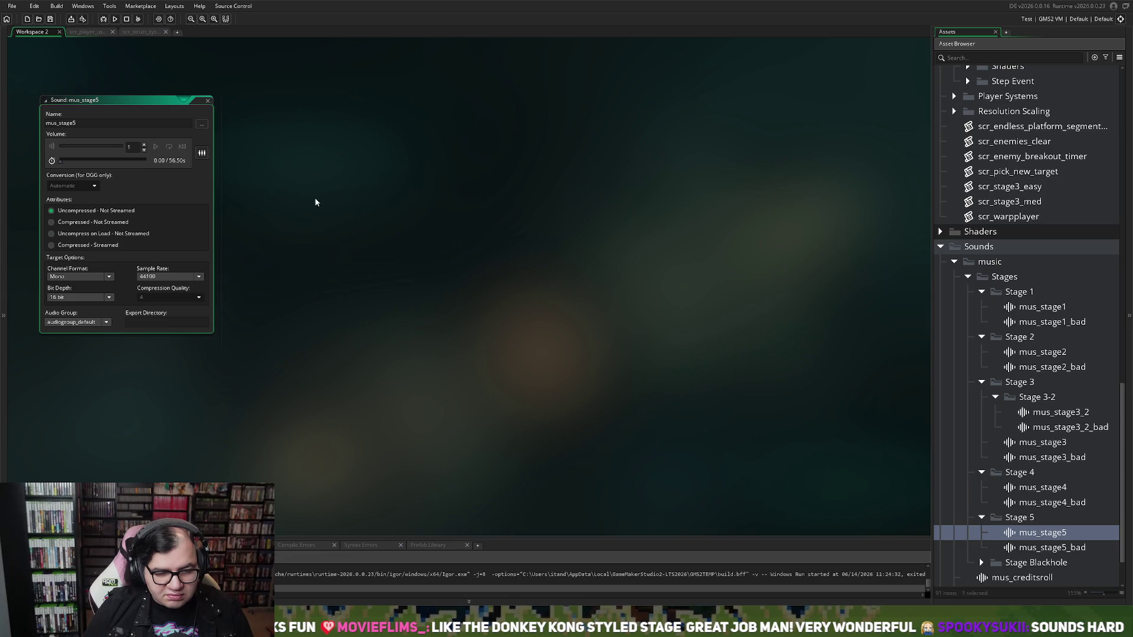
Play and stop the mus_stage5 preview twice, then close its editor.
{"action": "left_click", "coordinate": [155, 146]}
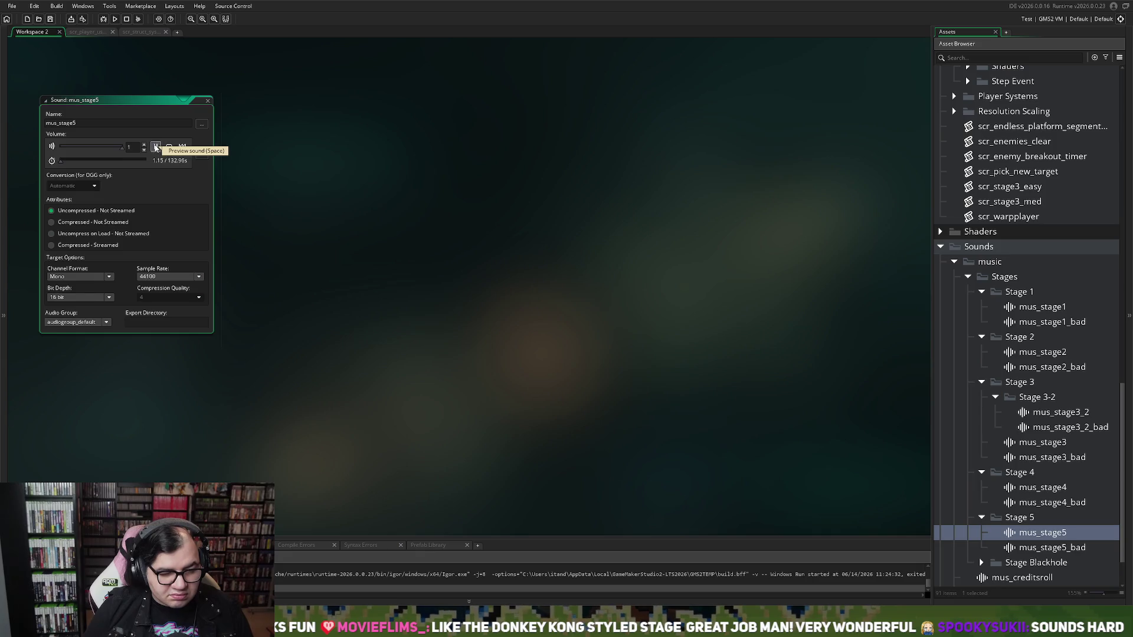
{"action": "left_click", "coordinate": [155, 147]}
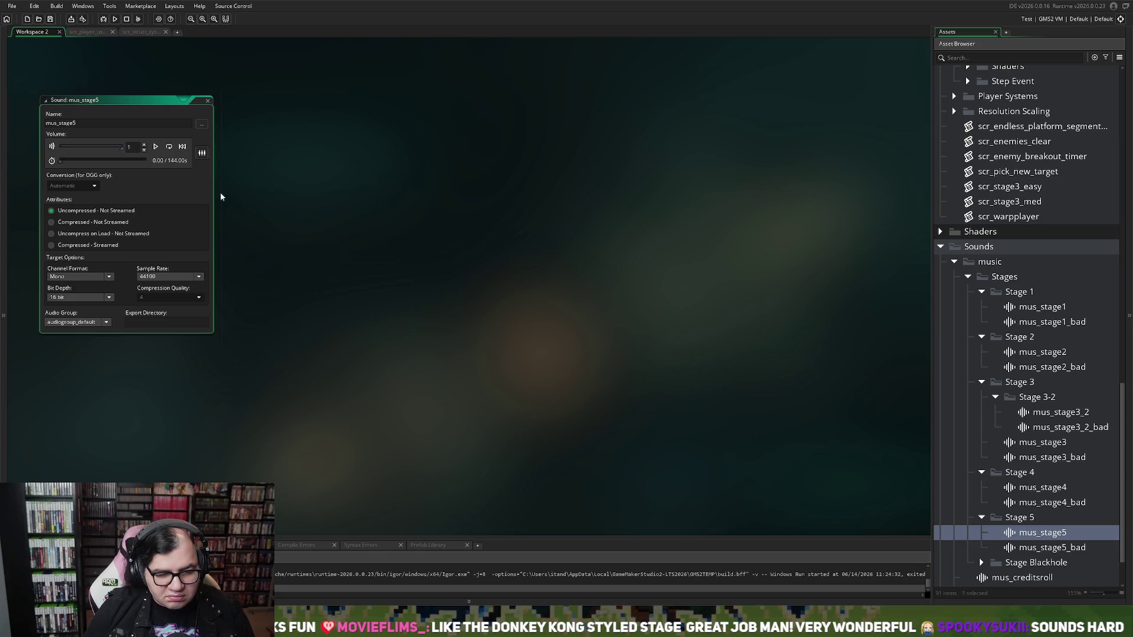
{"action": "left_click", "coordinate": [155, 147]}
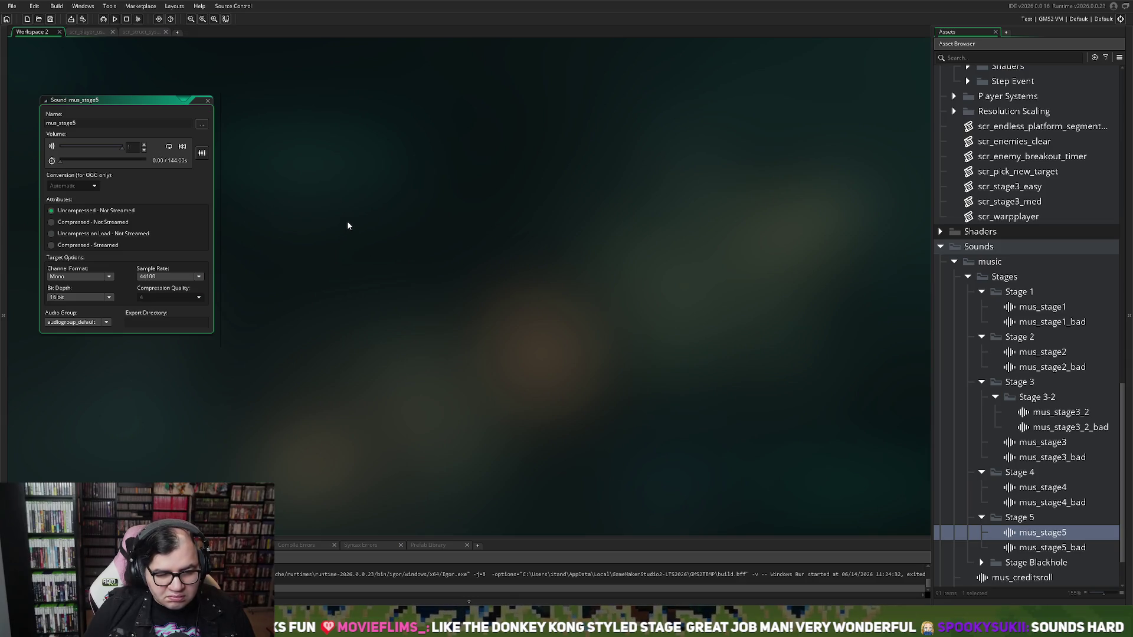
{"action": "left_click", "coordinate": [156, 147]}
{"action": "left_click", "coordinate": [208, 100]}
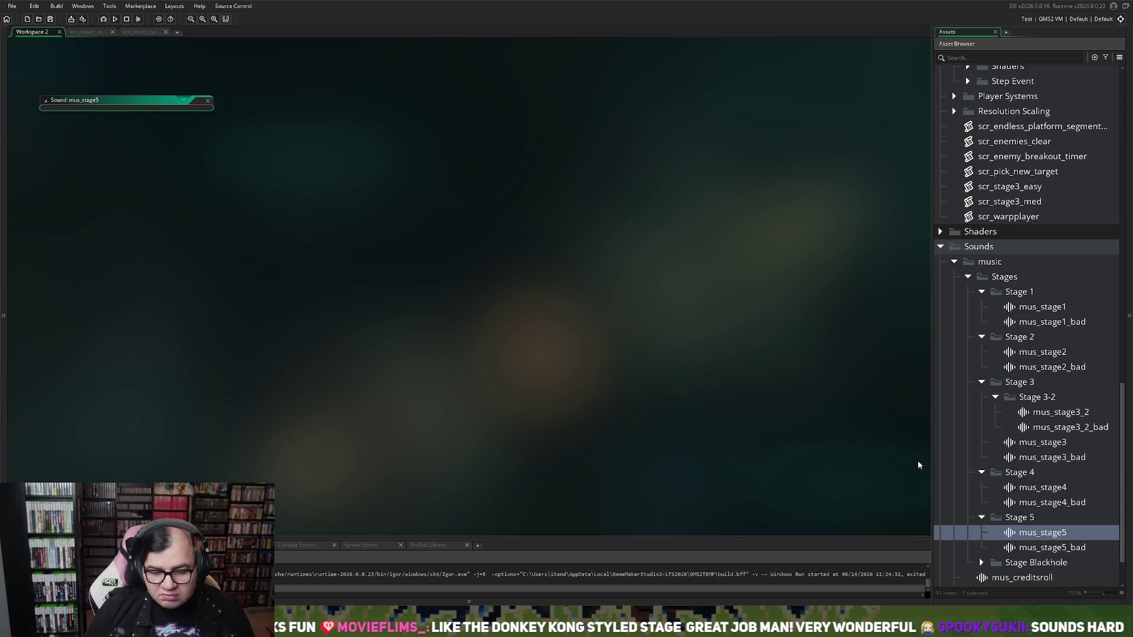
Open and close mus_stage5_bad, then build and run the game for a playtest.
{"action": "double_click", "coordinate": [1039, 550]}
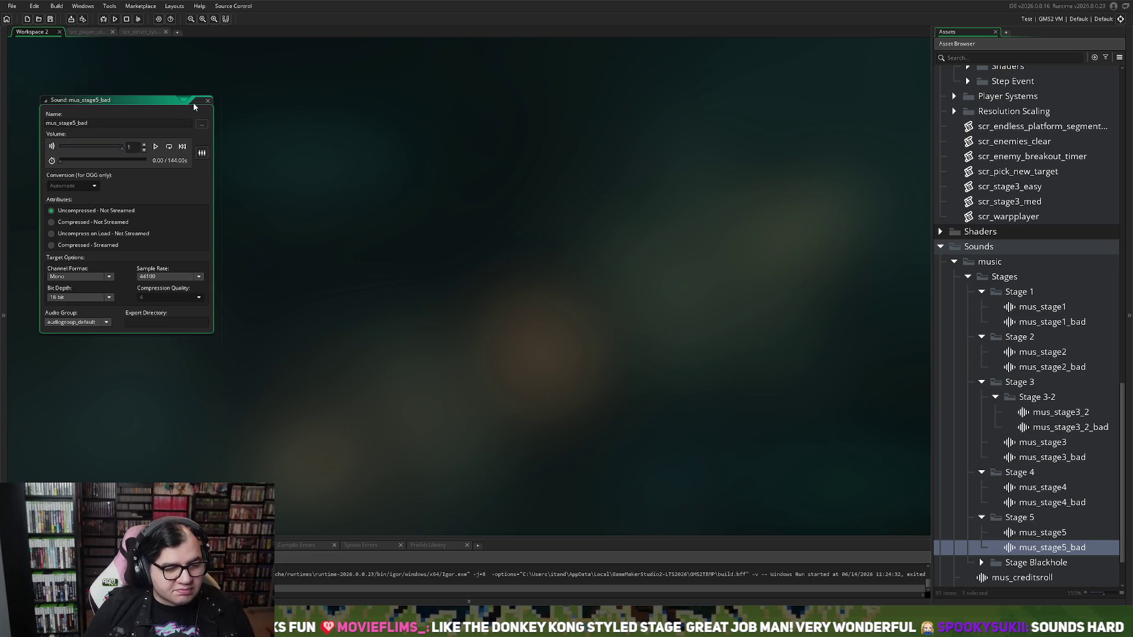
{"action": "left_click", "coordinate": [207, 101]}
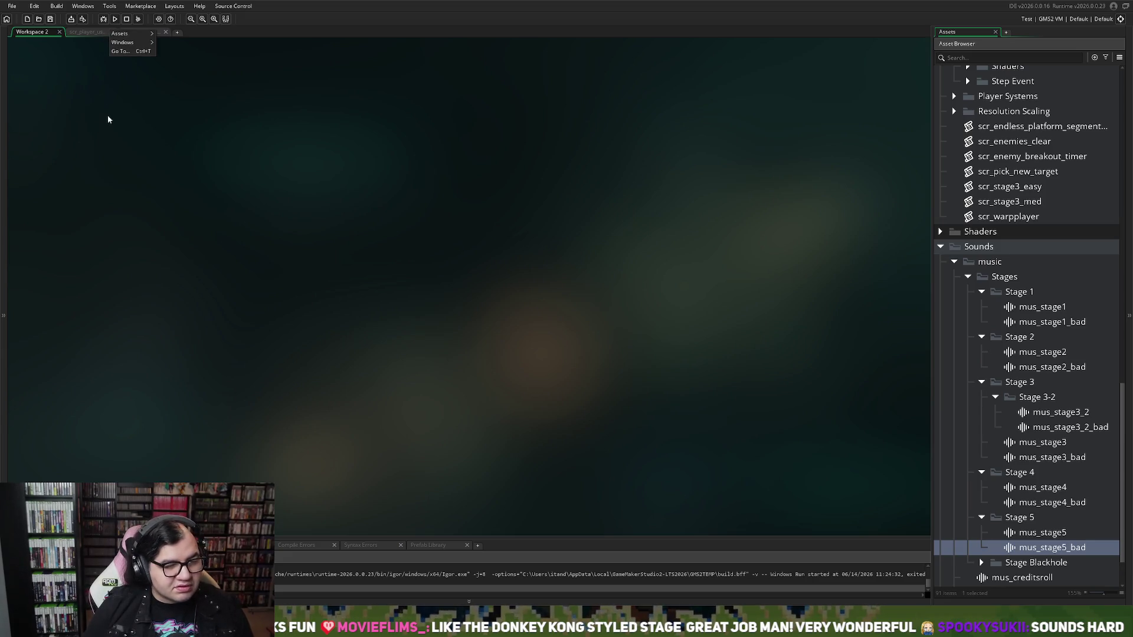
{"action": "left_click", "coordinate": [114, 19]}
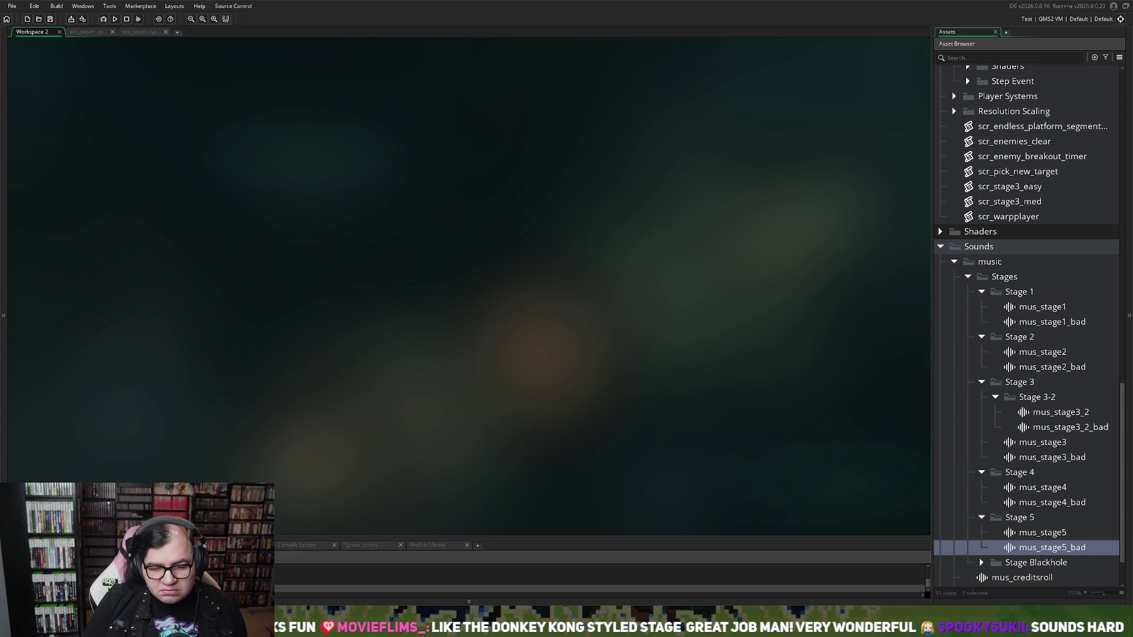
Use the title screen's stage select to start the game on Stage 1.
{"action": "key", "text": "Return"}
{"action": "key", "text": "Right"}
{"action": "key", "text": "Right"}
{"action": "key", "text": "Right"}
{"action": "key", "text": "Right"}
{"action": "key", "text": "Left"}
{"action": "key", "text": "Right"}
{"action": "key", "text": "Left"}
{"action": "key", "text": "Right"}
{"action": "key", "text": "Left"}
{"action": "key", "text": "Left"}
{"action": "key", "text": "Right"}
{"action": "key", "text": "Right"}
{"action": "key", "text": "Left"}
{"action": "key", "text": "Left"}
{"action": "key", "text": "Left"}
{"action": "key", "text": "Left"}
{"action": "key", "text": "Return"}
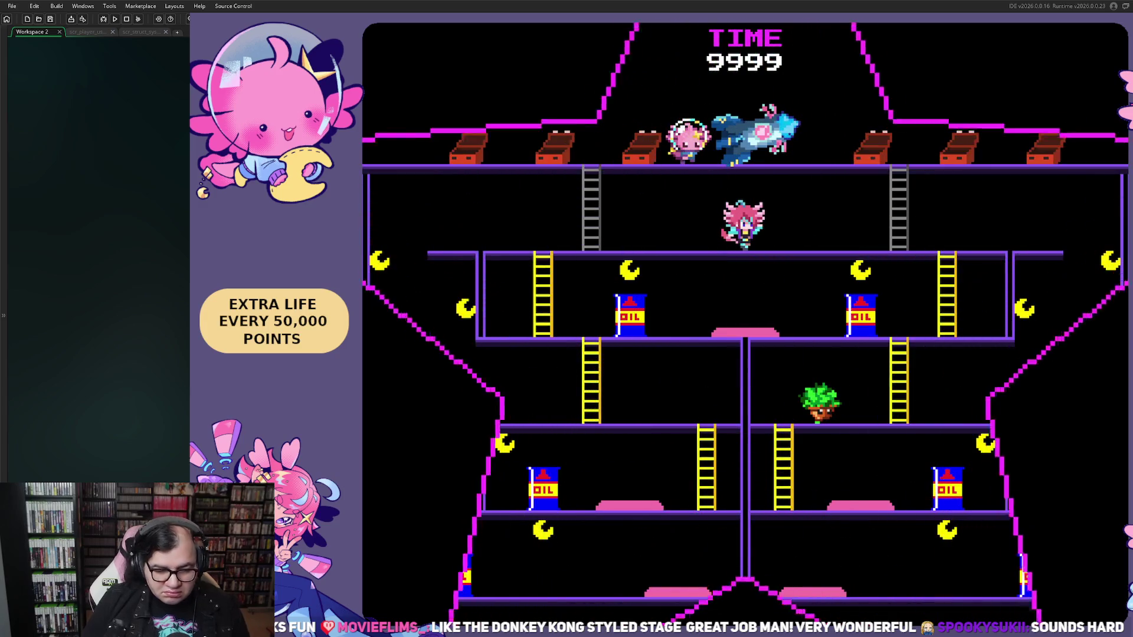
Move the player briefly, quit the test run and open mus_stage1.
{"action": "key", "text": "Left"}
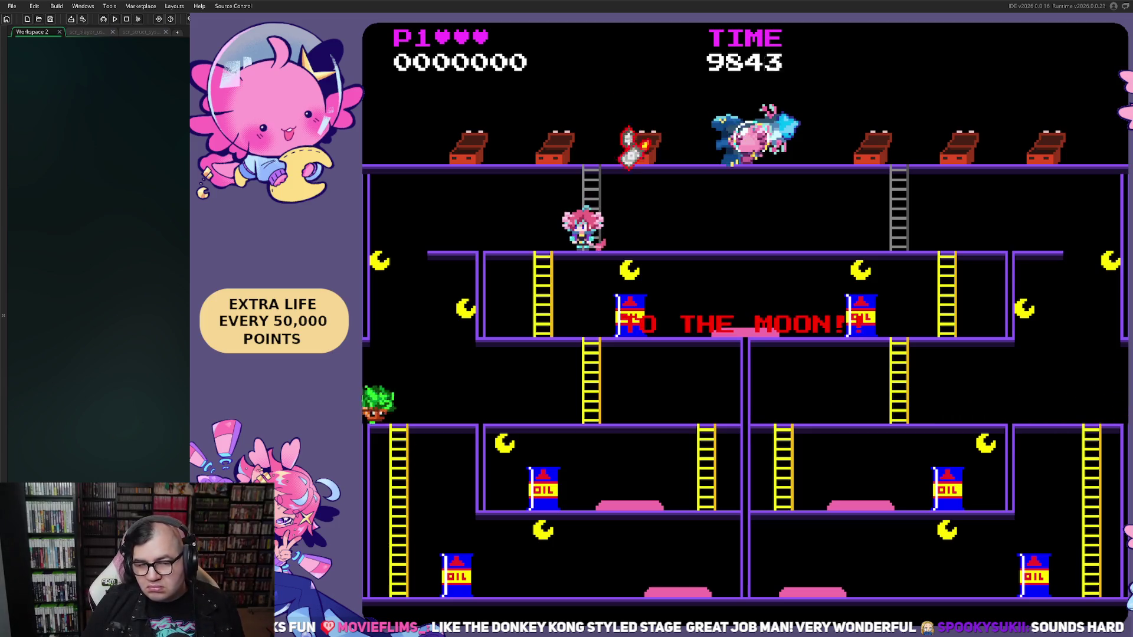
{"action": "key", "text": "Escape"}
{"action": "double_click", "coordinate": [1041, 307]}
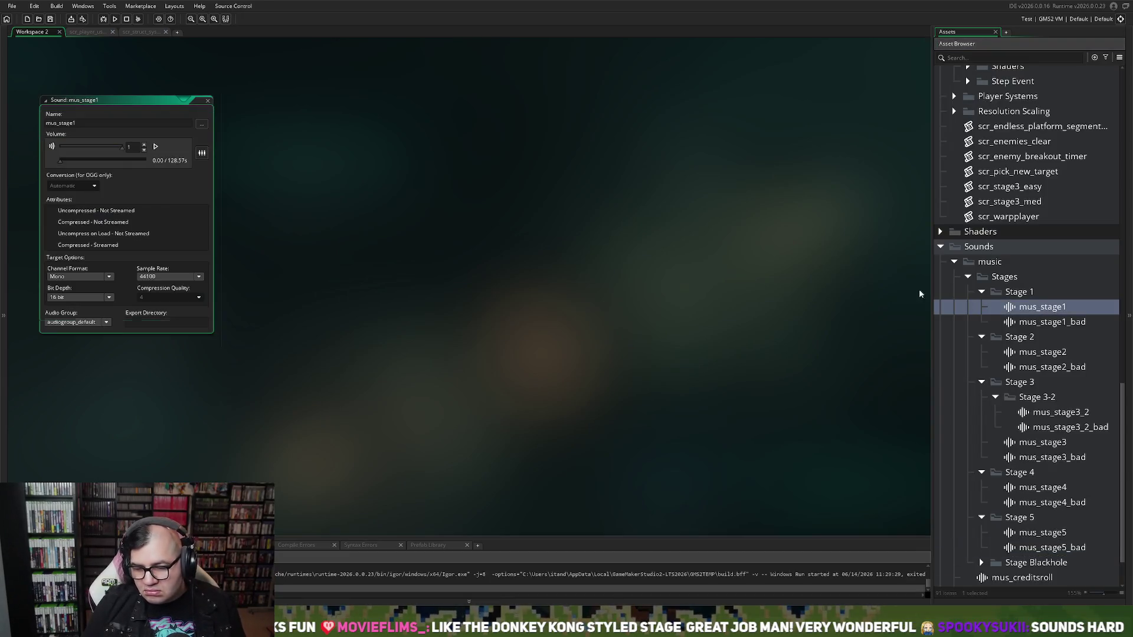
Close mus_stage1, then preview mus_stage1_bad and close its editor.
{"action": "double_click", "coordinate": [204, 101]}
{"action": "left_click", "coordinate": [207, 101]}
{"action": "key", "text": "Down"}
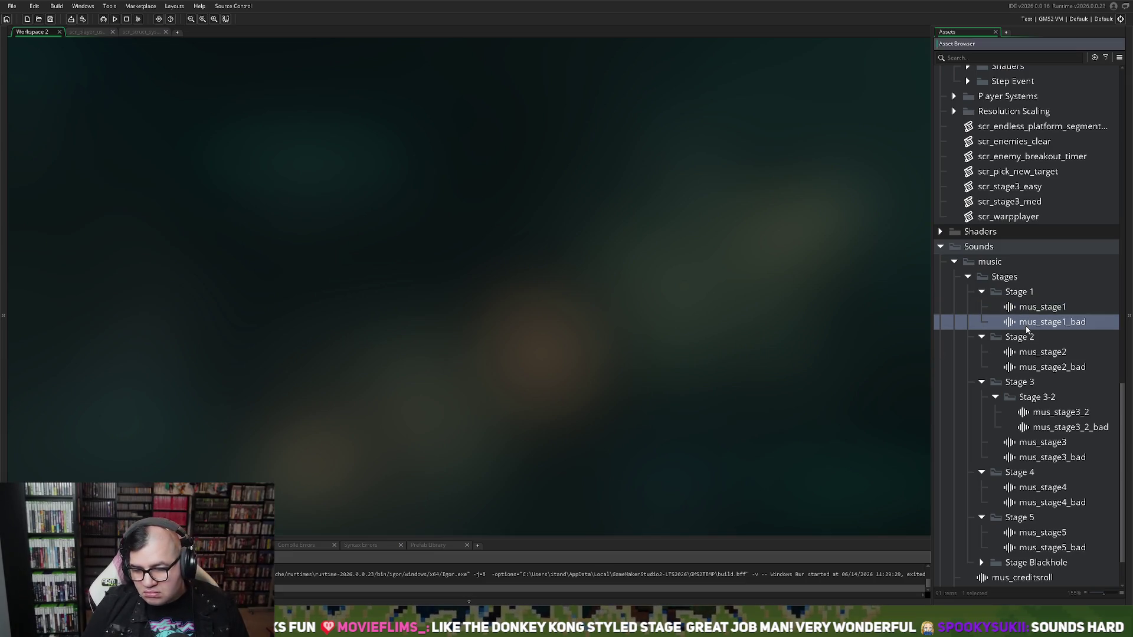
{"action": "key", "text": "Return"}
{"action": "left_click", "coordinate": [155, 147]}
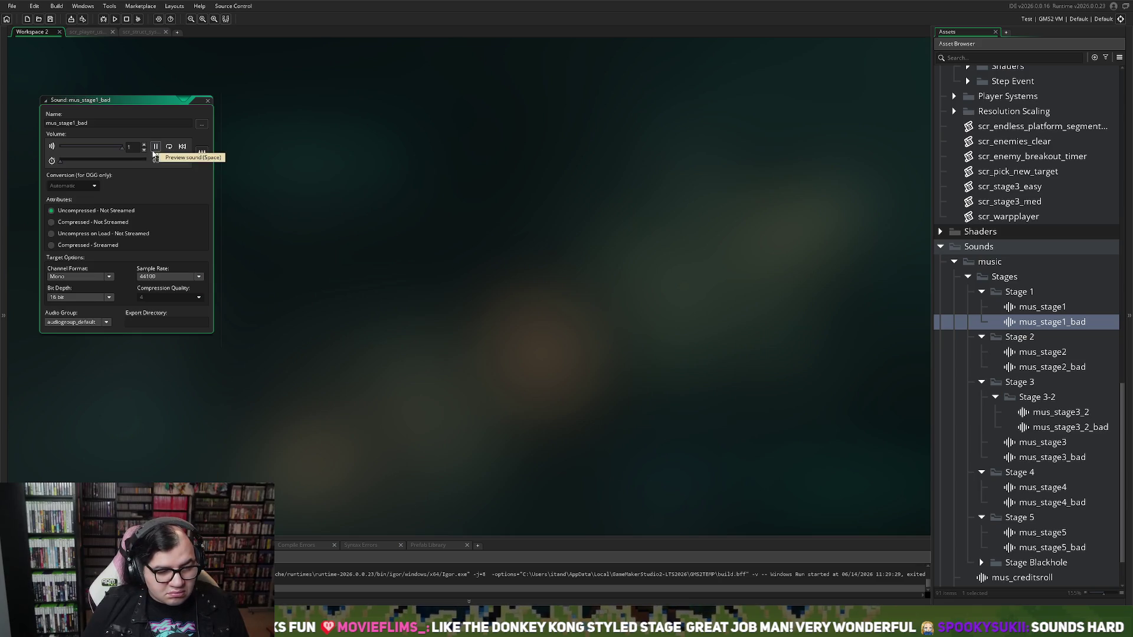
{"action": "left_click", "coordinate": [208, 101]}
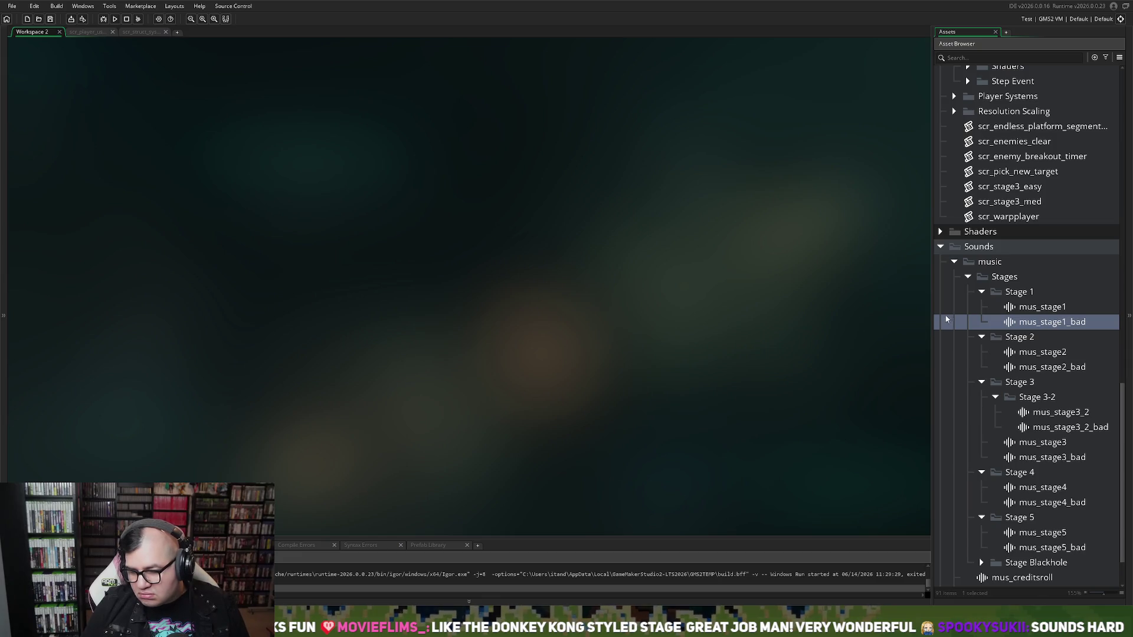
Play and pause the mus_stage2 preview, then close its editor.
{"action": "scroll", "coordinate": [944, 298], "scroll_direction": "up", "scroll_amount": 3}
{"action": "scroll", "coordinate": [935, 292], "scroll_direction": "up", "scroll_amount": 3}
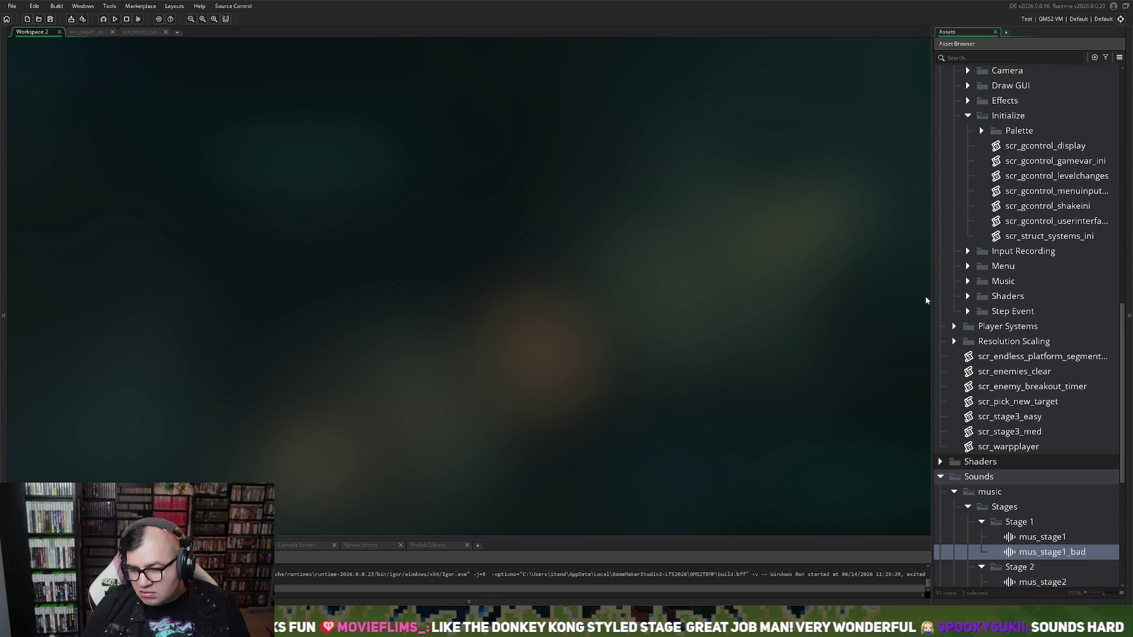
{"action": "scroll", "coordinate": [1030, 519], "scroll_direction": "down", "scroll_amount": 3}
{"action": "double_click", "coordinate": [1033, 476]}
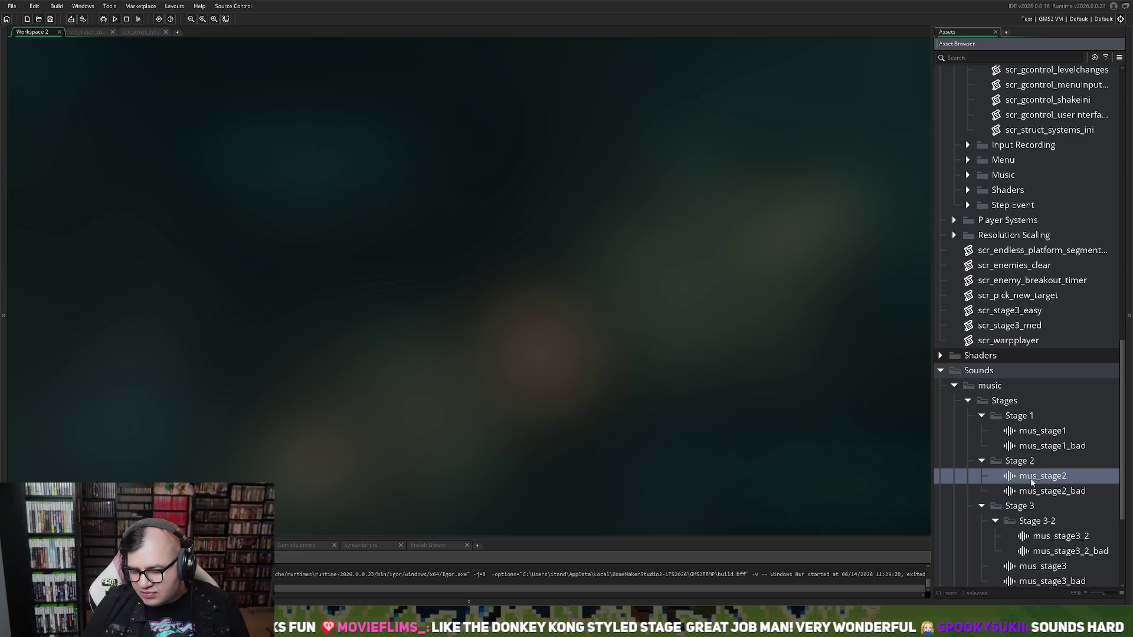
{"action": "left_click", "coordinate": [156, 147]}
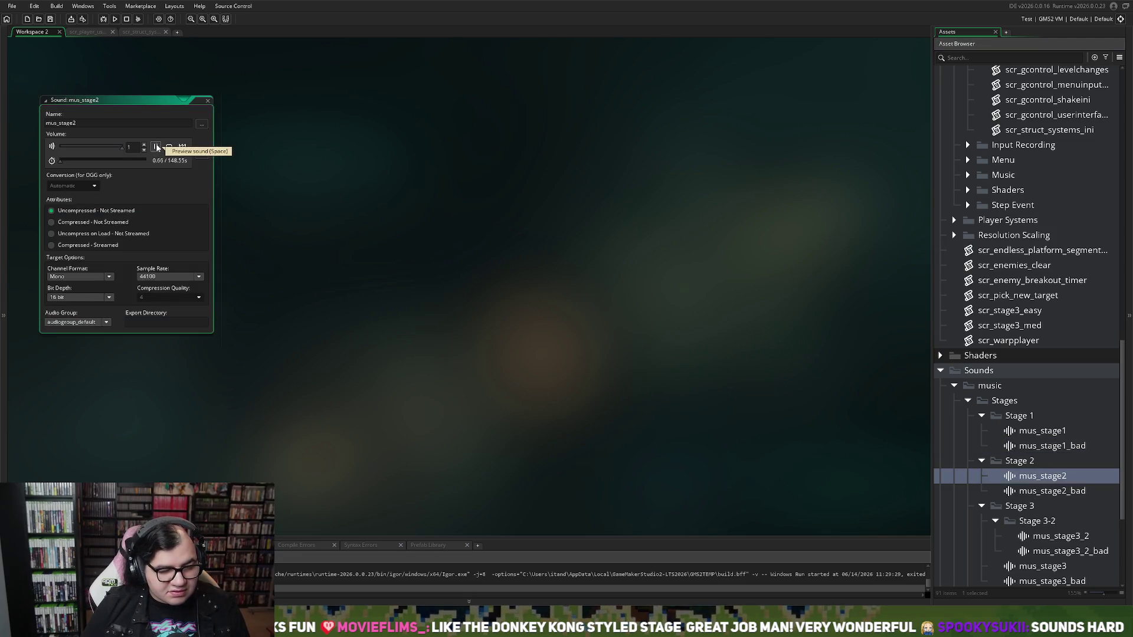
{"action": "left_click", "coordinate": [156, 147]}
{"action": "left_click", "coordinate": [209, 102]}
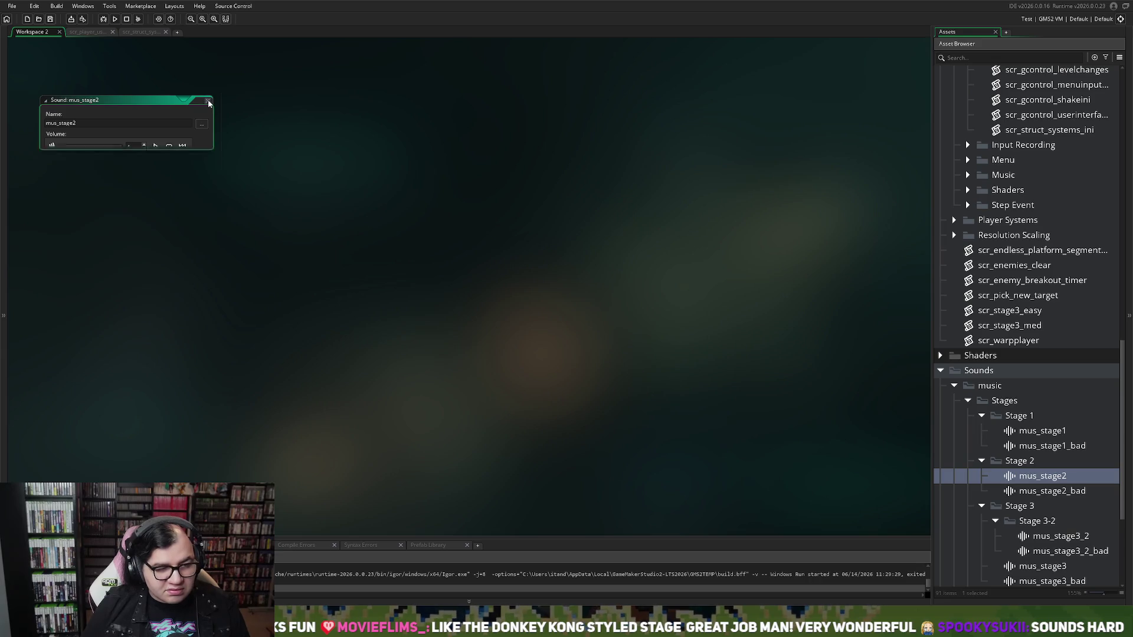
{"action": "scroll", "coordinate": [967, 344], "scroll_direction": "down", "scroll_amount": 4}
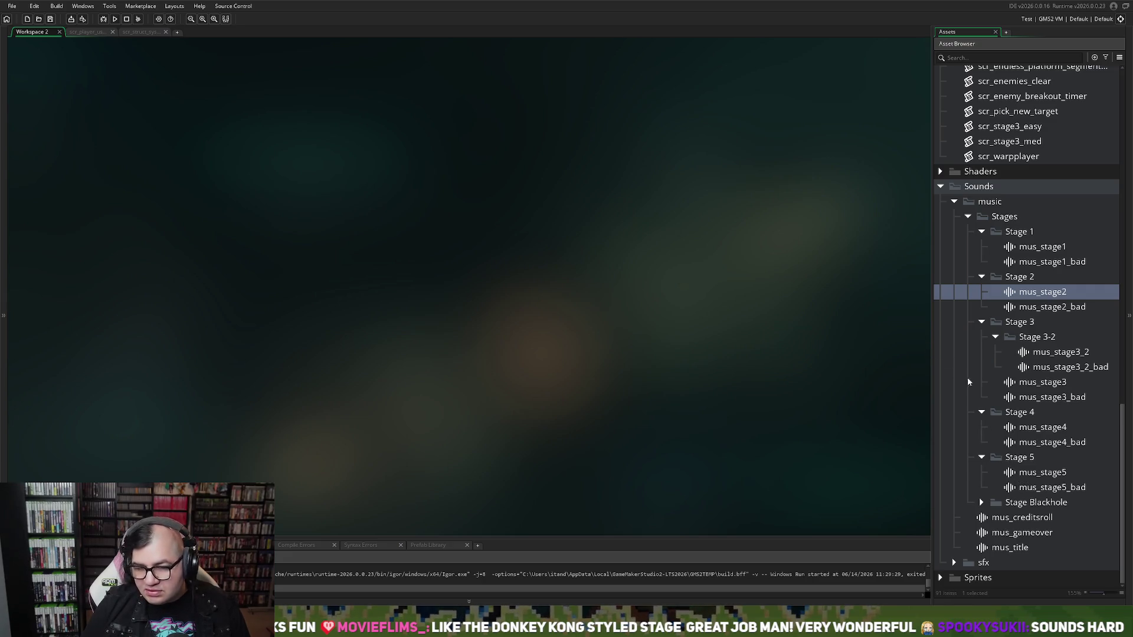
{"action": "scroll", "coordinate": [976, 371], "scroll_direction": "up", "scroll_amount": 3}
{"action": "scroll", "coordinate": [982, 352], "scroll_direction": "up", "scroll_amount": 2}
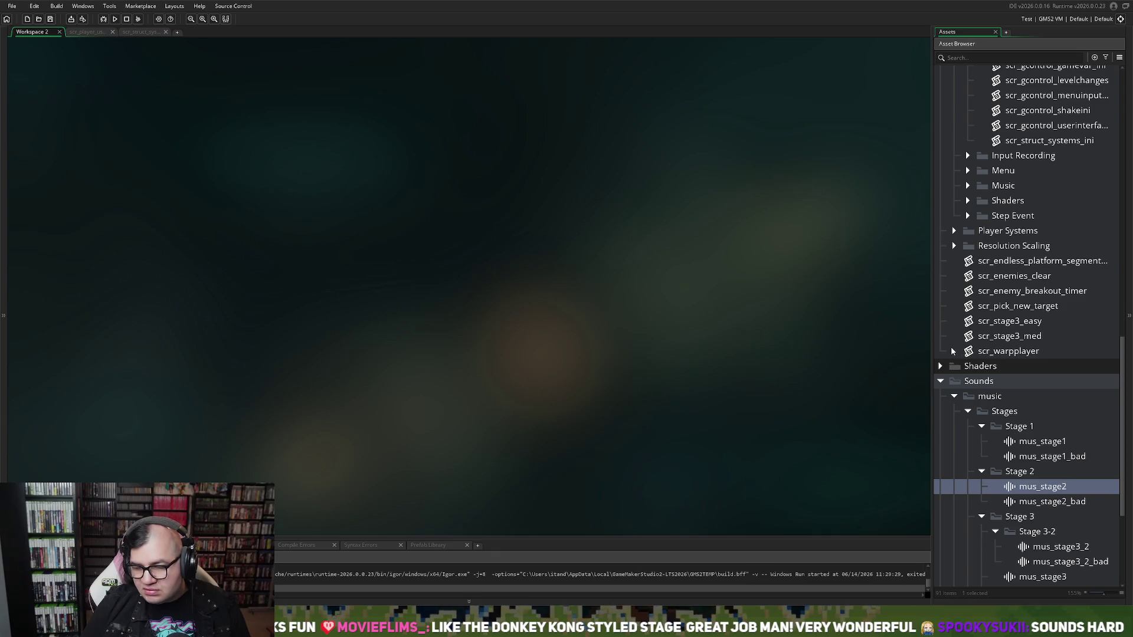
{"action": "scroll", "coordinate": [950, 352], "scroll_direction": "up", "scroll_amount": 2}
{"action": "scroll", "coordinate": [950, 352], "scroll_direction": "up", "scroll_amount": 2}
{"action": "scroll", "coordinate": [950, 353], "scroll_direction": "up", "scroll_amount": 4}
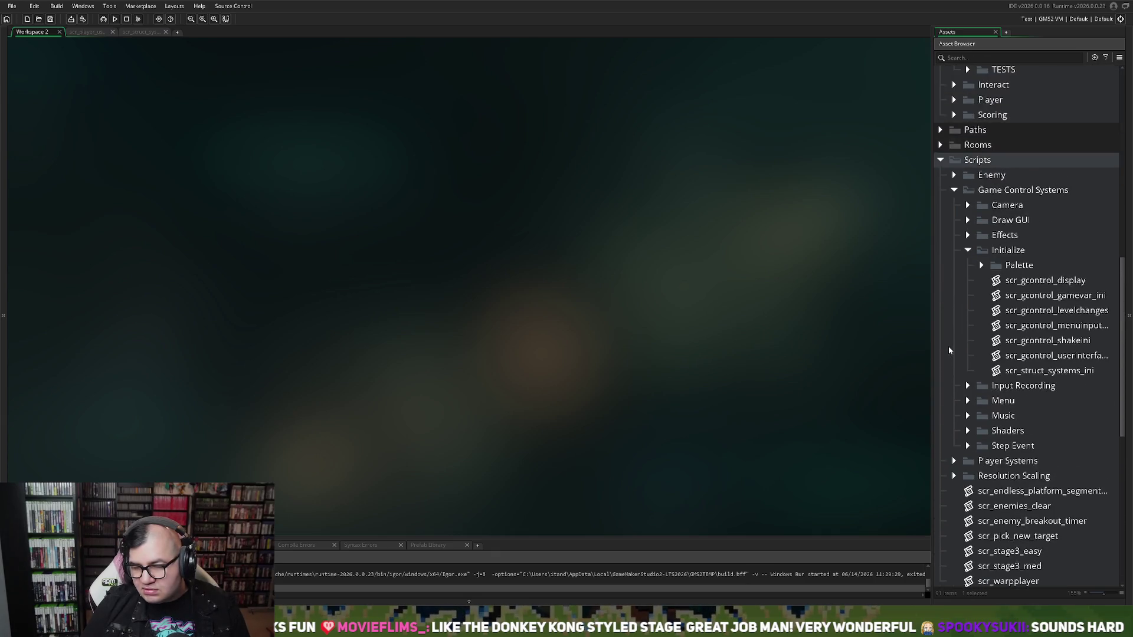
{"action": "scroll", "coordinate": [1030, 252], "scroll_direction": "up", "scroll_amount": 5}
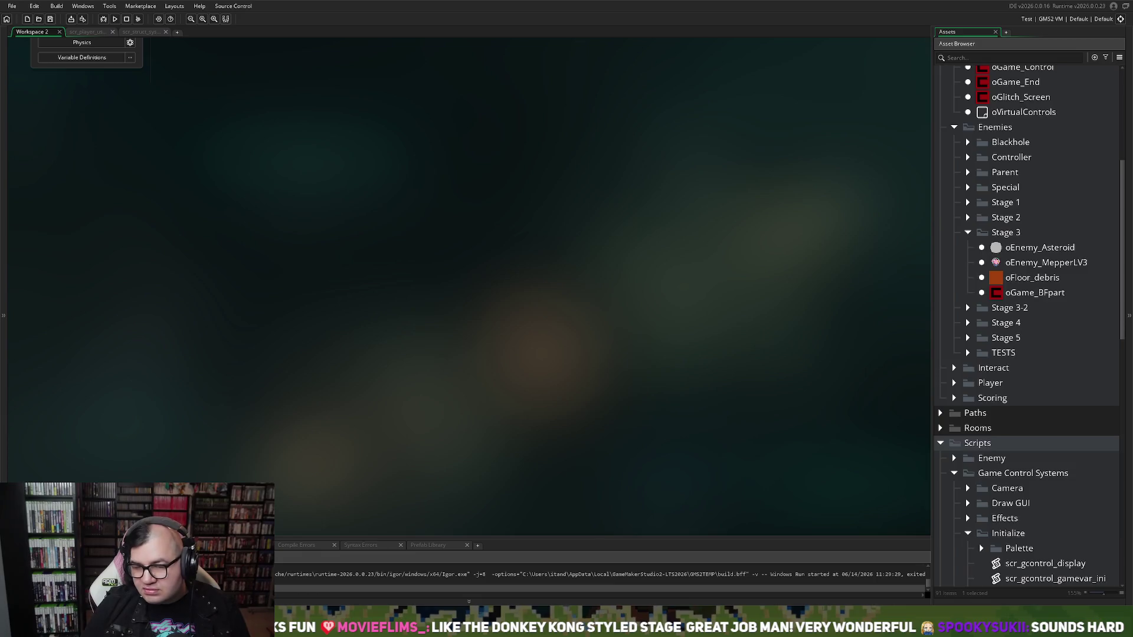
{"action": "scroll", "coordinate": [965, 568], "scroll_direction": "up", "scroll_amount": 6}
{"action": "double_click", "coordinate": [1025, 242]}
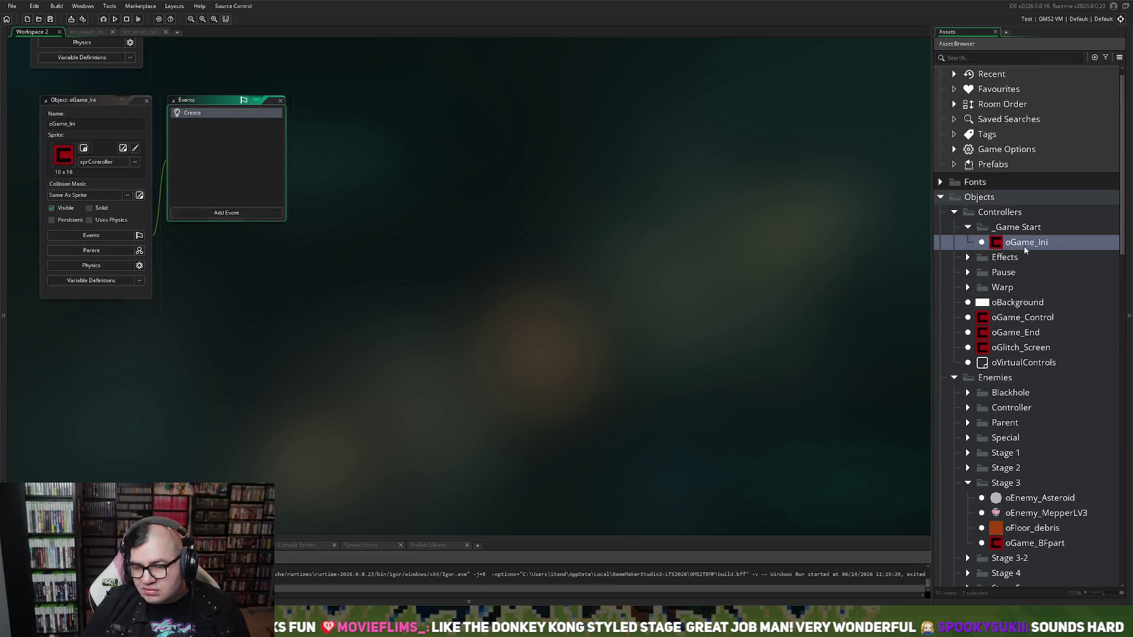
{"action": "left_click", "coordinate": [146, 99]}
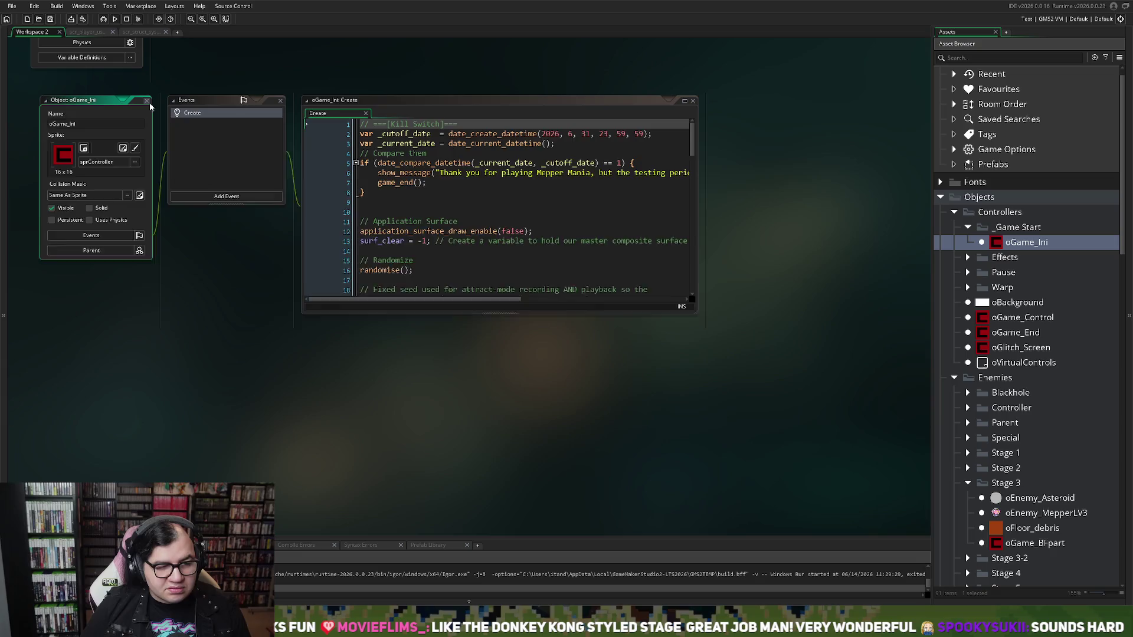
{"action": "scroll", "coordinate": [963, 409], "scroll_direction": "up", "scroll_amount": 1}
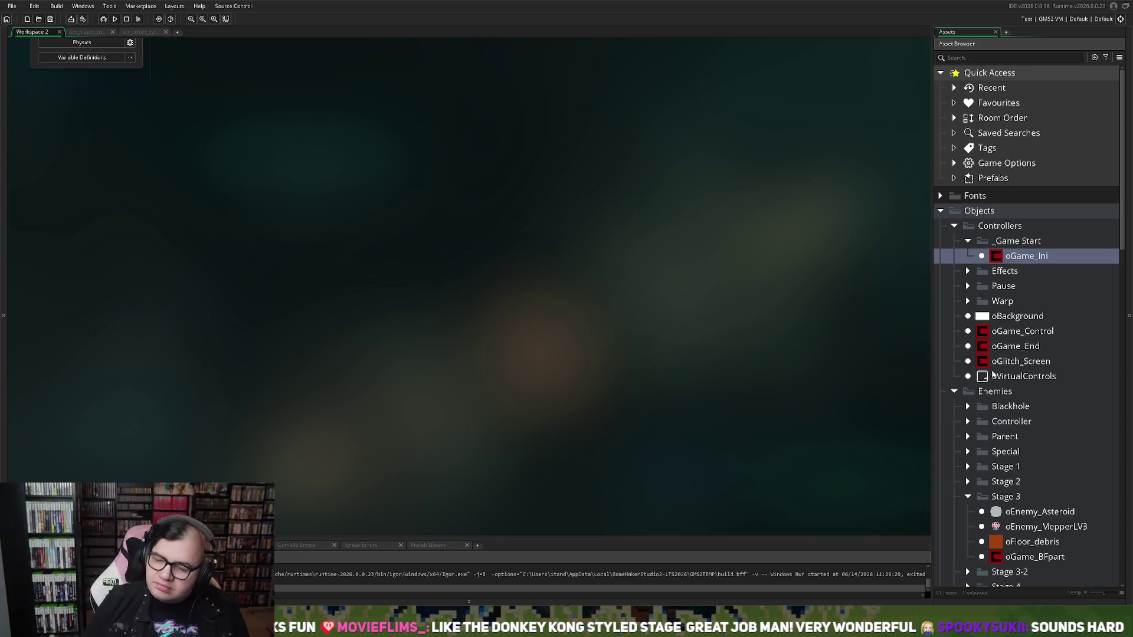
{"action": "scroll", "coordinate": [1017, 433], "scroll_direction": "down", "scroll_amount": 6}
{"action": "scroll", "coordinate": [1018, 433], "scroll_direction": "down", "scroll_amount": 6}
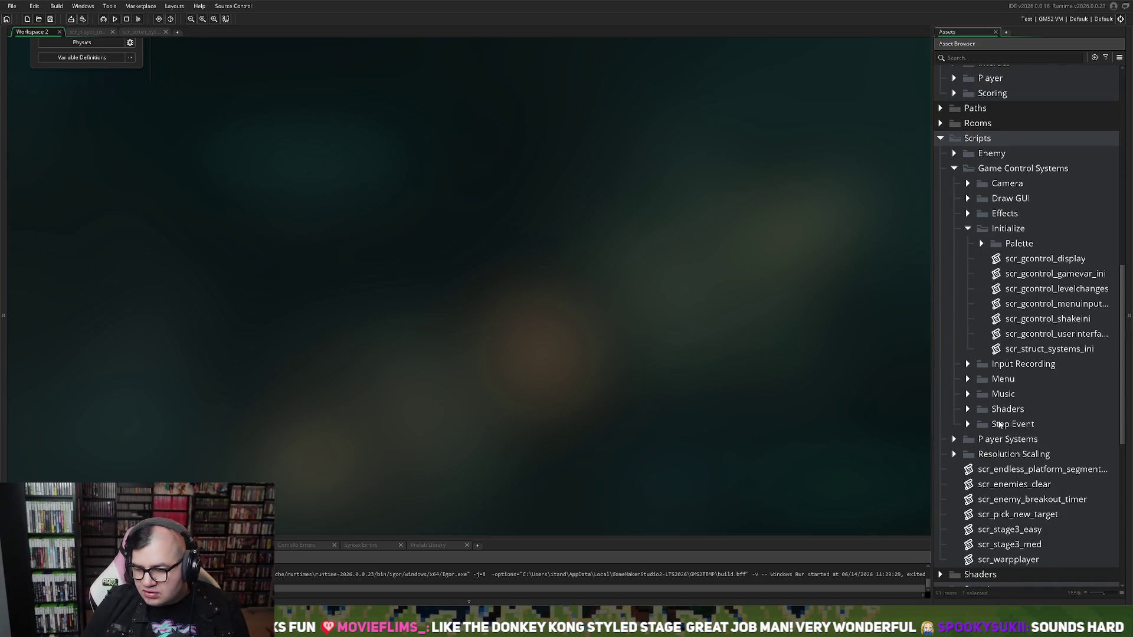
{"action": "double_click", "coordinate": [1056, 290]}
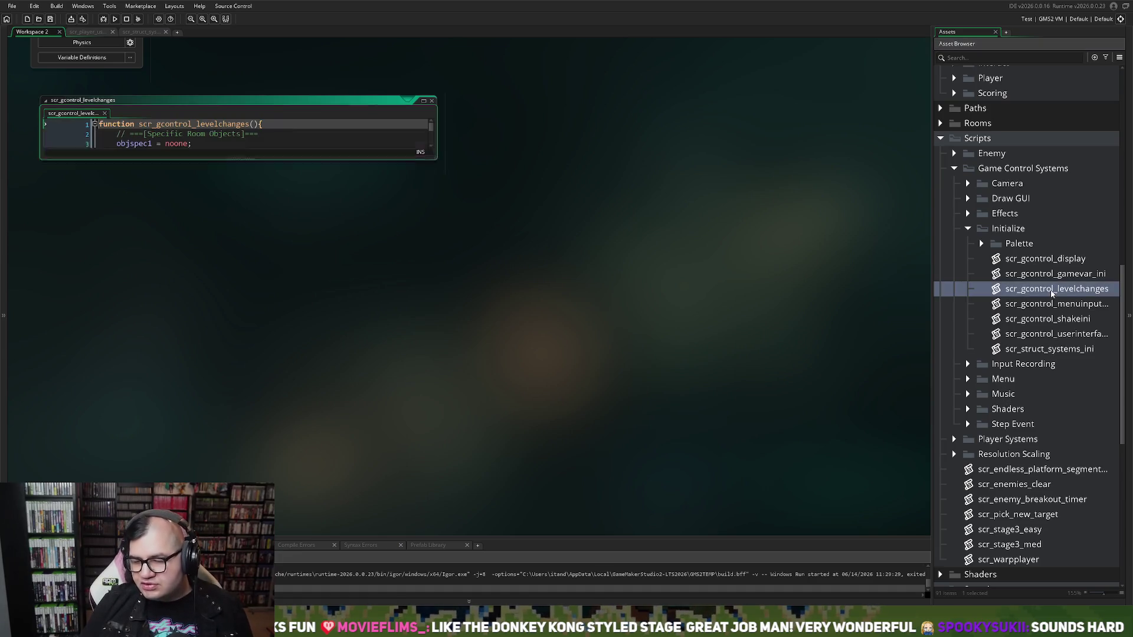
Complete the rmLevel1 music call on line 77 to use mus_stage1.
{"action": "left_click", "coordinate": [424, 100]}
{"action": "scroll", "coordinate": [319, 254], "scroll_direction": "down", "scroll_amount": 10}
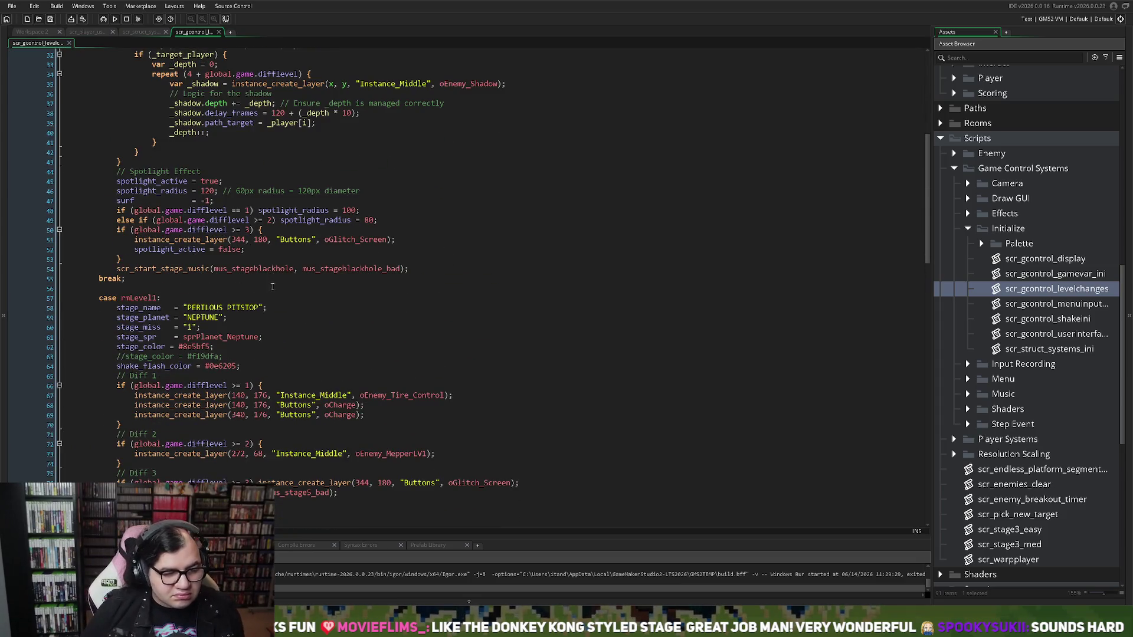
{"action": "scroll", "coordinate": [284, 312], "scroll_direction": "down", "scroll_amount": 4}
{"action": "left_click", "coordinate": [256, 370]}
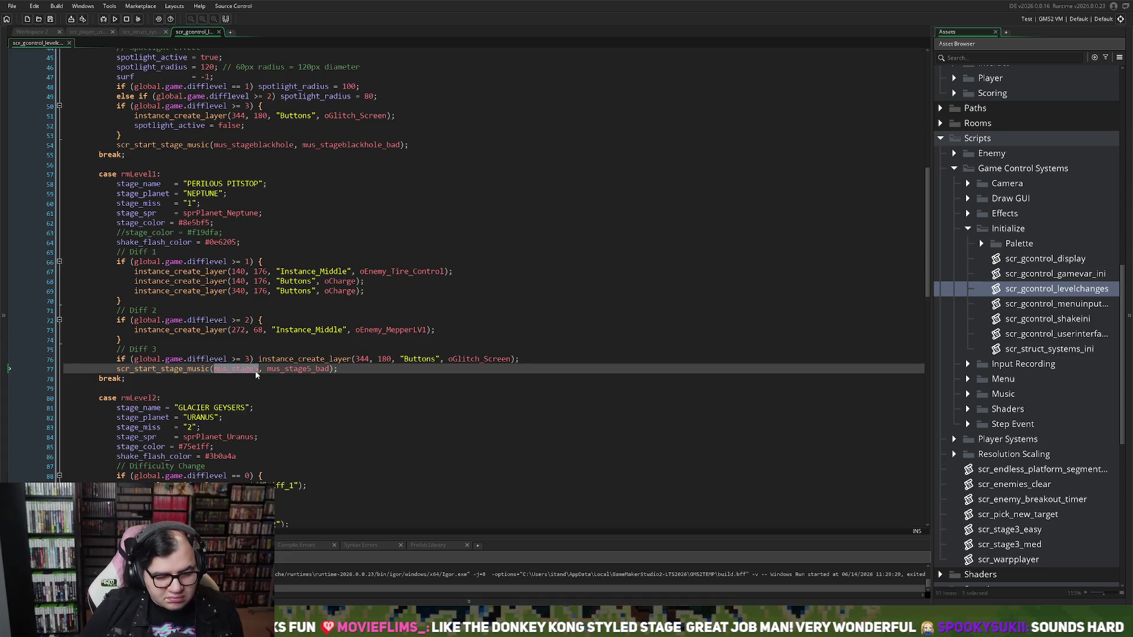
{"action": "type", "text": "1"}
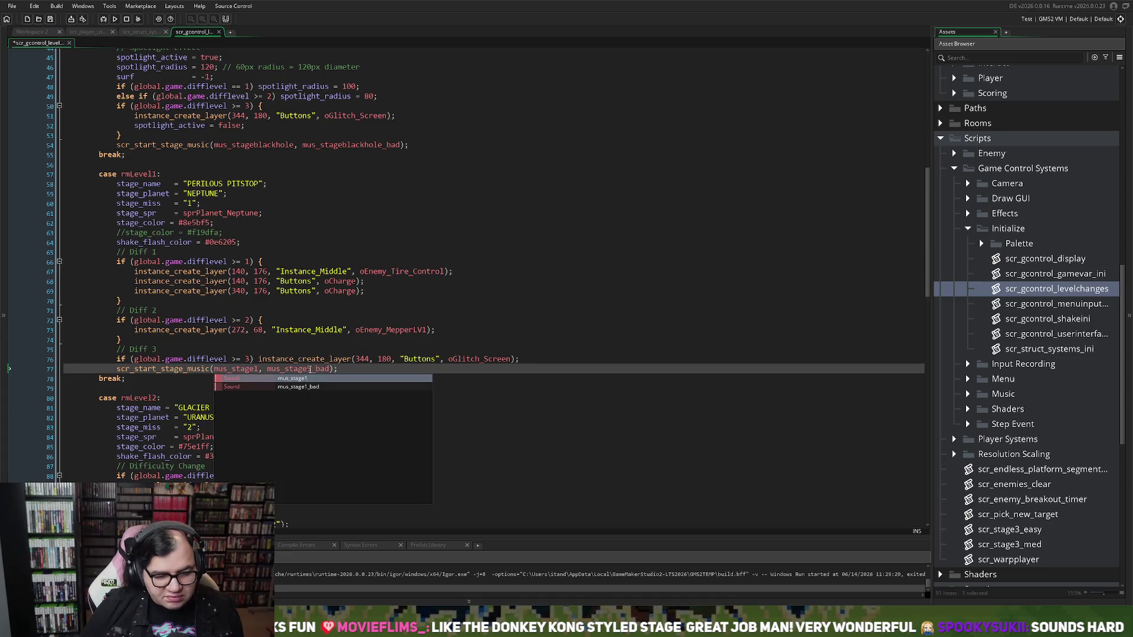
{"action": "key", "text": "Escape"}
Review the later level cases, then save and run the game with F5.
{"action": "scroll", "coordinate": [287, 378], "scroll_direction": "down", "scroll_amount": 8}
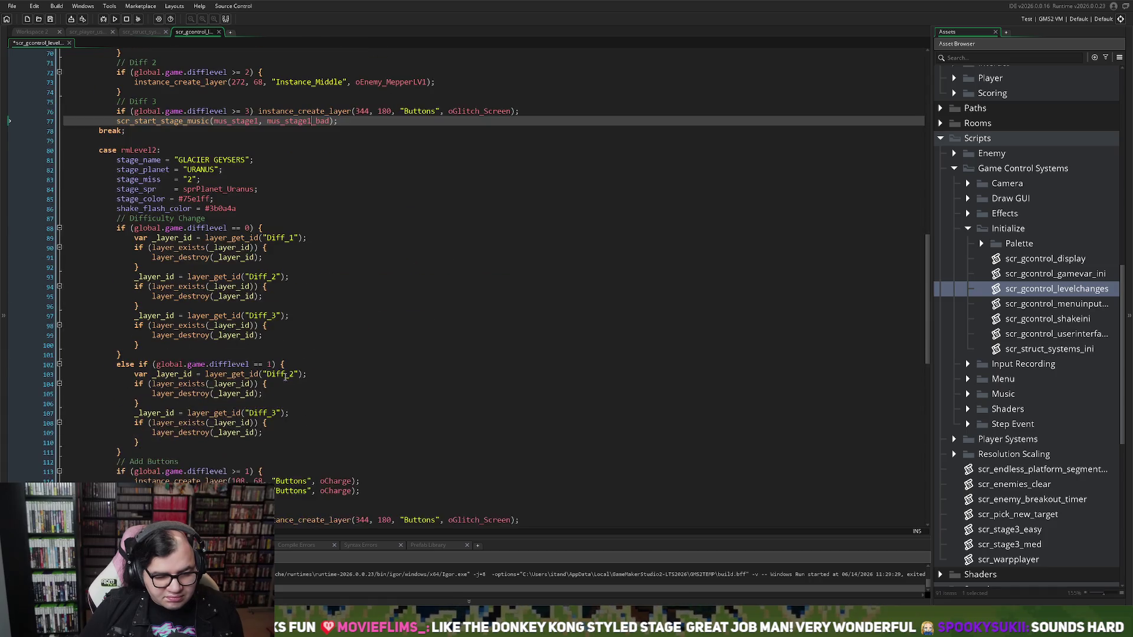
{"action": "scroll", "coordinate": [286, 378], "scroll_direction": "down", "scroll_amount": 7}
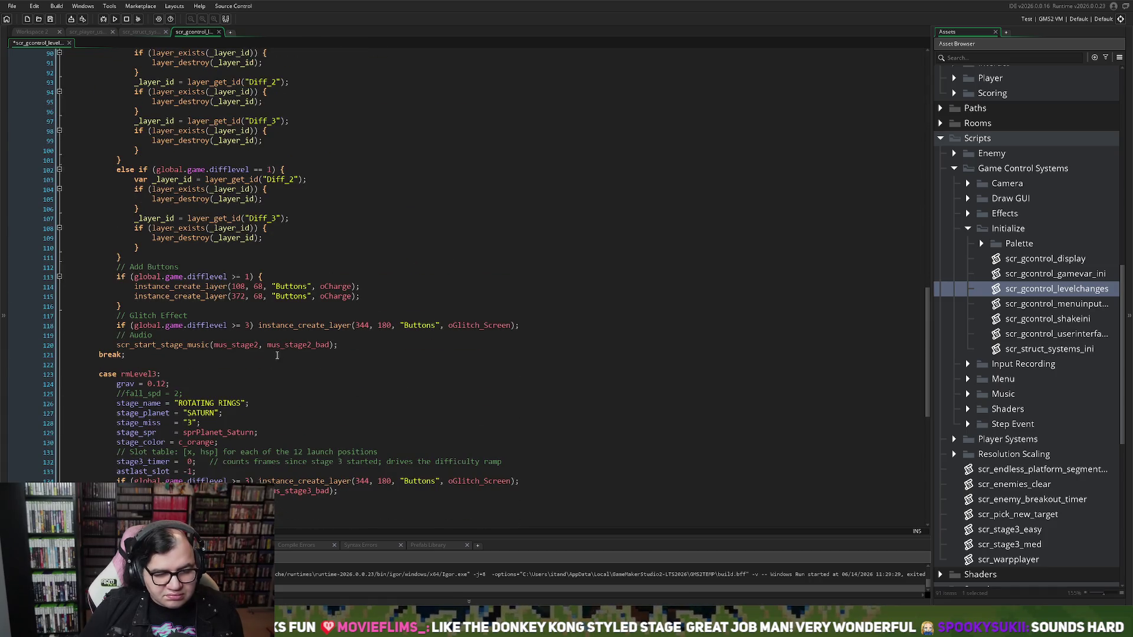
{"action": "scroll", "coordinate": [278, 354], "scroll_direction": "down", "scroll_amount": 9}
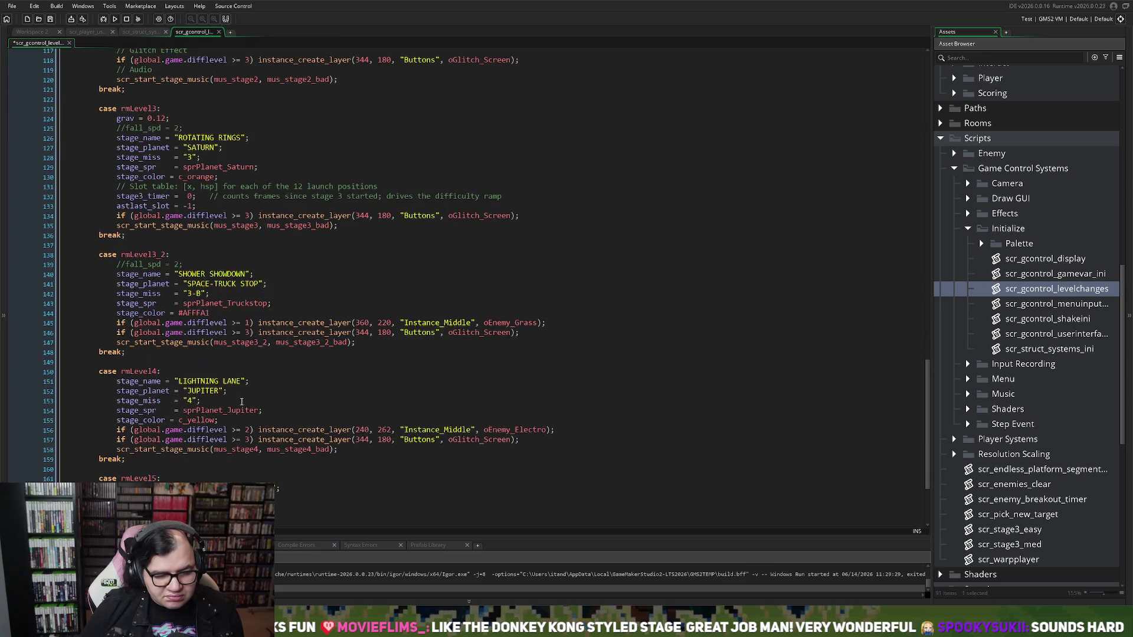
{"action": "scroll", "coordinate": [251, 370], "scroll_direction": "down", "scroll_amount": 4}
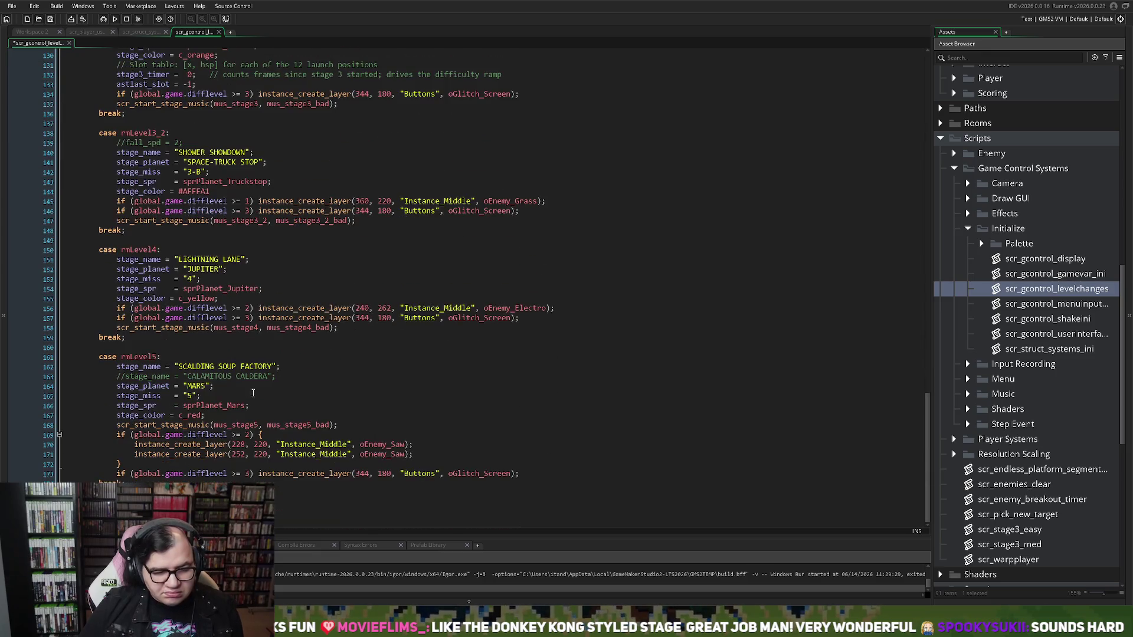
{"action": "key", "text": "F5"}
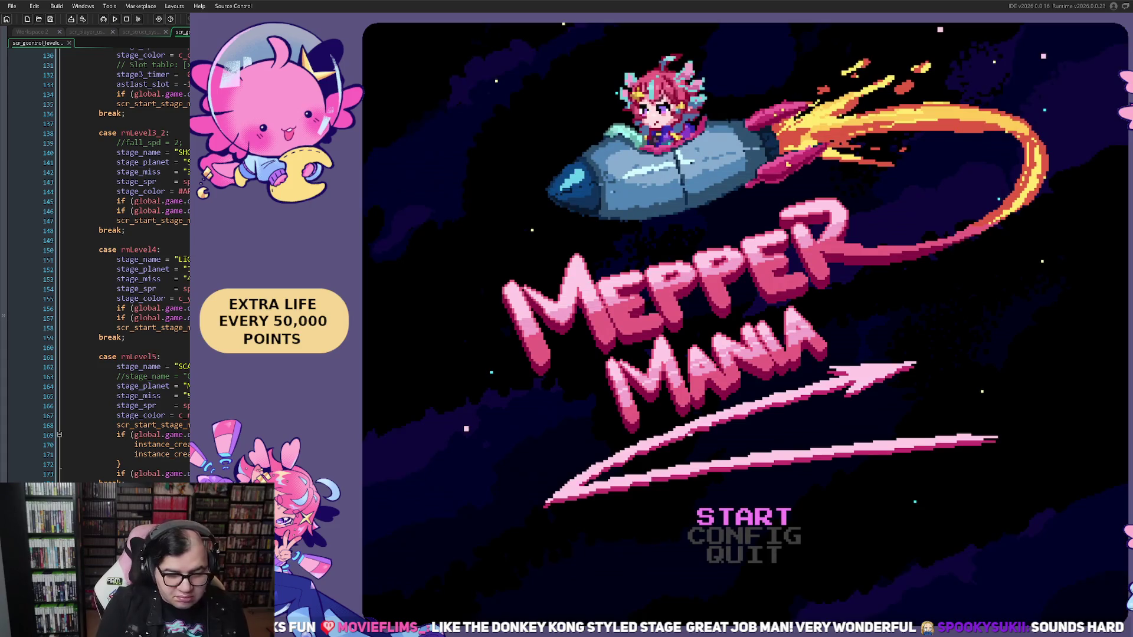
Choose START on the Mepper Mania title menu to begin the Neptune stage.
{"action": "key", "text": "Return"}
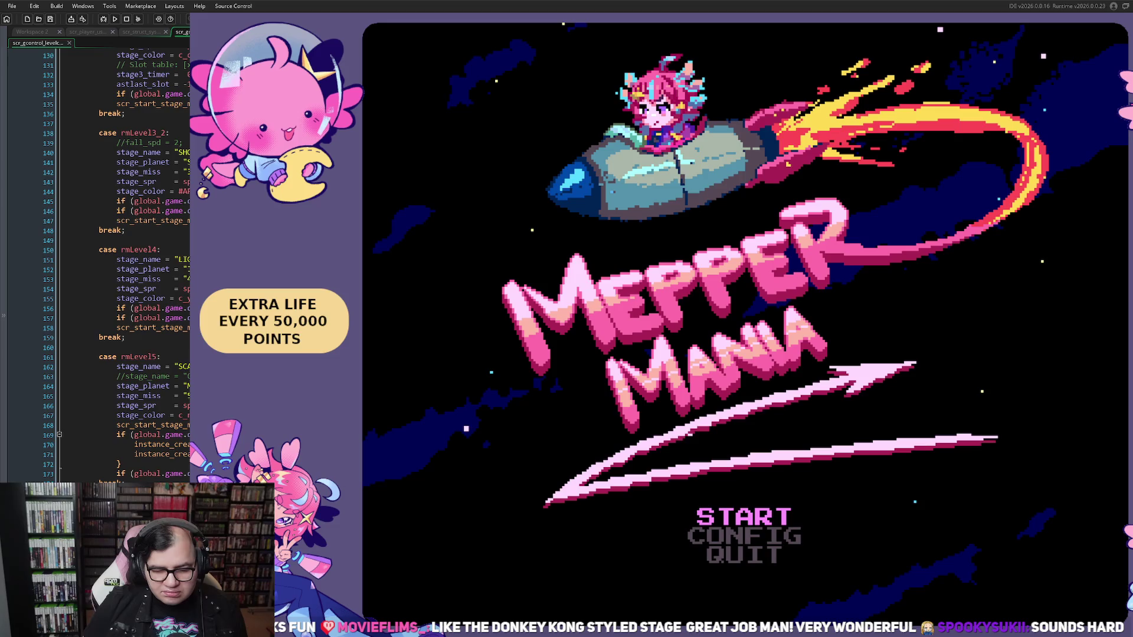
{"action": "key", "text": "Return"}
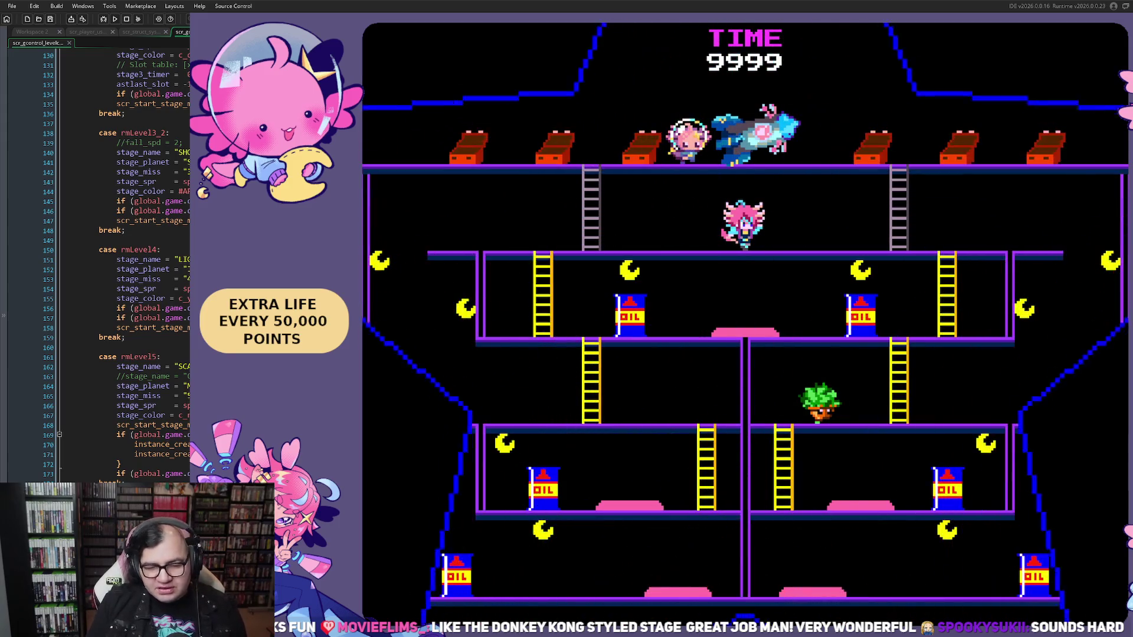
Run across the lower floors, using the ladders and jumping fireballs.
{"action": "key", "text": "Left"}
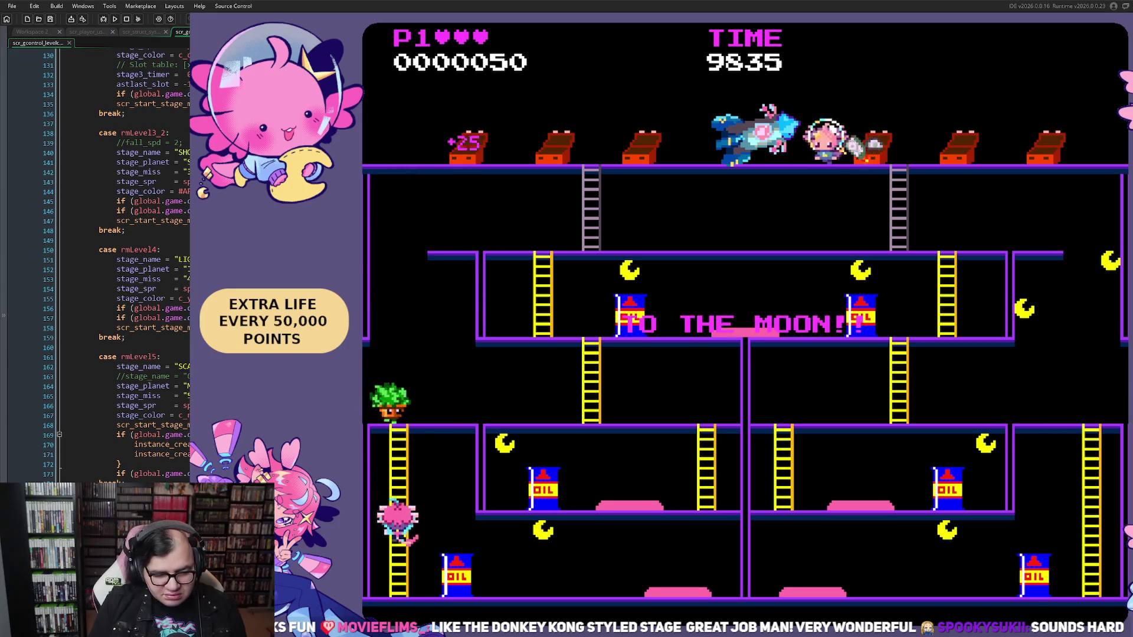
{"action": "key", "text": "Right"}
{"action": "key", "text": "Right"}
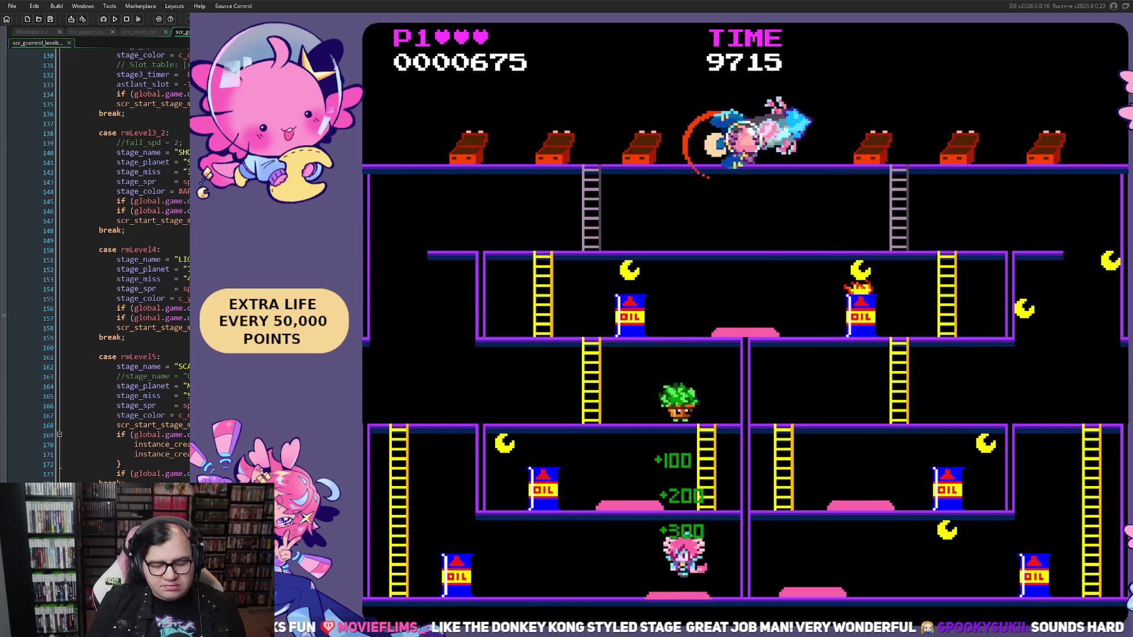
{"action": "key", "text": "Left"}
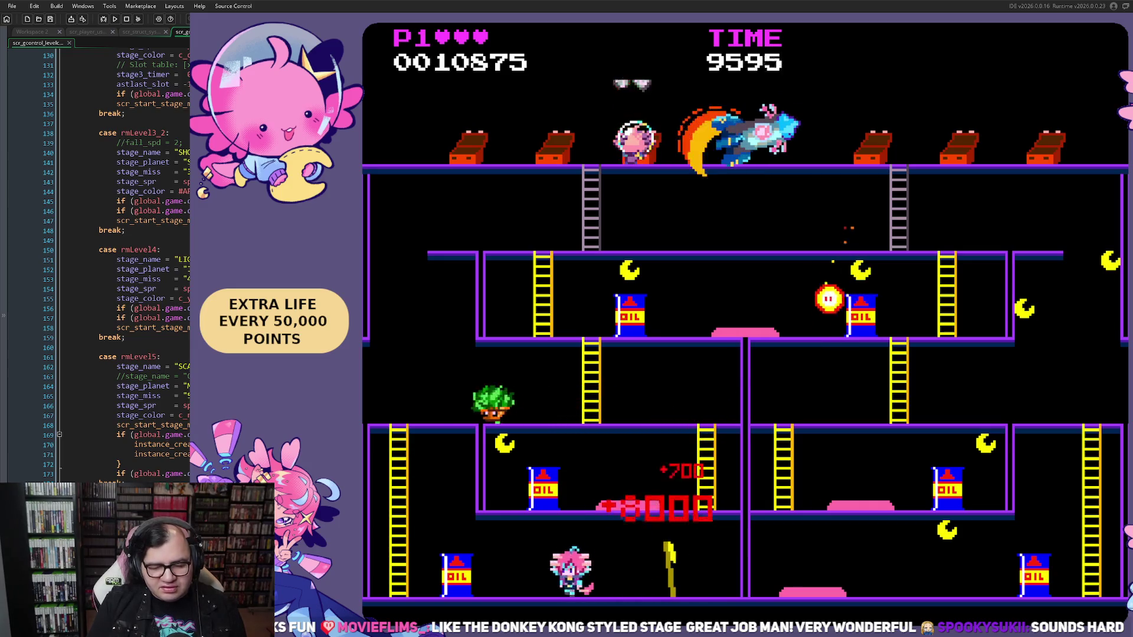
{"action": "key", "text": "Up"}
{"action": "key", "text": "Right"}
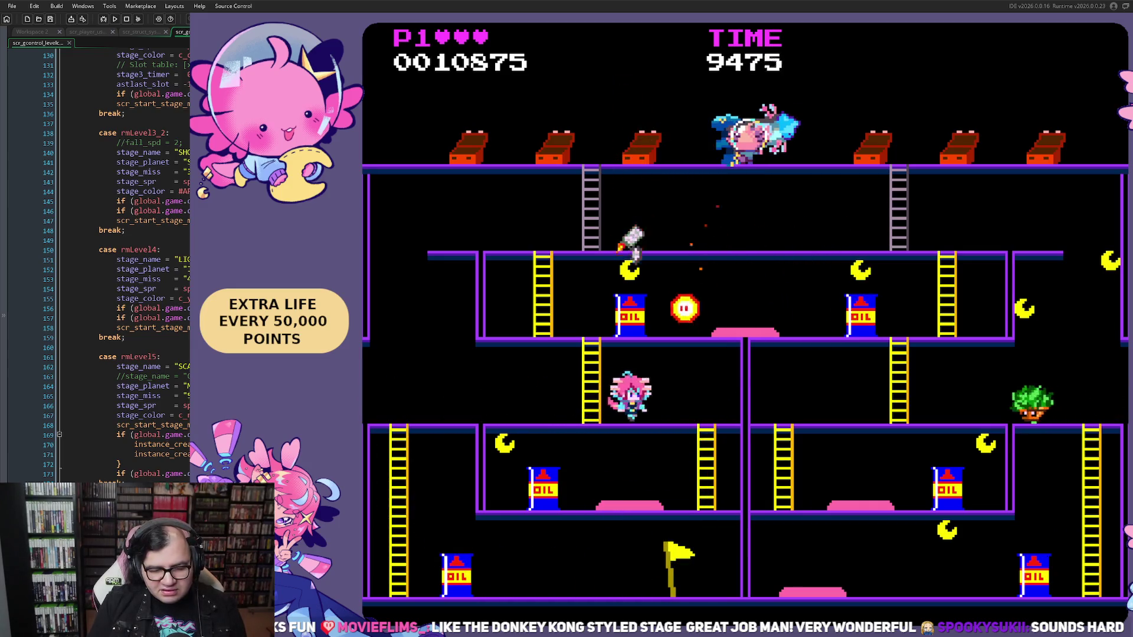
{"action": "key", "text": "Down"}
{"action": "key", "text": "space"}
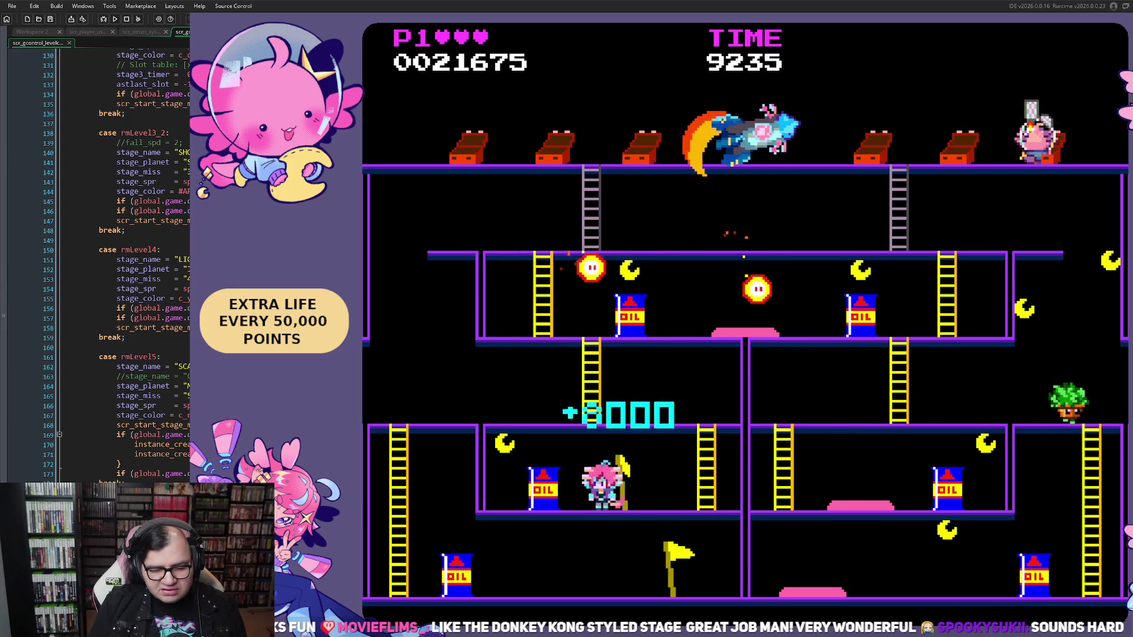
{"action": "key", "text": "Left"}
{"action": "key", "text": "Right"}
{"action": "key", "text": "Right"}
{"action": "key", "text": "Up"}
{"action": "key", "text": "Left"}
{"action": "key", "text": "Up"}
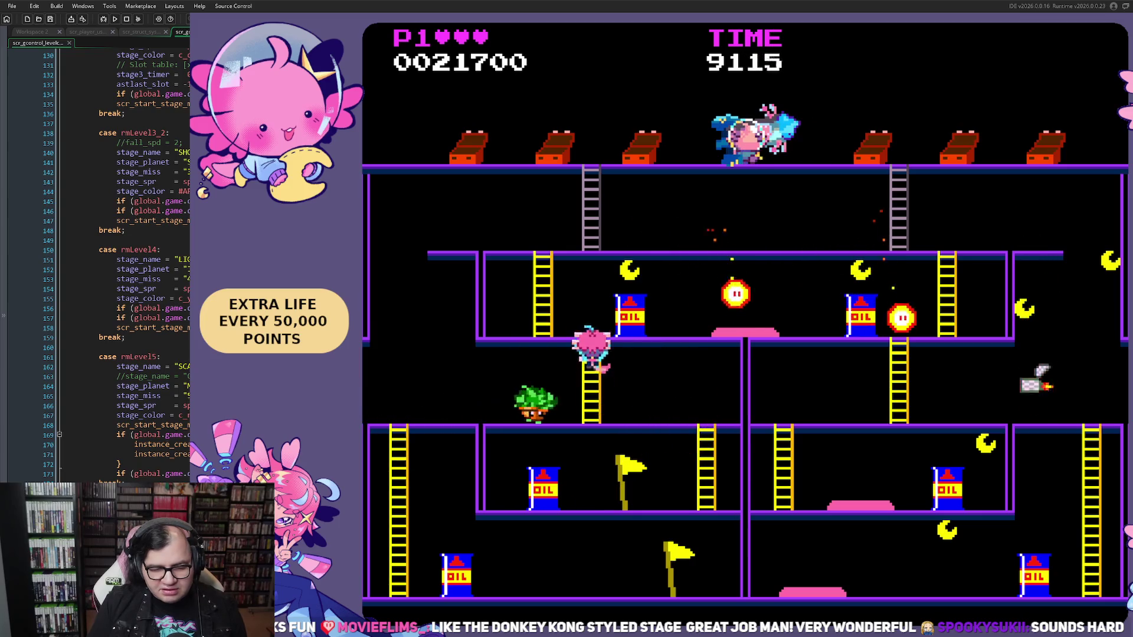
{"action": "key", "text": "Right"}
Jump middle-floor fireballs, climb to the upper floor, then drop back down.
{"action": "key", "text": "space"}
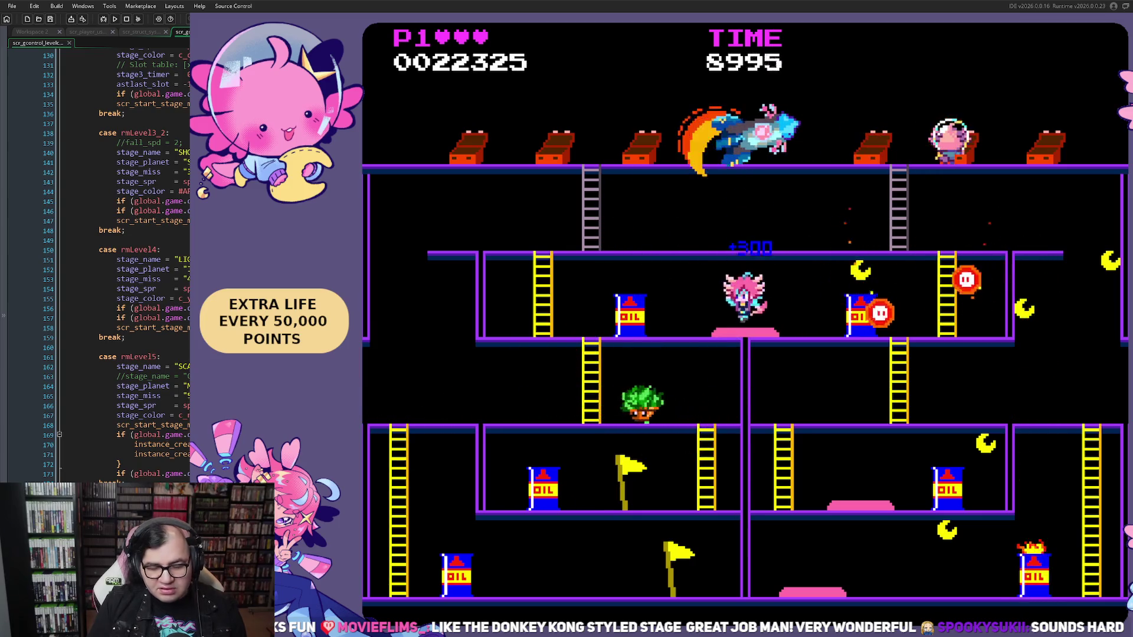
{"action": "key", "text": "Left"}
{"action": "key", "text": "Right"}
{"action": "key", "text": "space"}
{"action": "key", "text": "Right"}
{"action": "key", "text": "Up"}
{"action": "key", "text": "Right"}
{"action": "key", "text": "Left"}
{"action": "key", "text": "Right"}
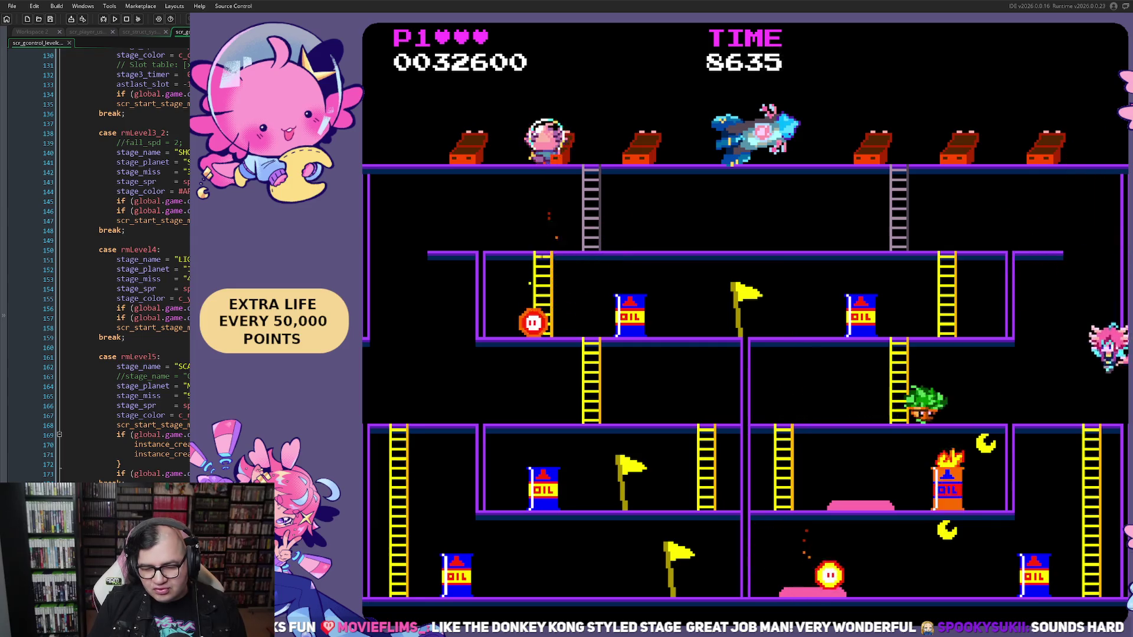
{"action": "key", "text": "Left"}
{"action": "key", "text": "space"}
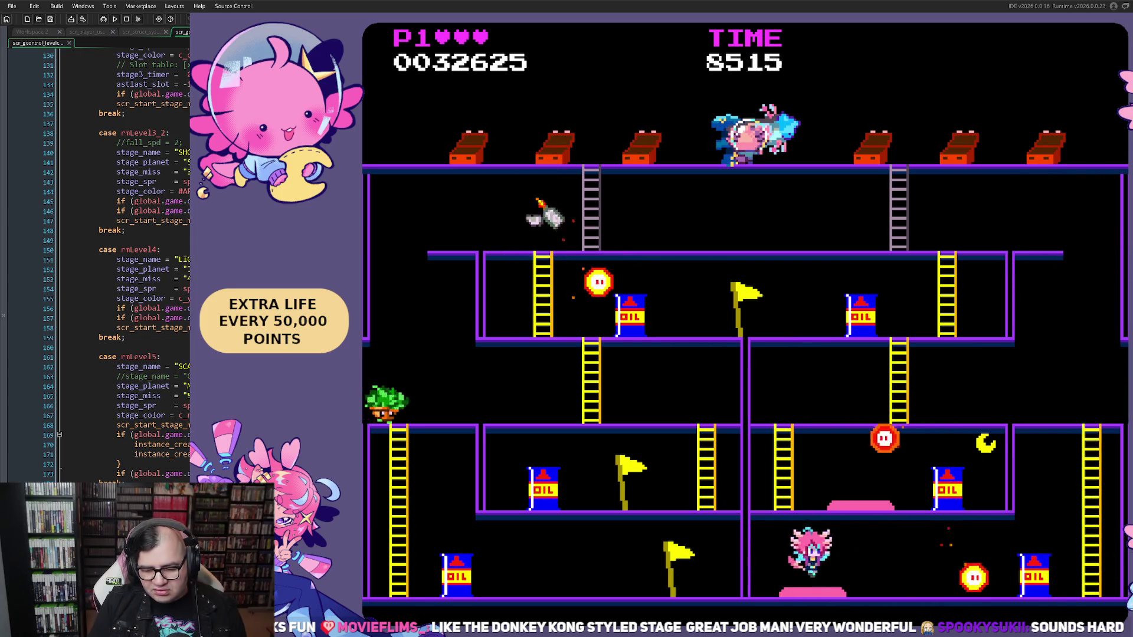
{"action": "key", "text": "space"}
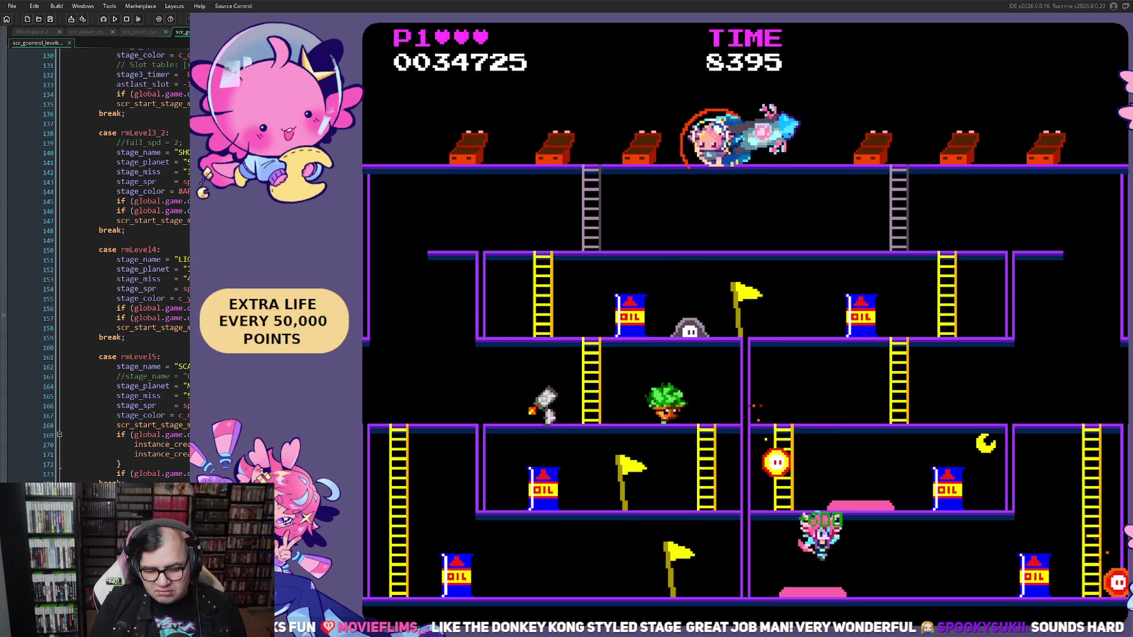
{"action": "key", "text": "Right"}
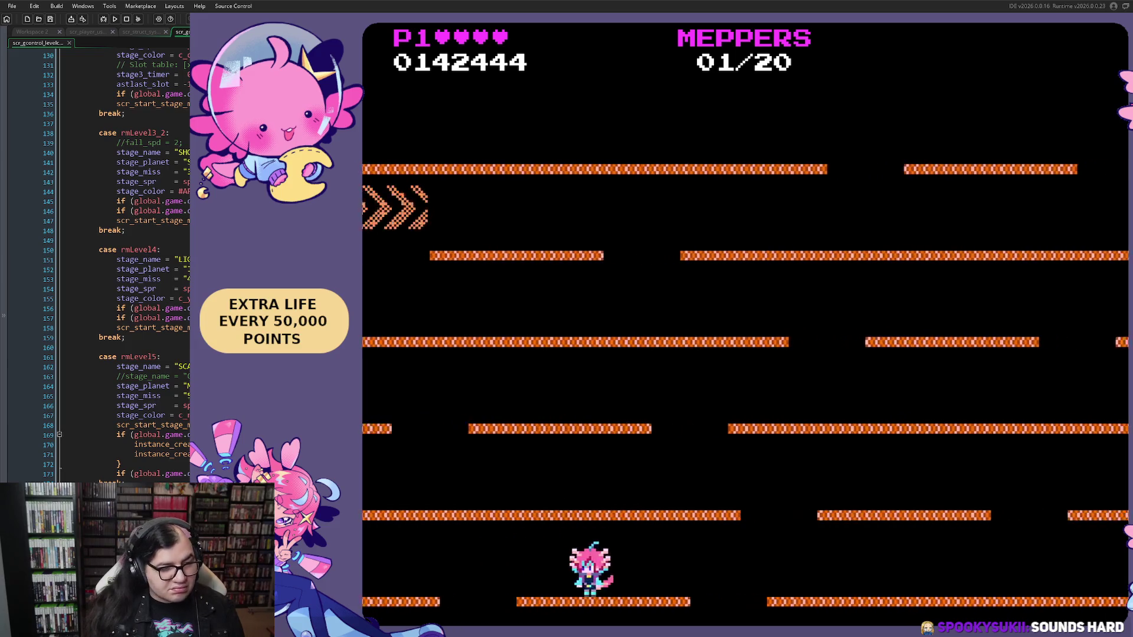
Steer the player across the asteroid platforms, collecting meppers after each respawn.
{"action": "key", "text": "Right"}
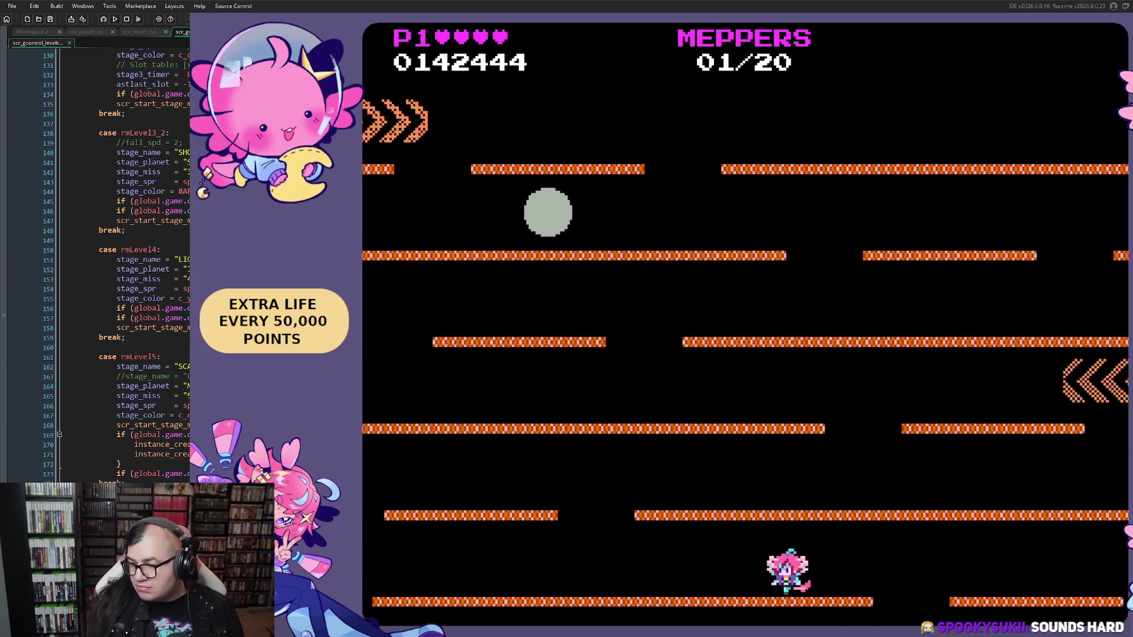
{"action": "key", "text": "Right"}
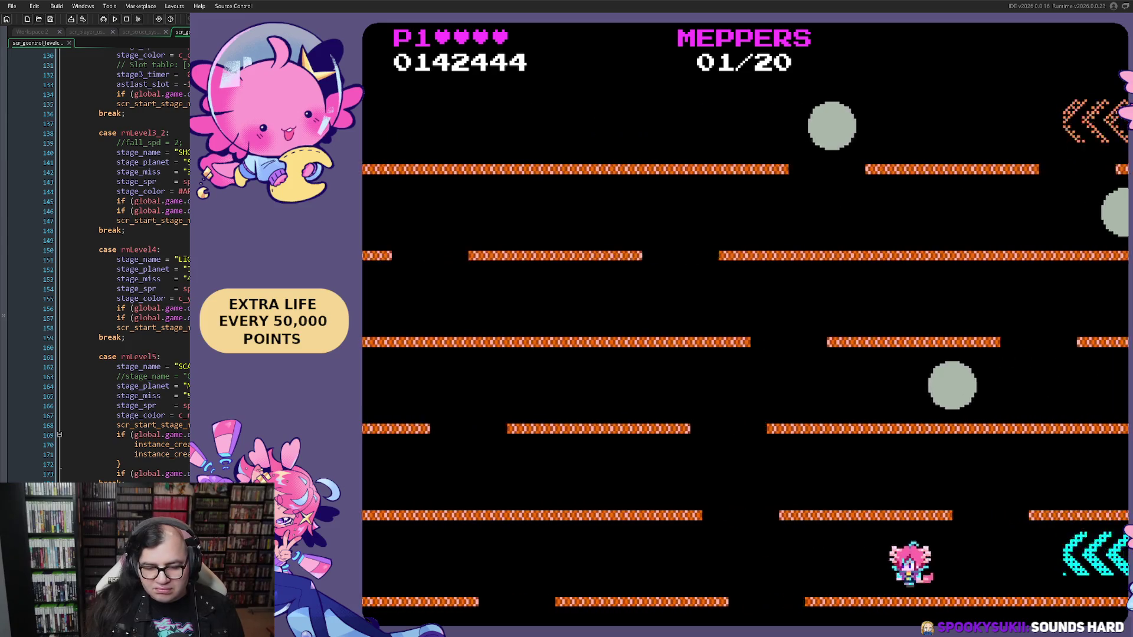
{"action": "key", "text": "Right"}
{"action": "key", "text": "Left"}
{"action": "key", "text": "Left"}
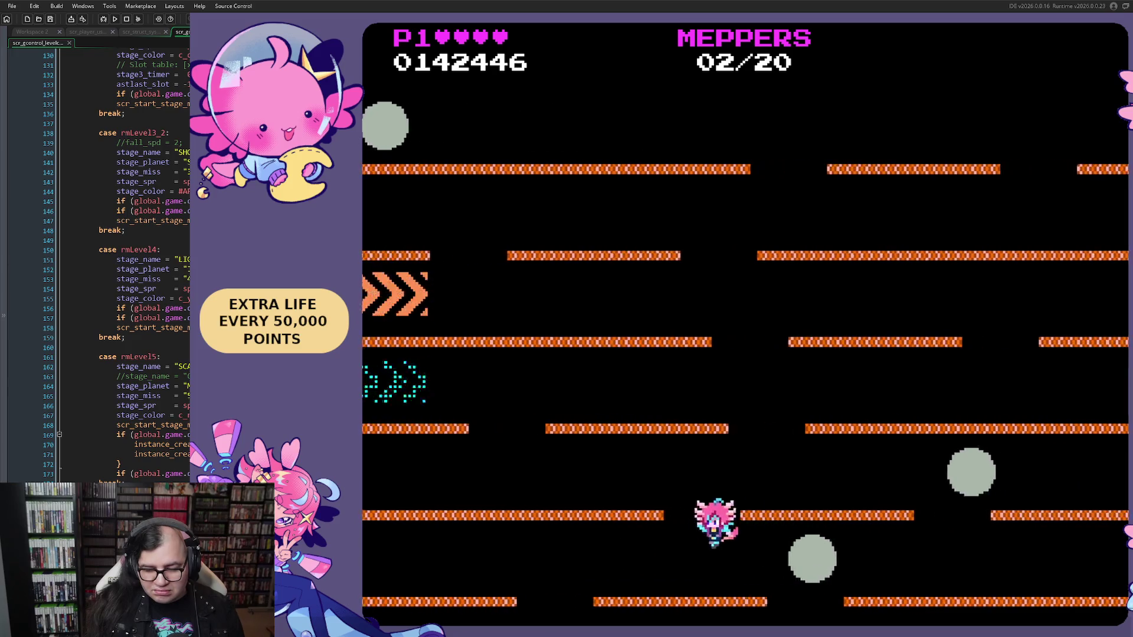
{"action": "key", "text": "Right"}
{"action": "key", "text": "Left"}
{"action": "key", "text": "Right"}
{"action": "key", "text": "Left"}
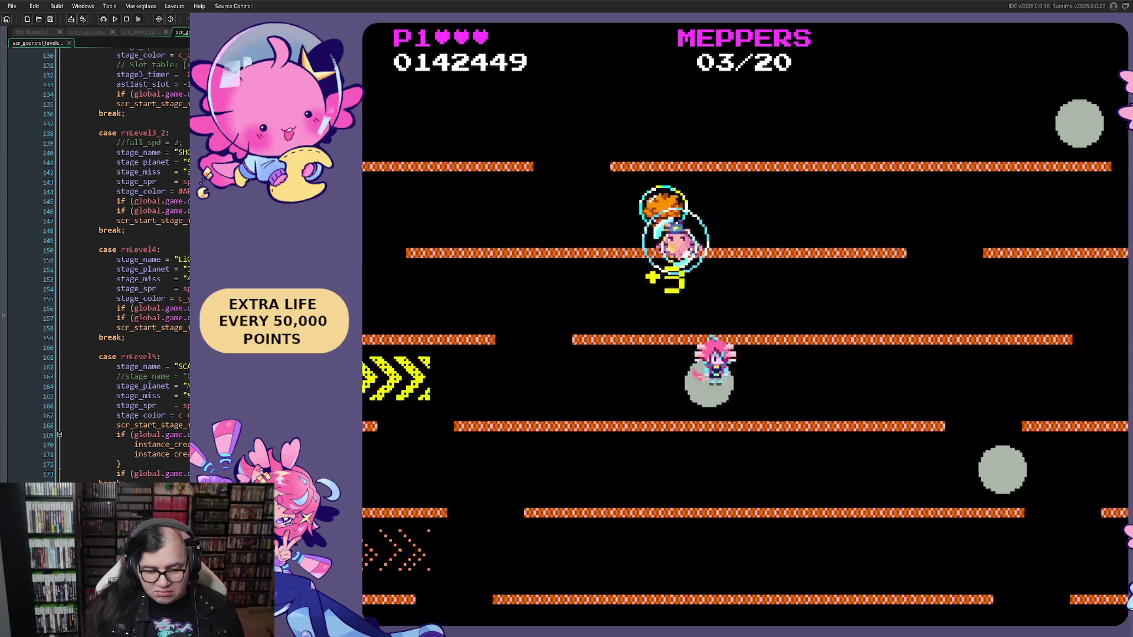
{"action": "key", "text": "Right"}
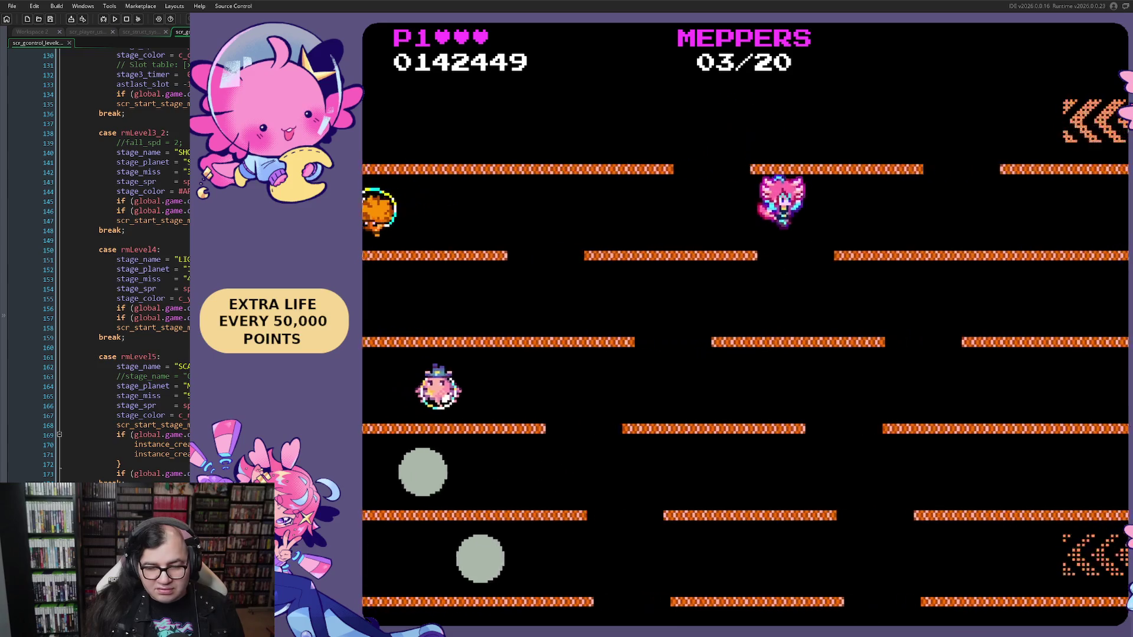
{"action": "key", "text": "Left"}
{"action": "key", "text": "Right"}
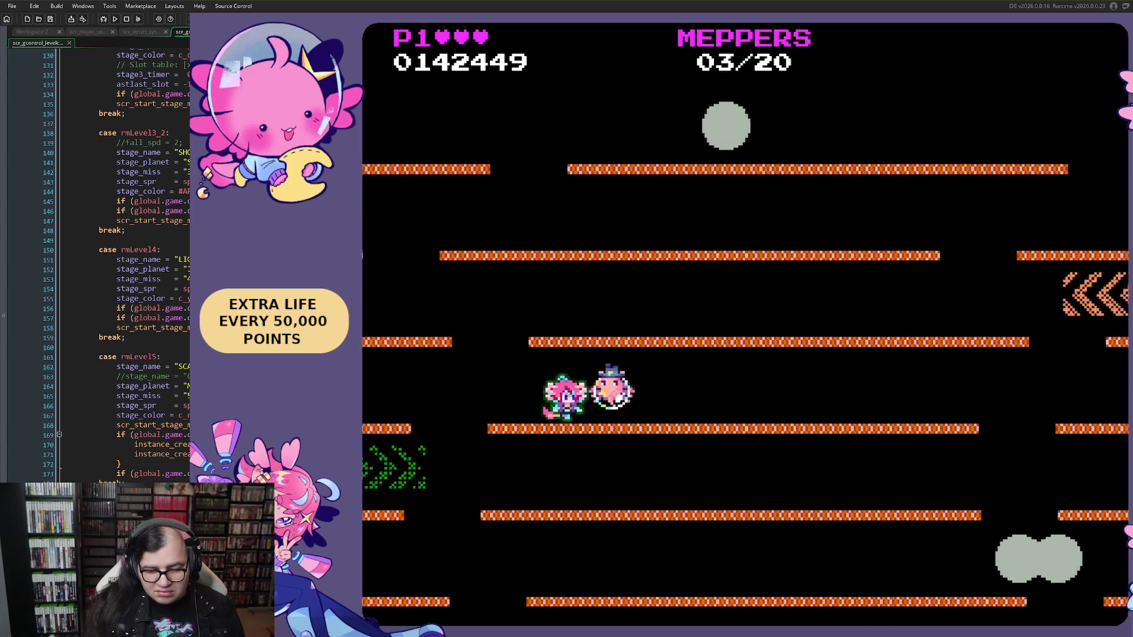
{"action": "key", "text": "Left"}
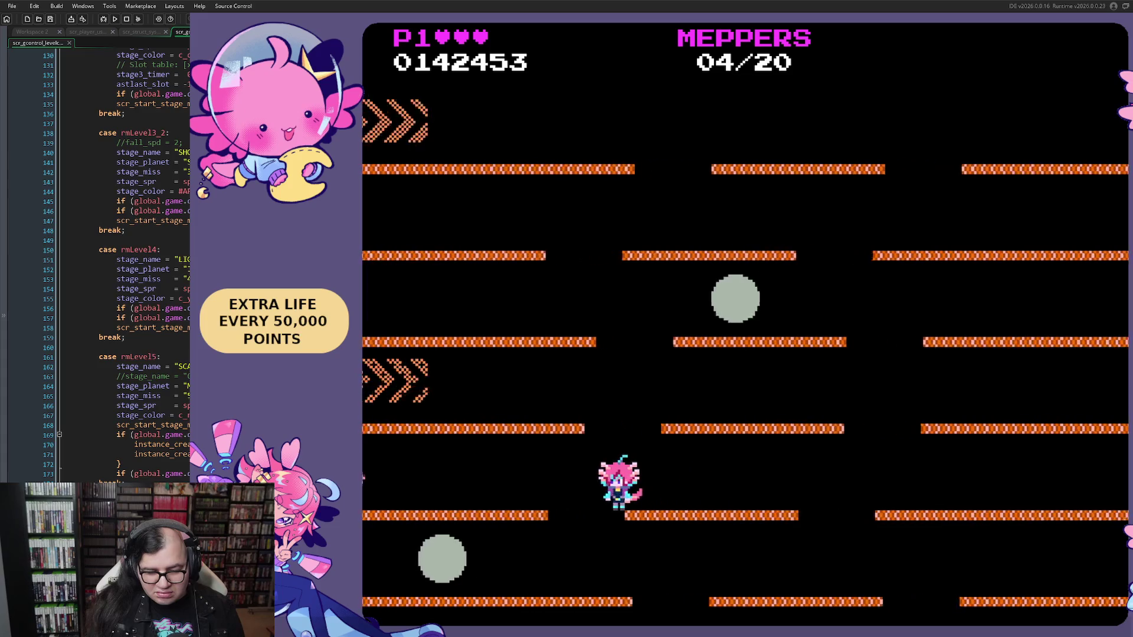
Collect more meppers along the lower rows, then quit at 18 of 20.
{"action": "key", "text": "Right"}
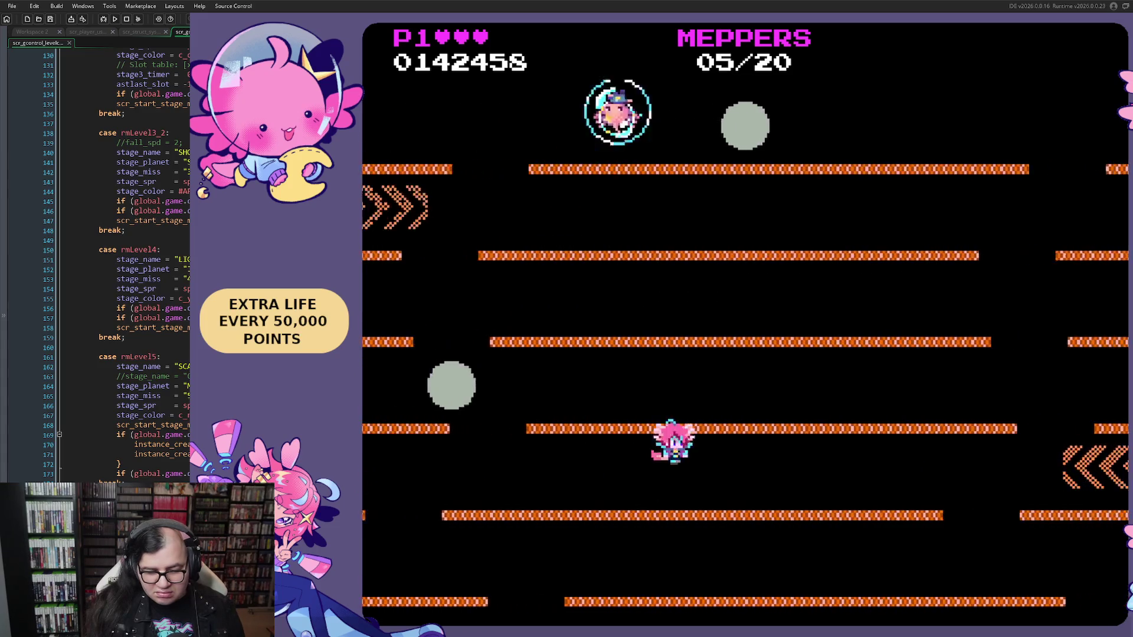
{"action": "key", "text": "Right"}
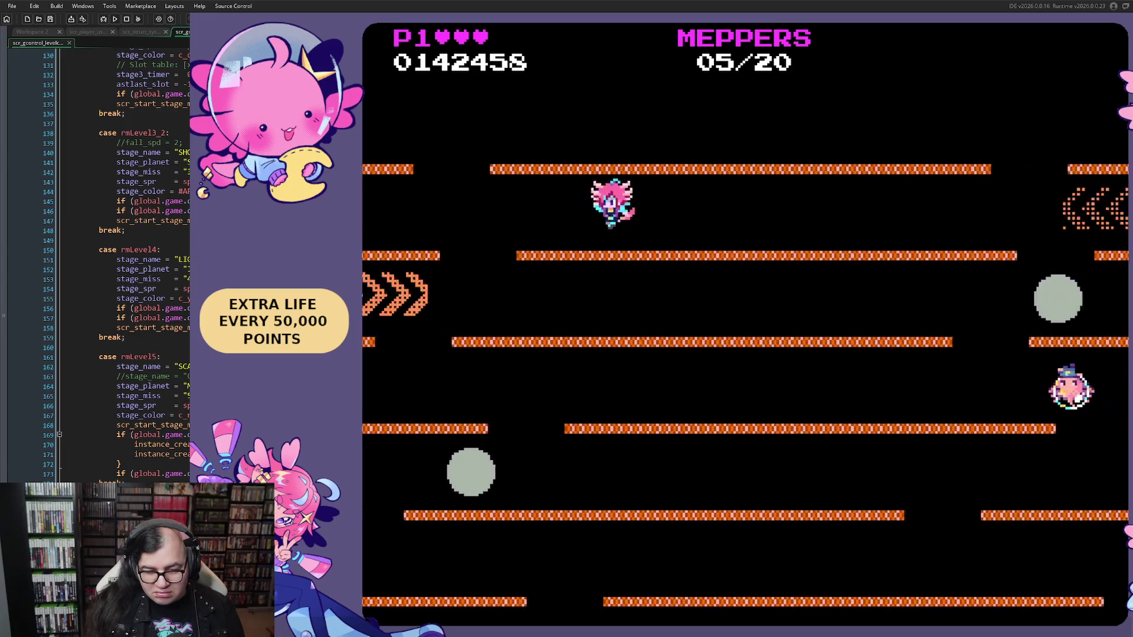
{"action": "key", "text": "Right"}
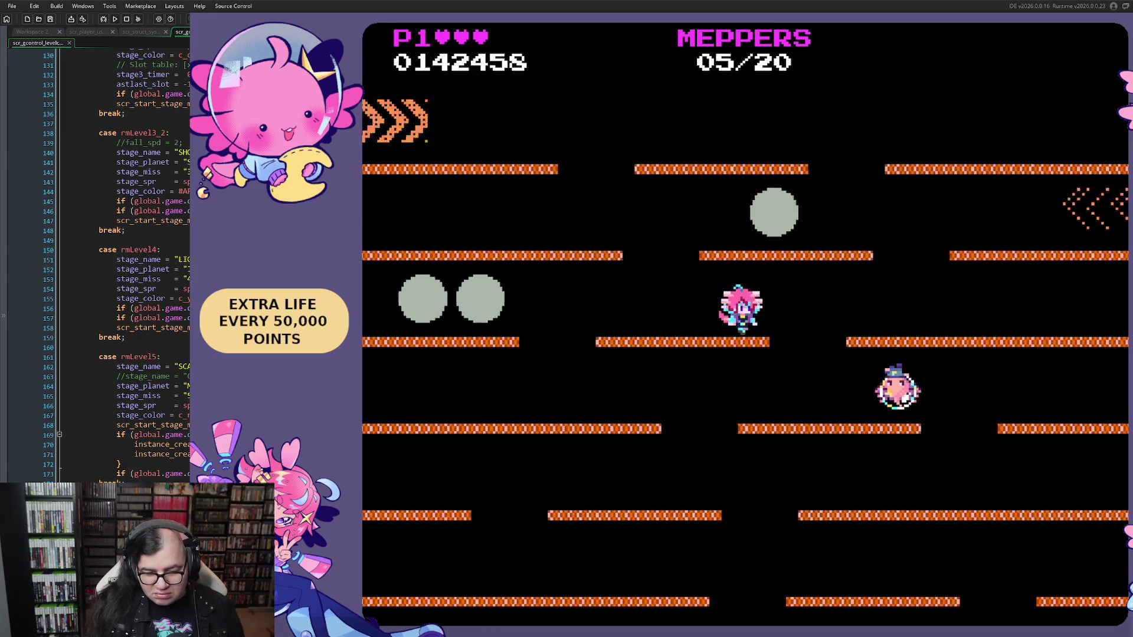
{"action": "key", "text": "Left"}
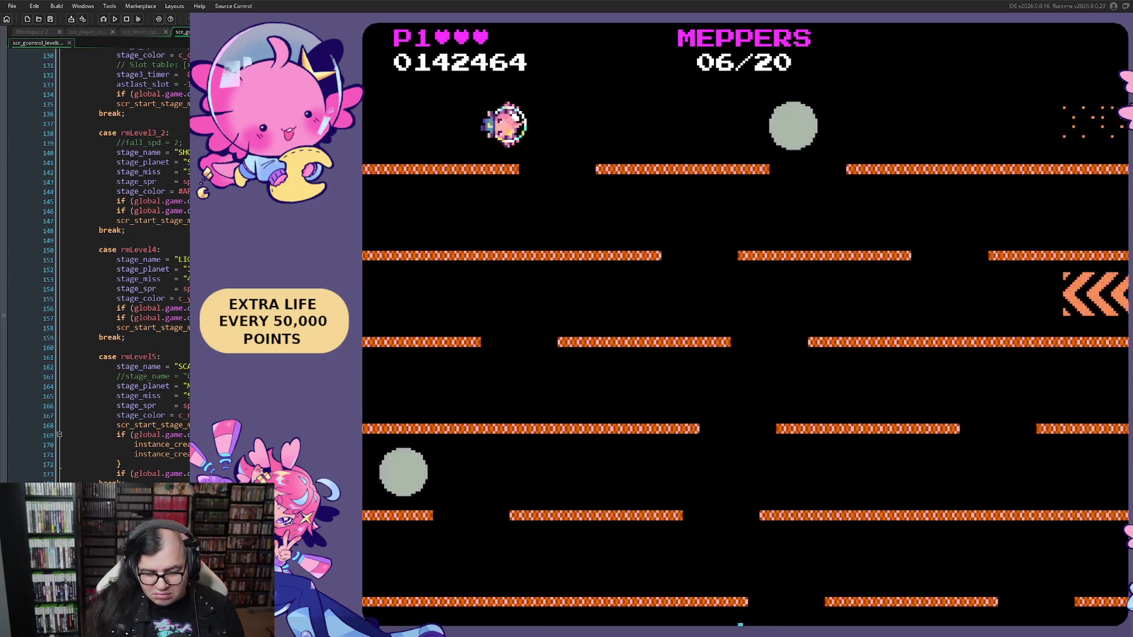
{"action": "key", "text": "Left"}
{"action": "key", "text": "Right"}
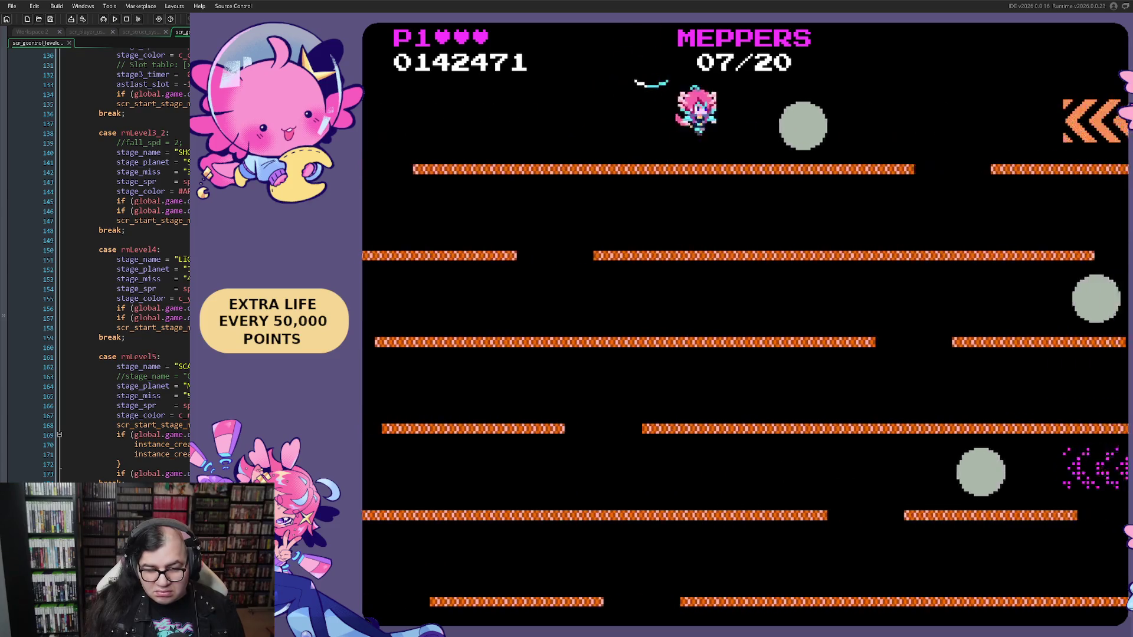
{"action": "key", "text": "Left"}
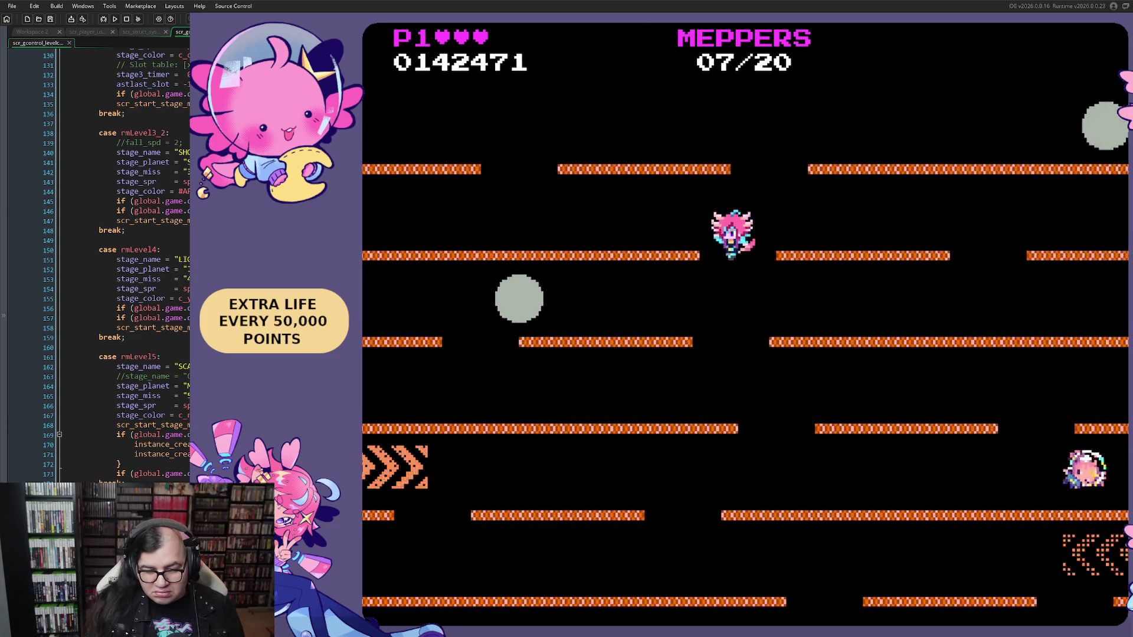
{"action": "key", "text": "Right"}
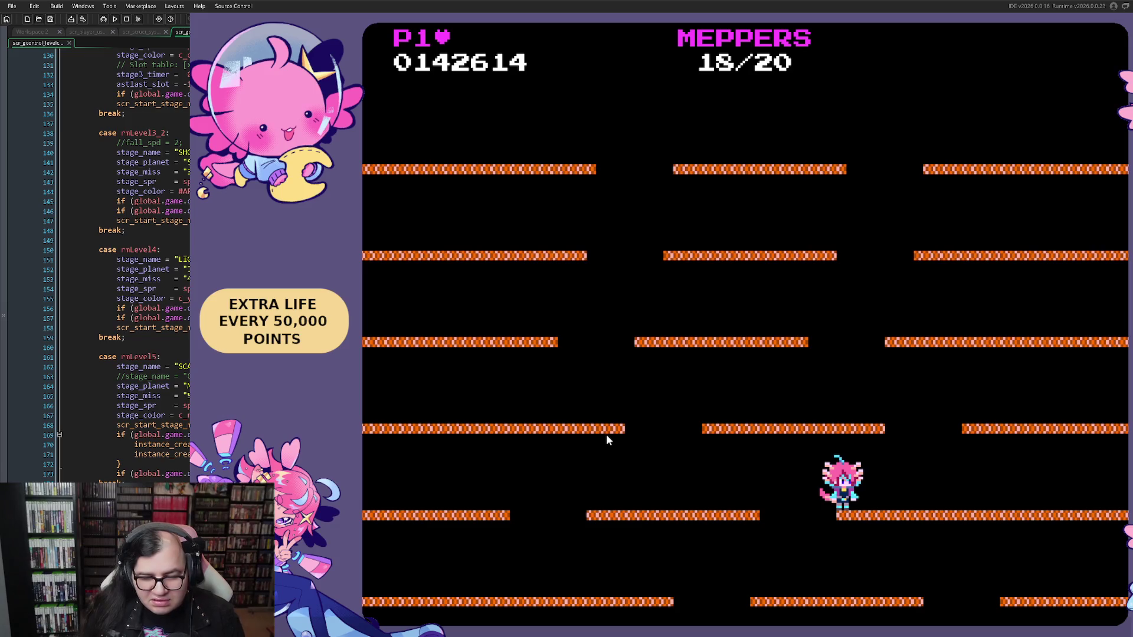
{"action": "key", "text": "Escape"}
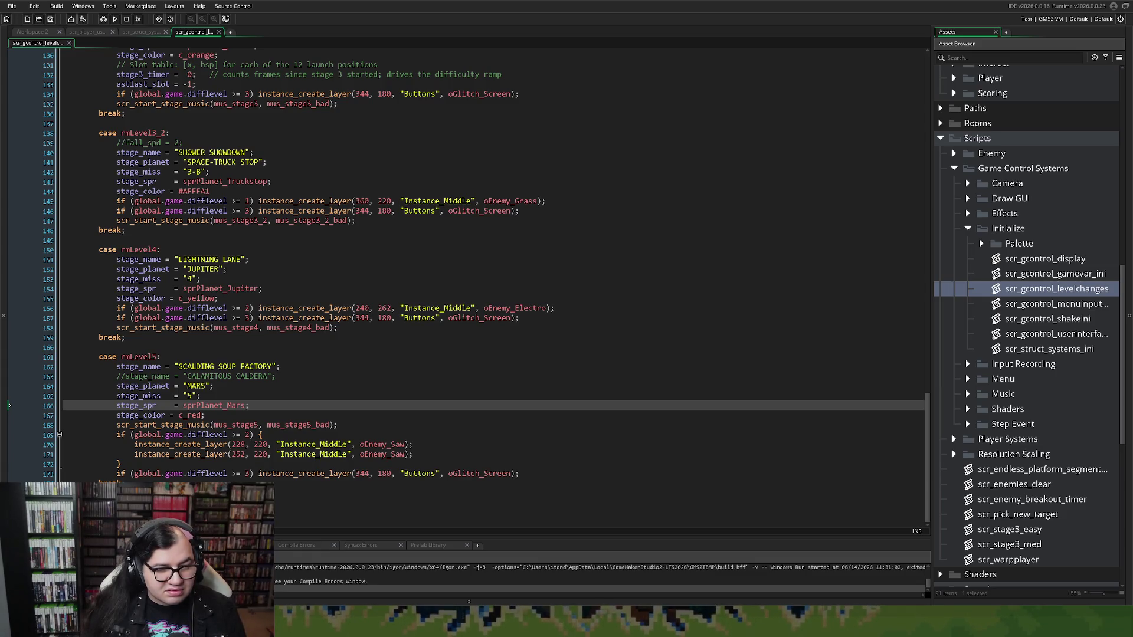
Close the scr_gcontrol_levelchanges, scr_struct_systems and scr_player_use_score script tabs.
{"action": "left_click", "coordinate": [219, 32]}
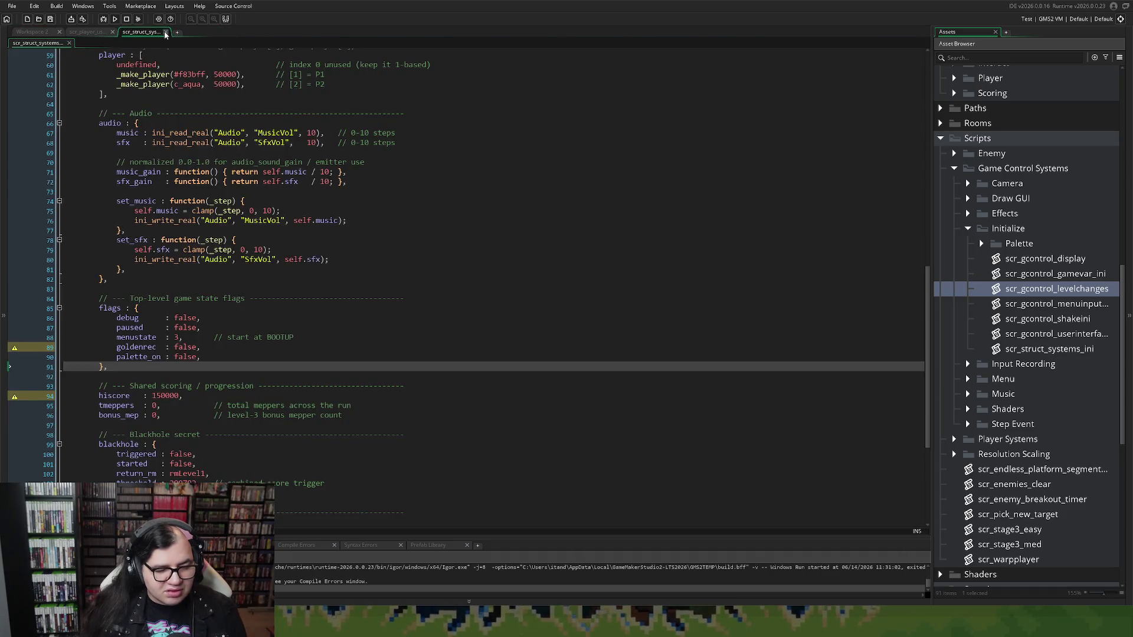
{"action": "left_click", "coordinate": [166, 32]}
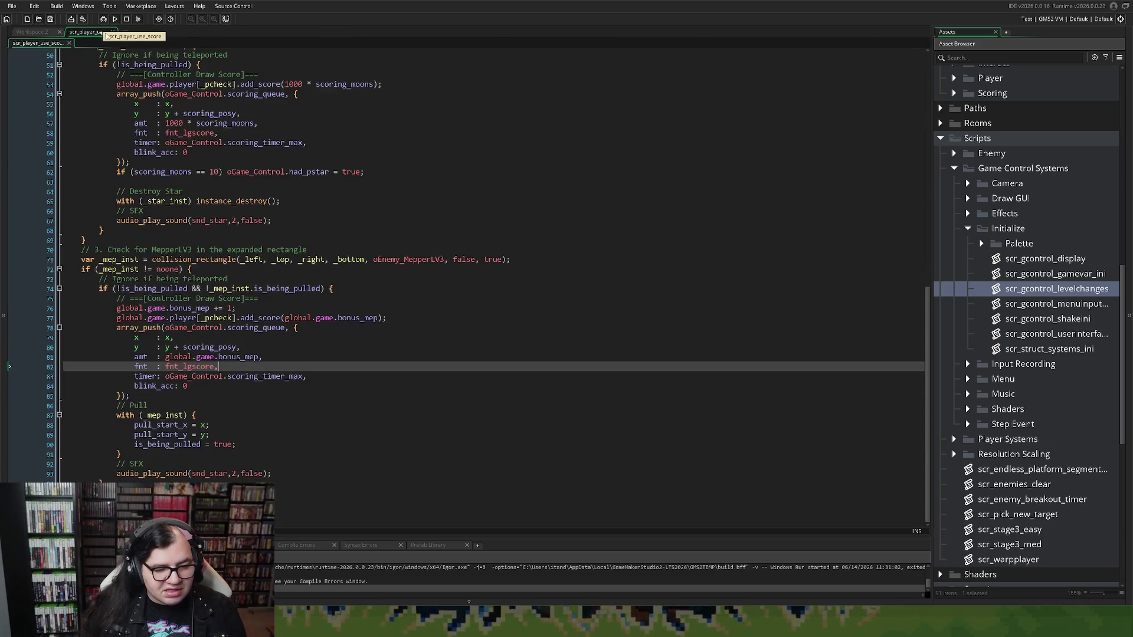
{"action": "left_click", "coordinate": [114, 33]}
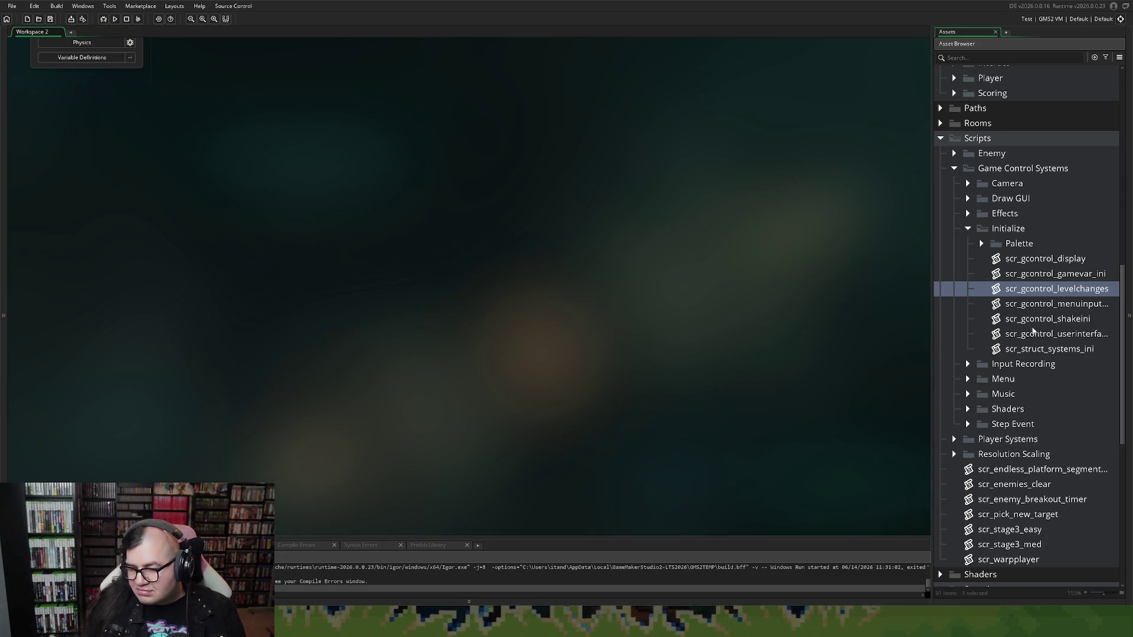
Open the scr_gcontrol_ingame script from the Step Event scripts folder in the Asset Browser.
{"action": "left_click", "coordinate": [966, 364]}
{"action": "left_click", "coordinate": [967, 365]}
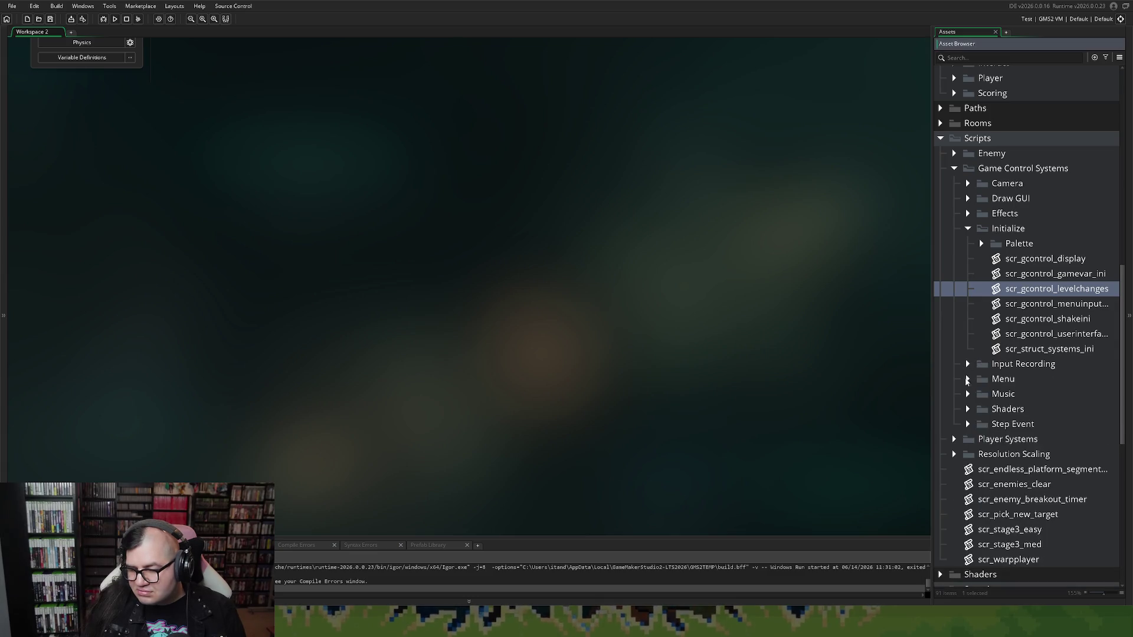
{"action": "left_click", "coordinate": [967, 424]}
{"action": "left_click", "coordinate": [1025, 456]}
{"action": "double_click", "coordinate": [1025, 455]}
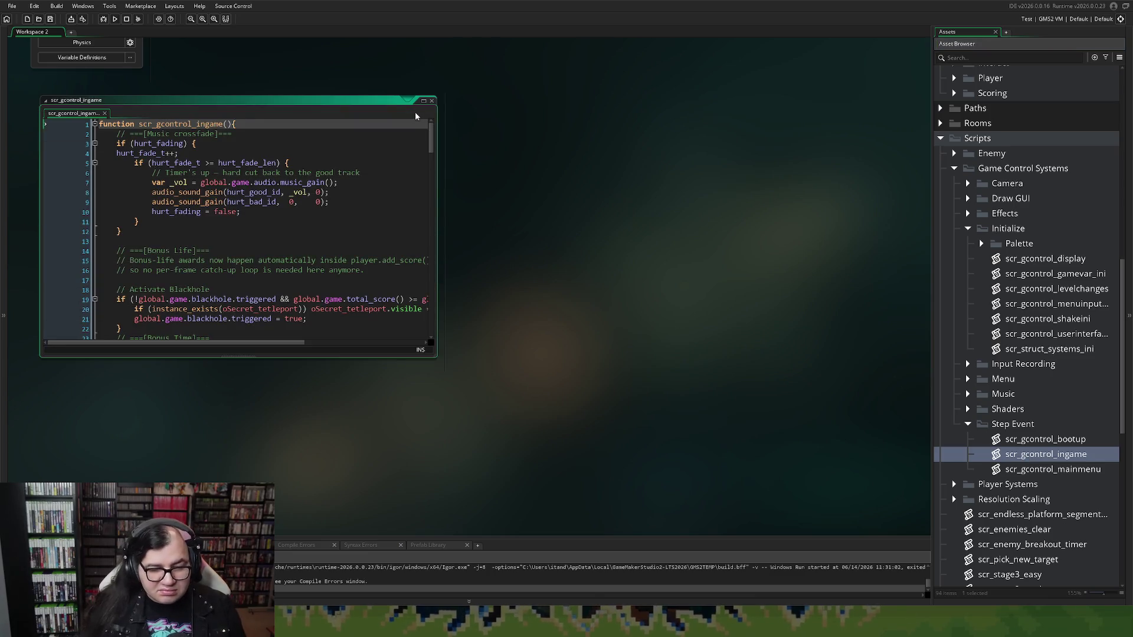
Maximize the script editor and select s3_meps on line 105 in the stage 3 End Cue.
{"action": "left_click", "coordinate": [427, 100]}
{"action": "scroll", "coordinate": [396, 136], "scroll_direction": "down", "scroll_amount": 20}
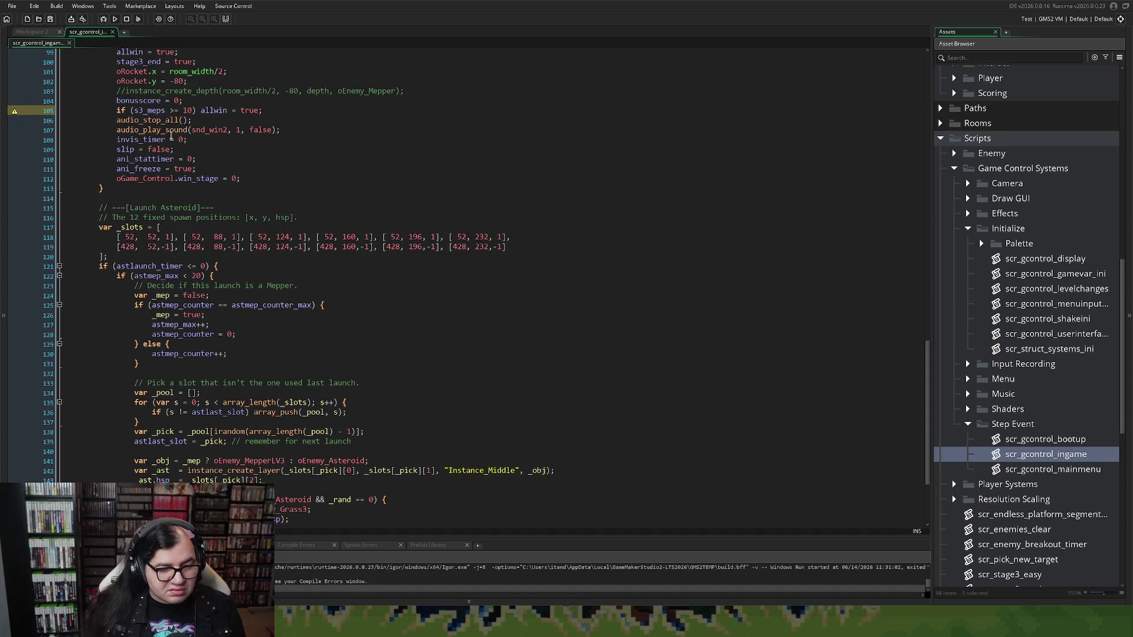
{"action": "scroll", "coordinate": [168, 132], "scroll_direction": "up", "scroll_amount": 5}
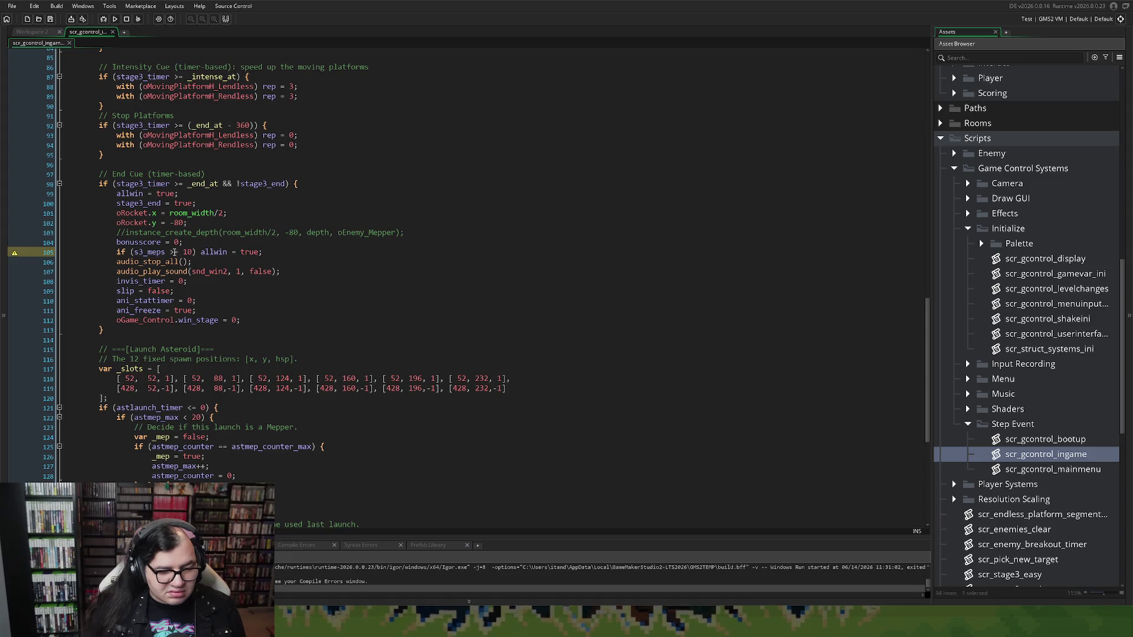
{"action": "double_click", "coordinate": [159, 252]}
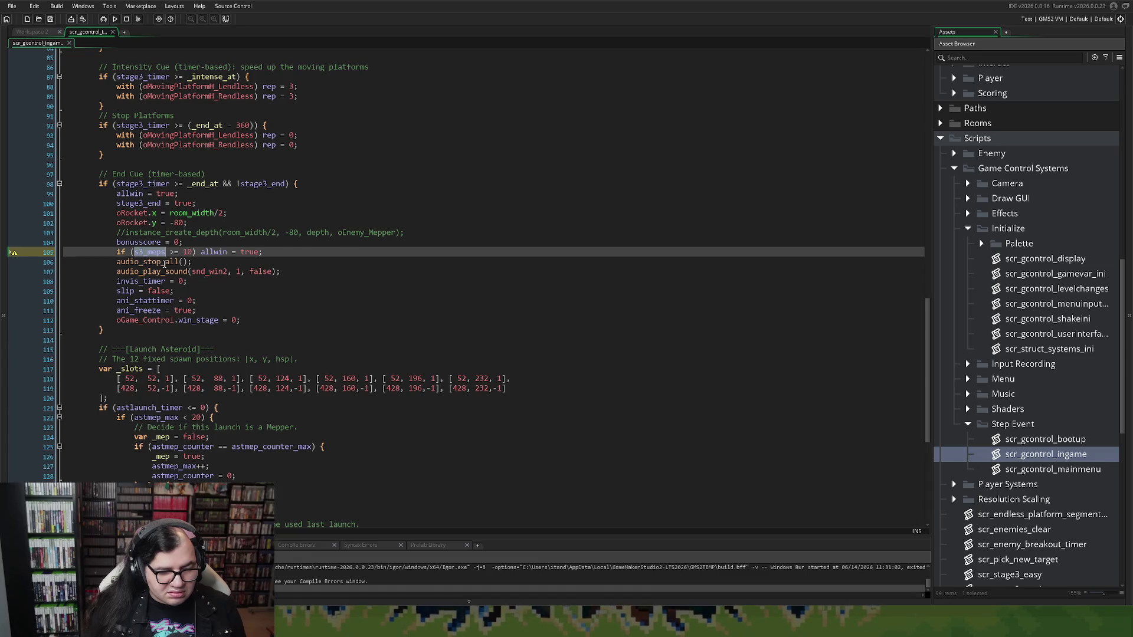
Delete line 105, "if (s3_meps >= 10) allwin = true;", from the End Cue block.
{"action": "scroll", "coordinate": [164, 263], "scroll_direction": "down", "scroll_amount": 4}
{"action": "scroll", "coordinate": [160, 263], "scroll_direction": "down", "scroll_amount": 4}
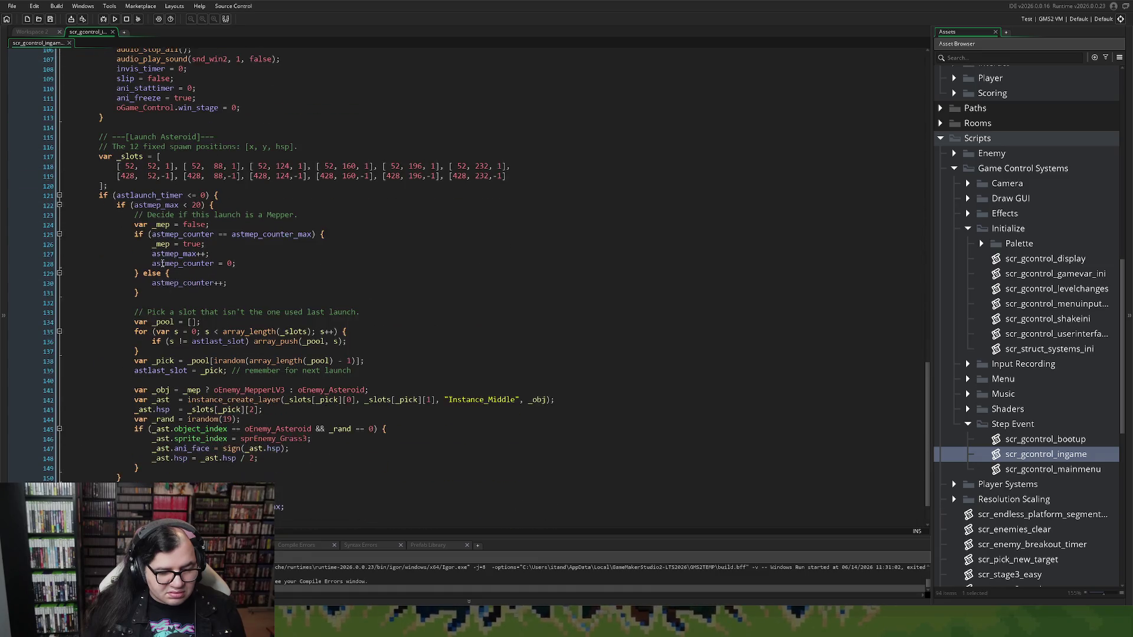
{"action": "scroll", "coordinate": [163, 264], "scroll_direction": "up", "scroll_amount": 2}
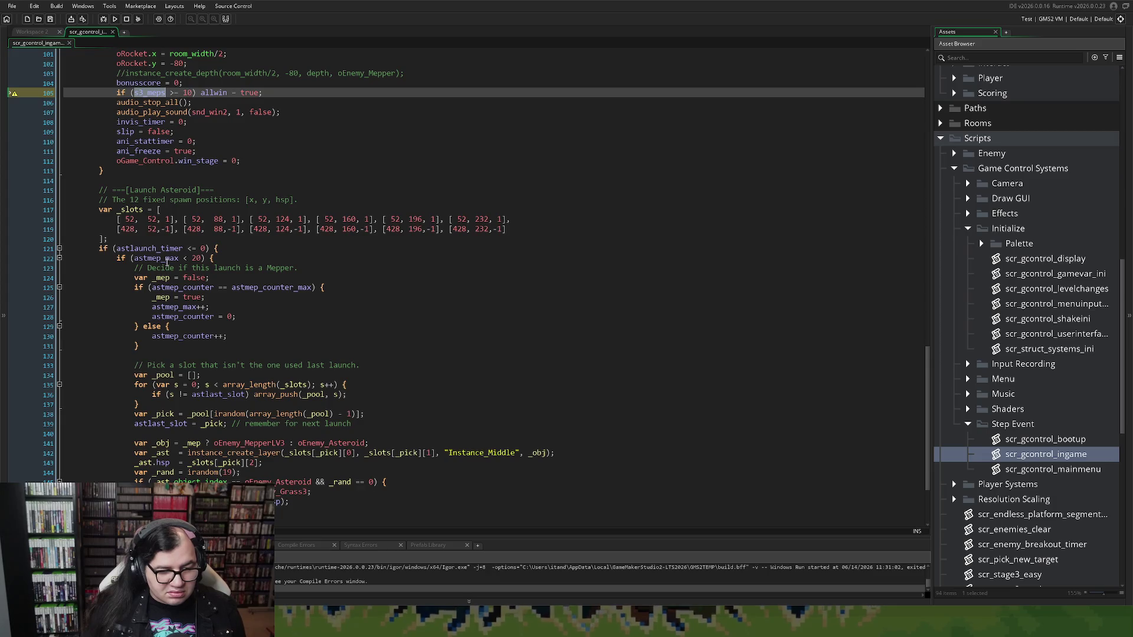
{"action": "scroll", "coordinate": [167, 261], "scroll_direction": "up", "scroll_amount": 10}
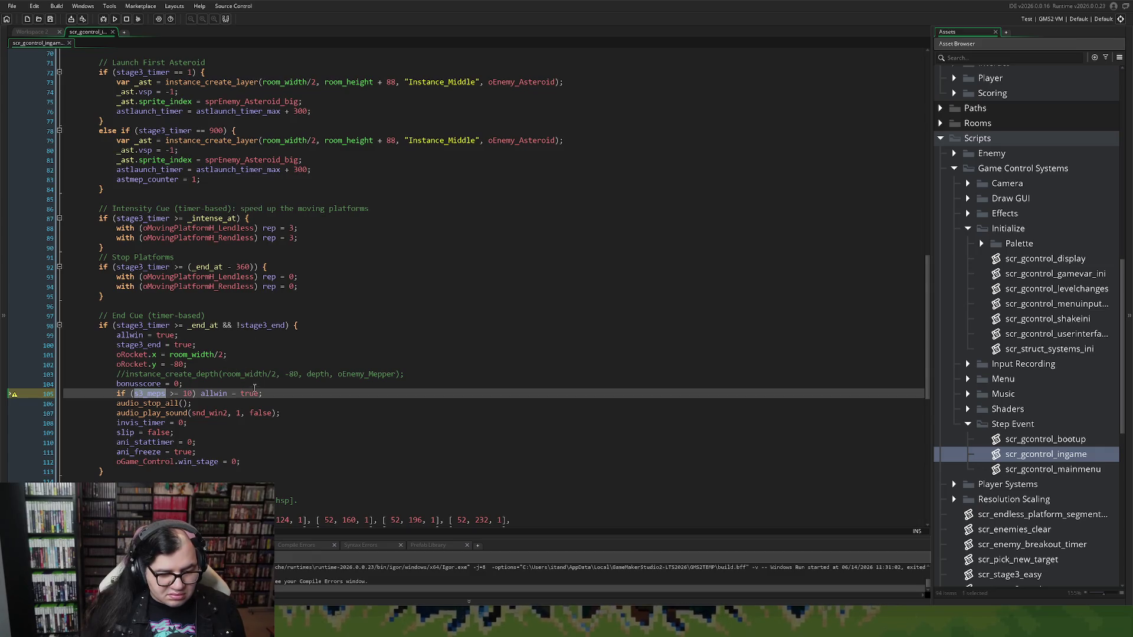
{"action": "left_click_drag", "start_coordinate": [273, 395], "coordinate": [109, 394]}
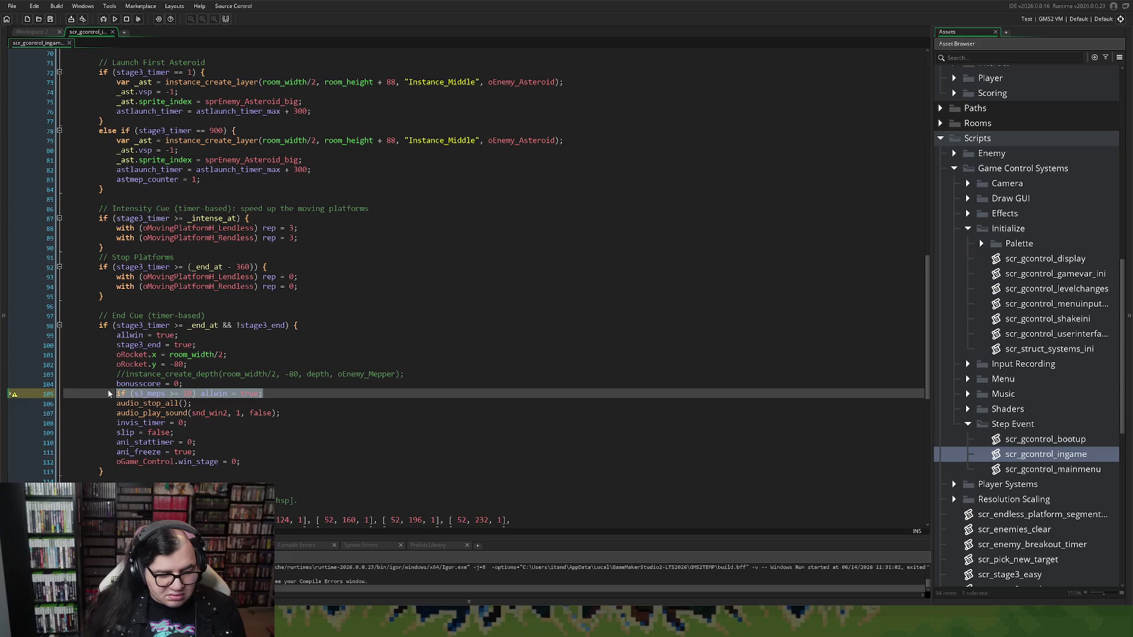
{"action": "key", "text": "BackSpace"}
{"action": "key", "text": "BackSpace"}
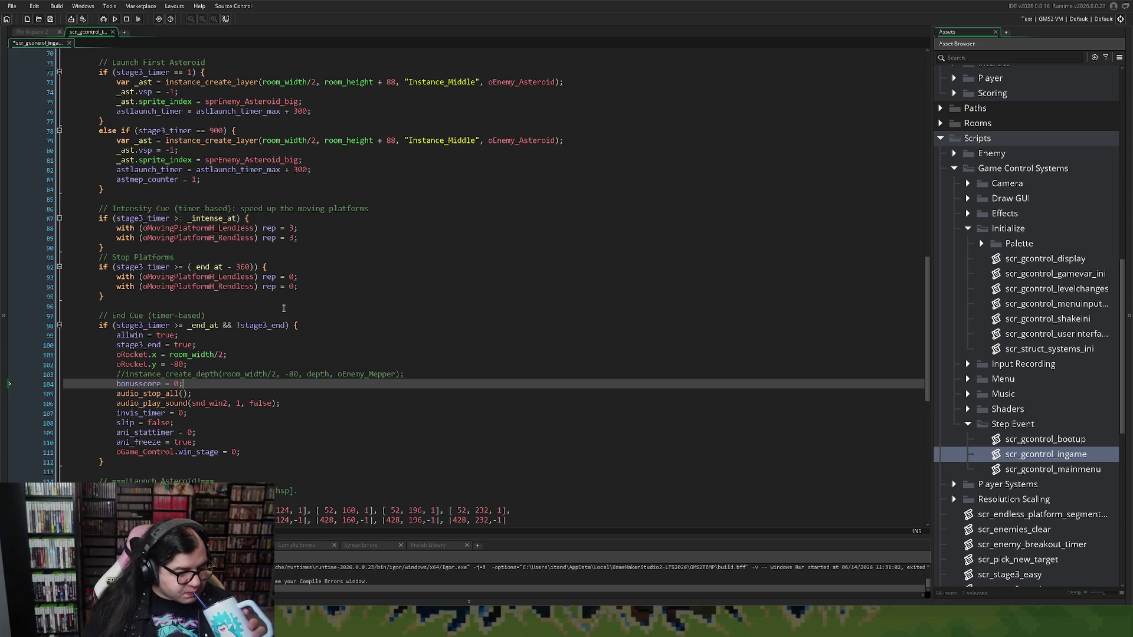
Review the edited End Cue code and close the scr_gcontrol_ingame tab.
{"action": "scroll", "coordinate": [283, 308], "scroll_direction": "down", "scroll_amount": 4}
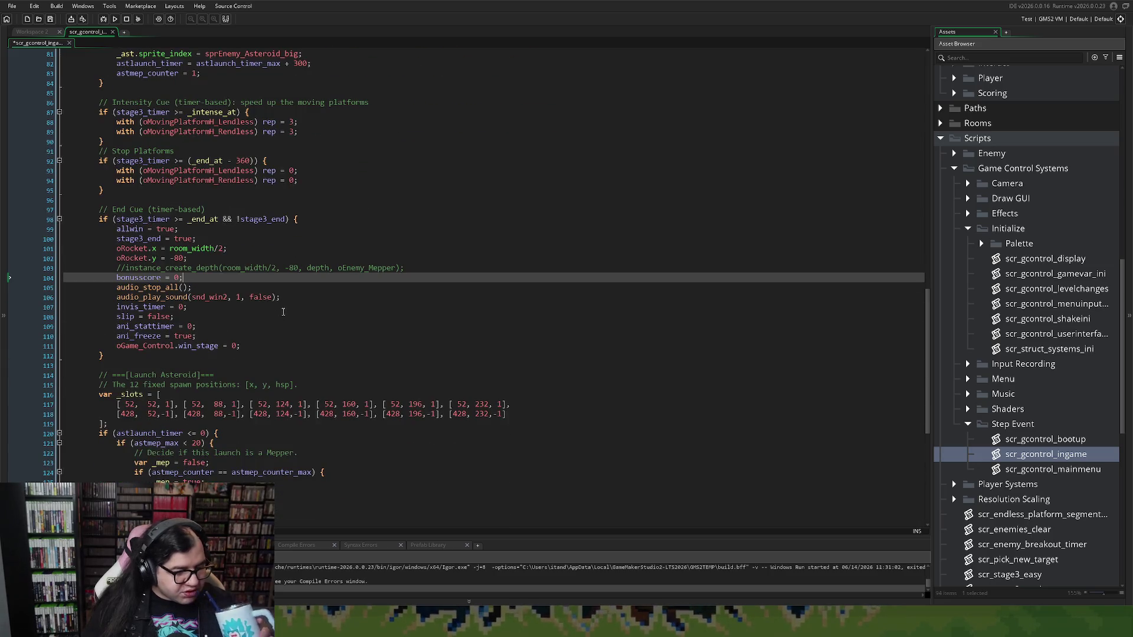
{"action": "scroll", "coordinate": [283, 308], "scroll_direction": "down", "scroll_amount": 10}
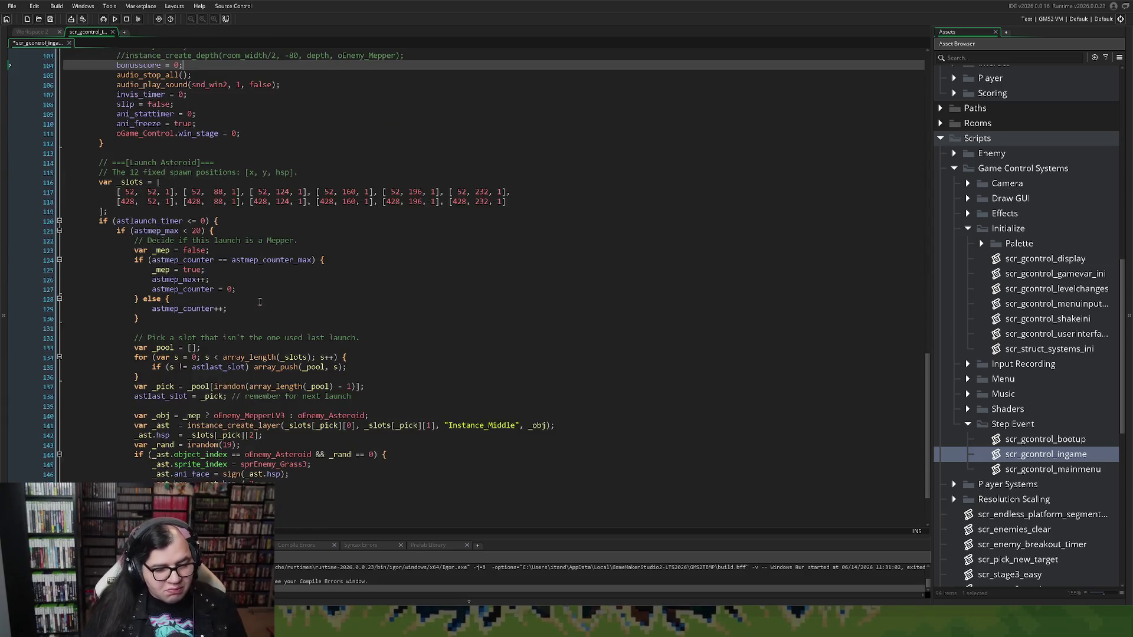
{"action": "scroll", "coordinate": [212, 309], "scroll_direction": "up", "scroll_amount": 20}
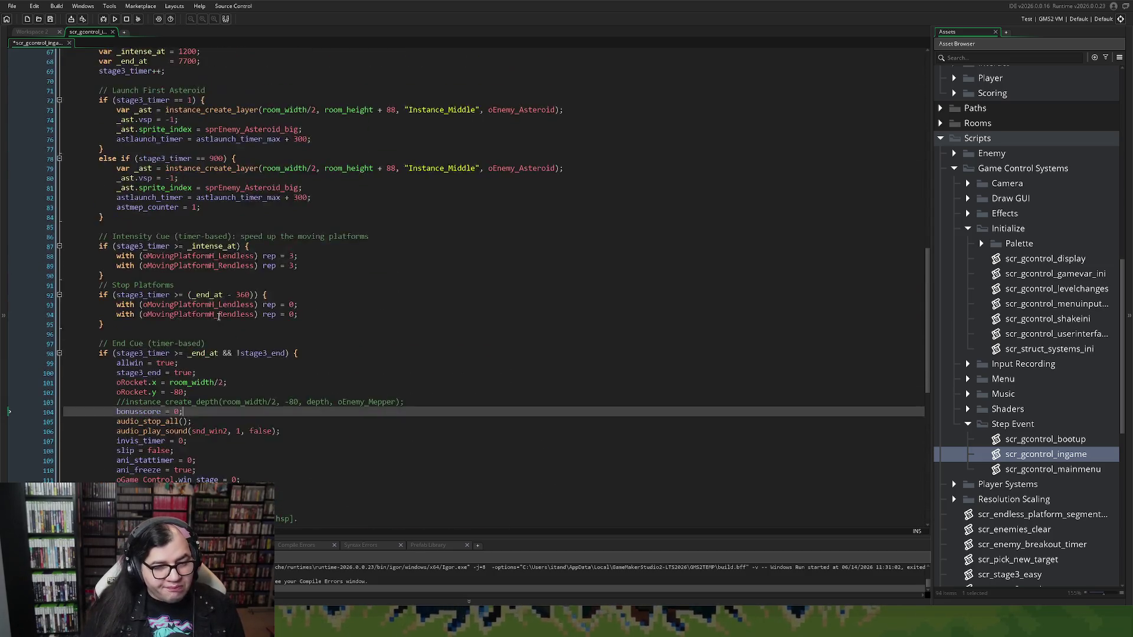
{"action": "scroll", "coordinate": [229, 288], "scroll_direction": "up", "scroll_amount": 2}
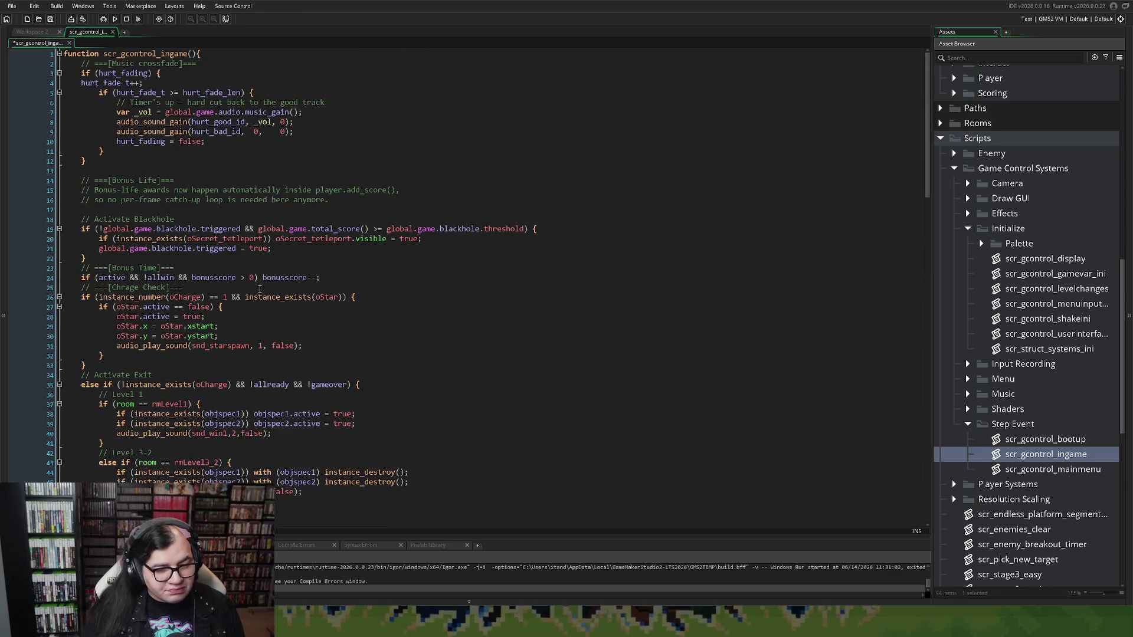
{"action": "left_click", "coordinate": [112, 32]}
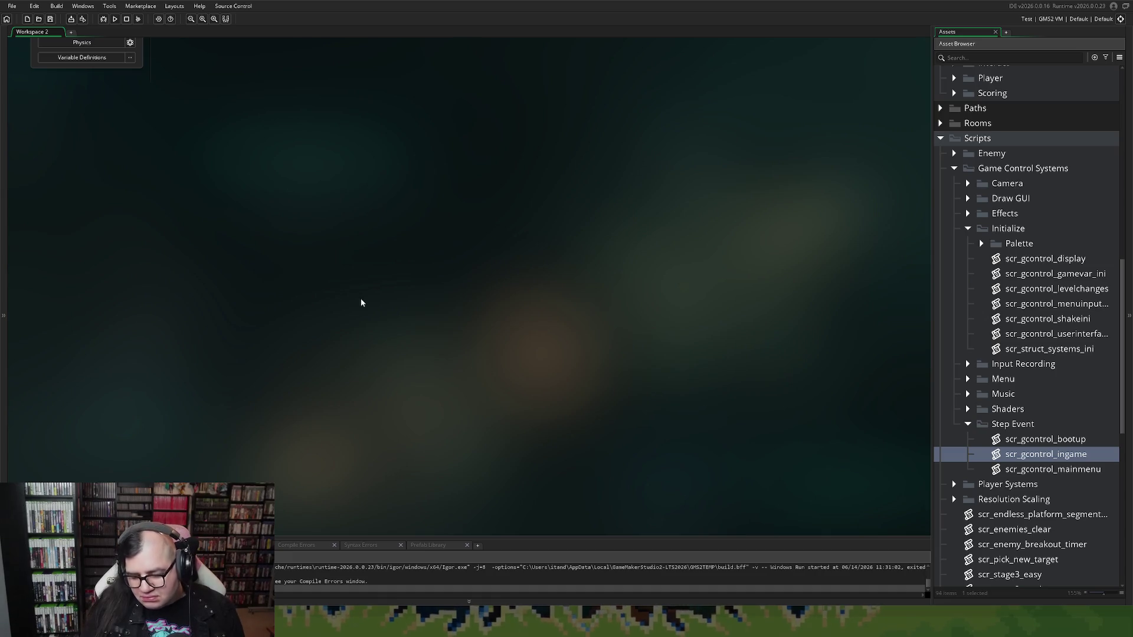
Open oPlayer_parent's oEnemy_Parent collision event full-size and inspect its Enemy Damage lifeloss code.
{"action": "scroll", "coordinate": [357, 318], "scroll_direction": "up", "scroll_amount": 5}
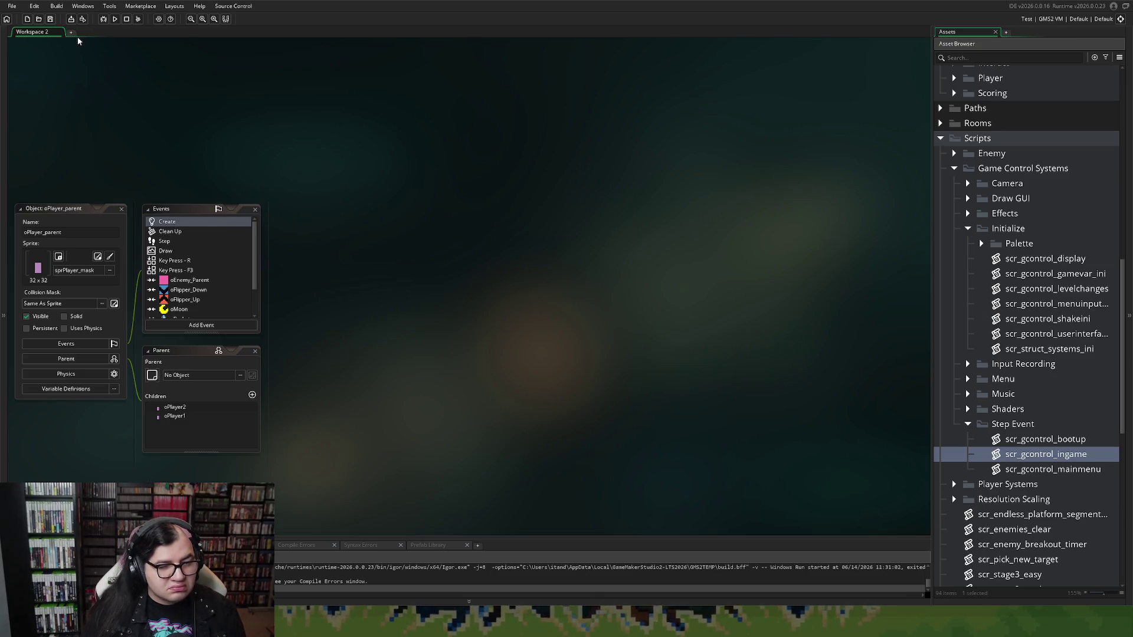
{"action": "double_click", "coordinate": [174, 281]}
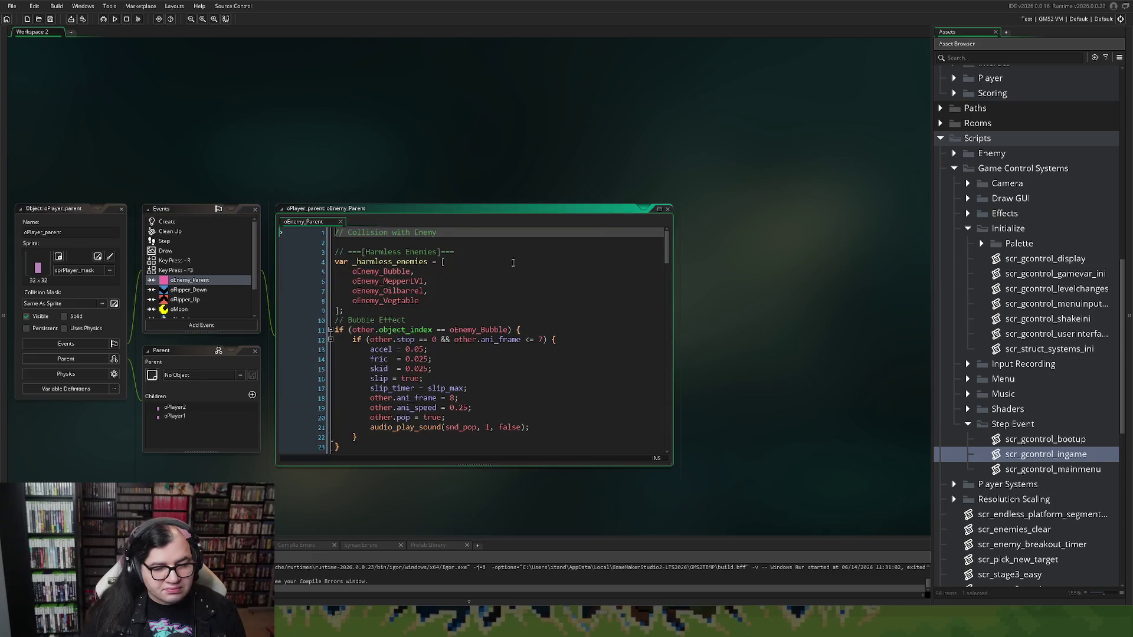
{"action": "left_click", "coordinate": [658, 209]}
{"action": "scroll", "coordinate": [658, 212], "scroll_direction": "down", "scroll_amount": 18}
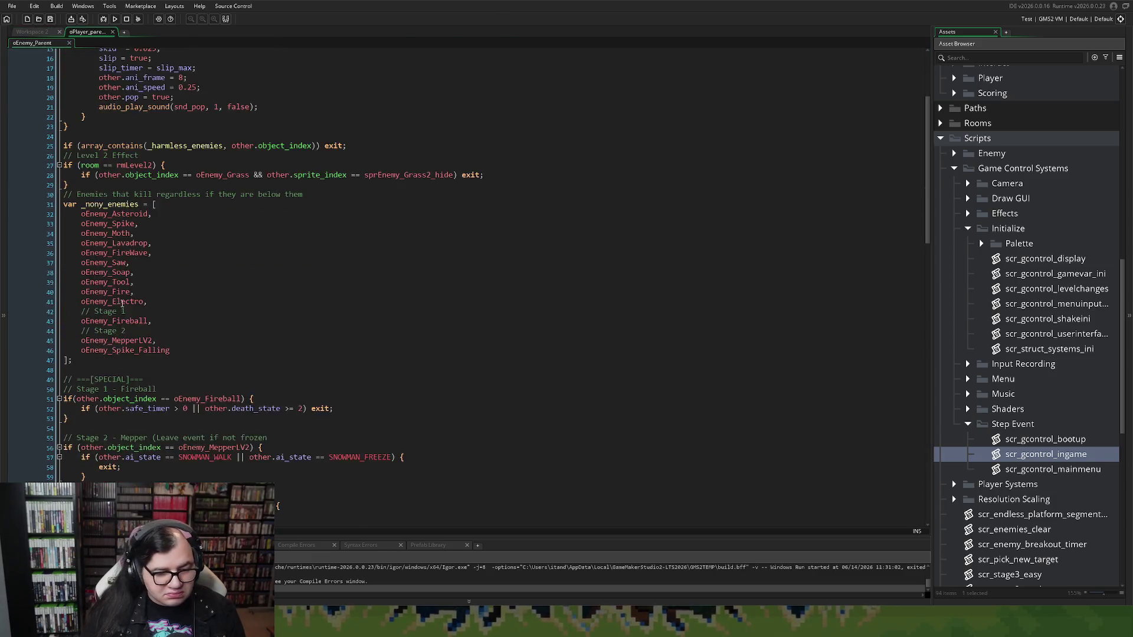
{"action": "scroll", "coordinate": [135, 309], "scroll_direction": "down", "scroll_amount": 10}
{"action": "scroll", "coordinate": [141, 307], "scroll_direction": "up", "scroll_amount": 3}
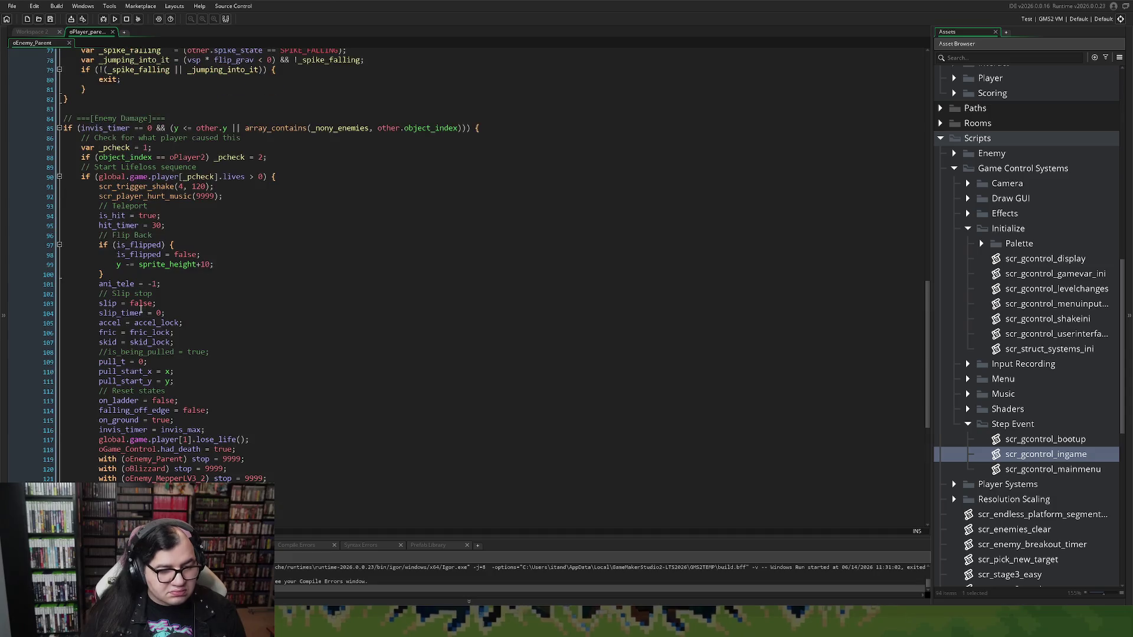
{"action": "scroll", "coordinate": [133, 295], "scroll_direction": "up", "scroll_amount": 2}
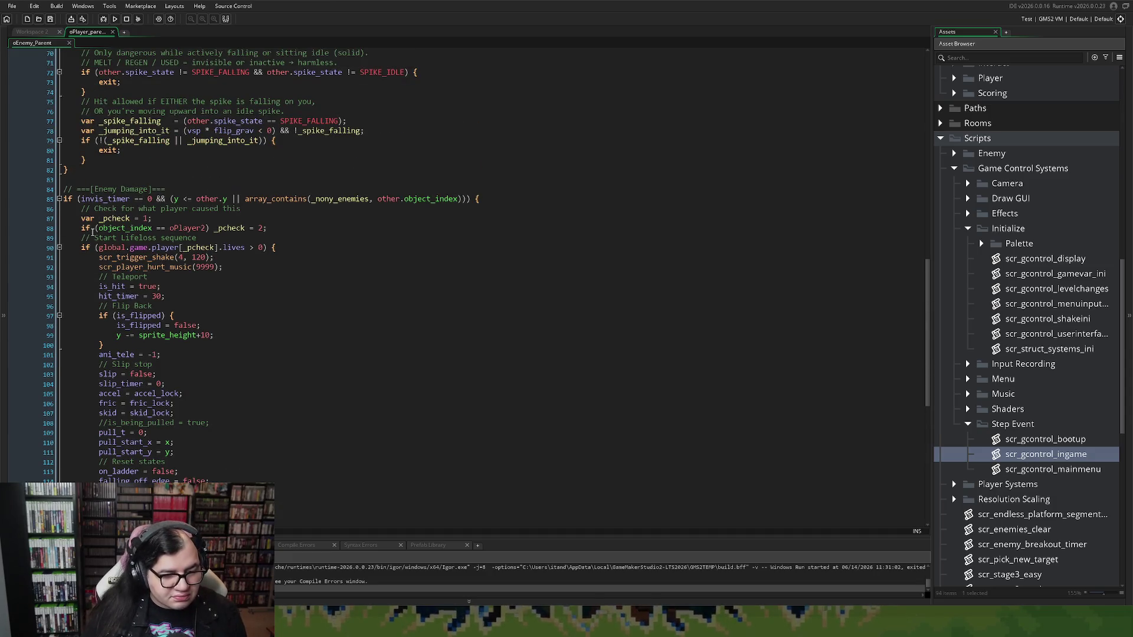
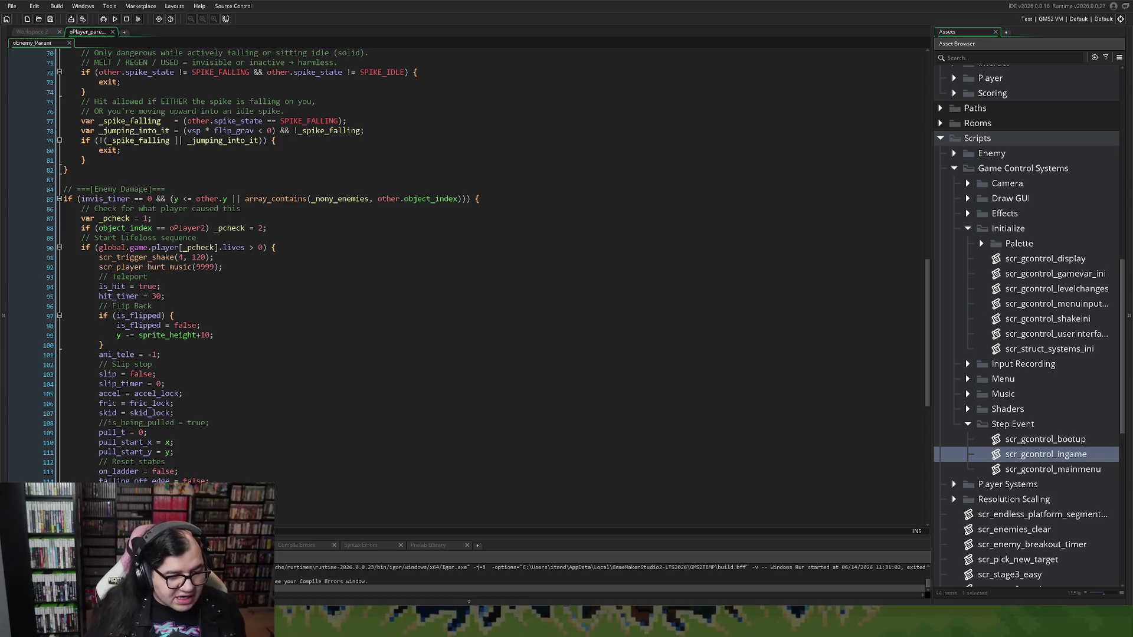
Change the lose_life() call on line 117 from global.game.player[1] to global.game.player[_pcheck].
{"action": "scroll", "coordinate": [254, 266], "scroll_direction": "down", "scroll_amount": 2}
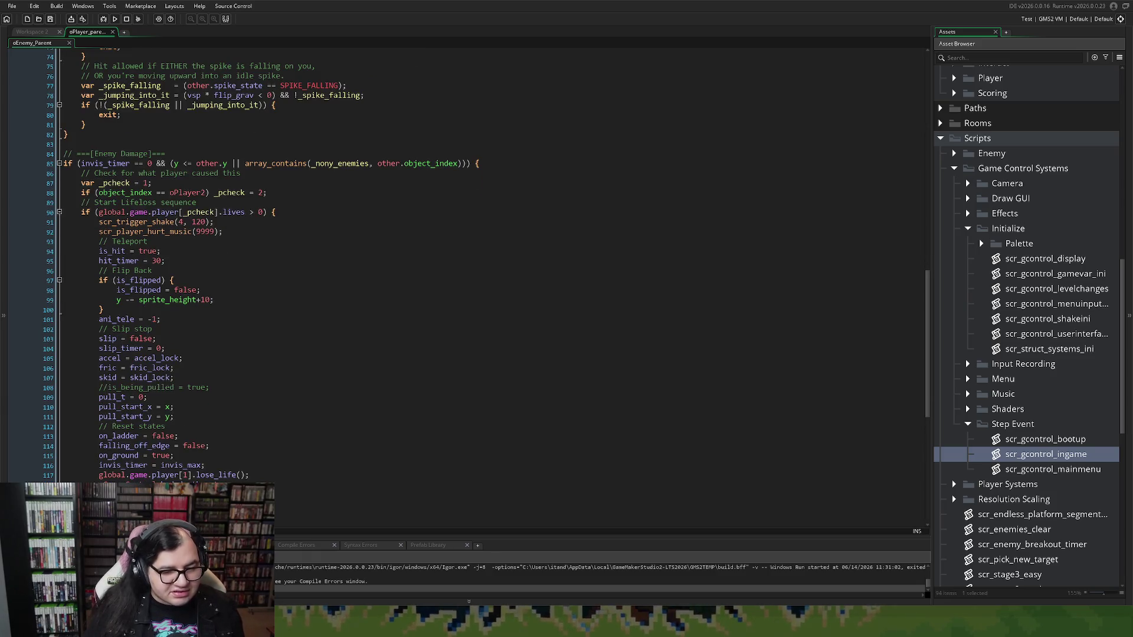
{"action": "double_click", "coordinate": [230, 192]}
{"action": "key", "text": "ctrl+c"}
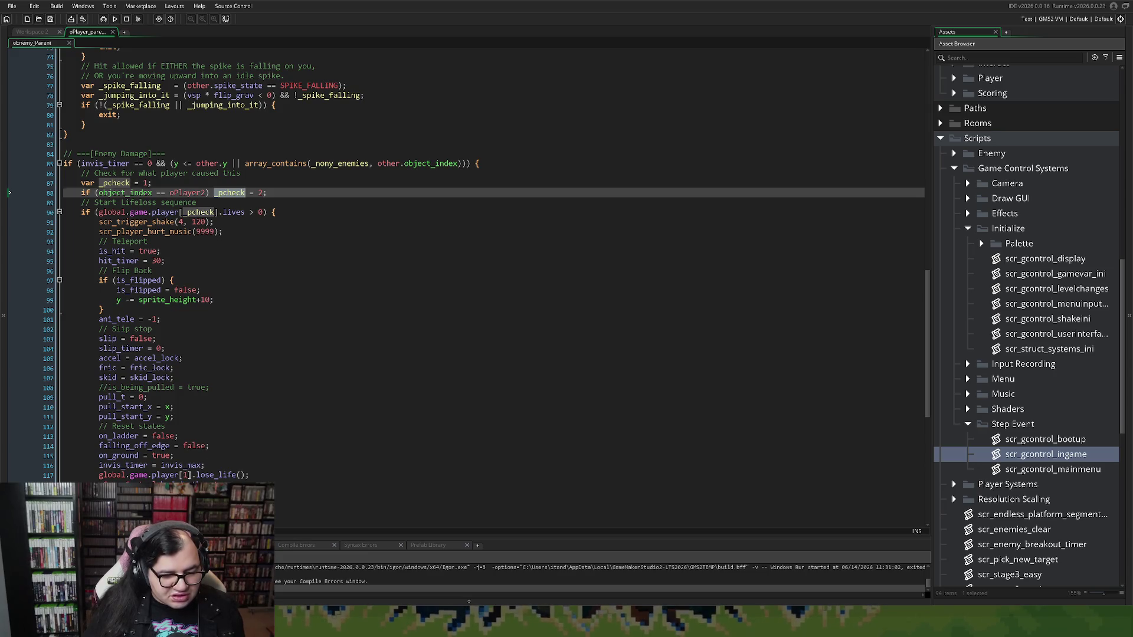
{"action": "double_click", "coordinate": [185, 475]}
{"action": "key", "text": "ctrl+v"}
{"action": "scroll", "coordinate": [229, 426], "scroll_direction": "down", "scroll_amount": 3}
{"action": "scroll", "coordinate": [229, 426], "scroll_direction": "down", "scroll_amount": 2}
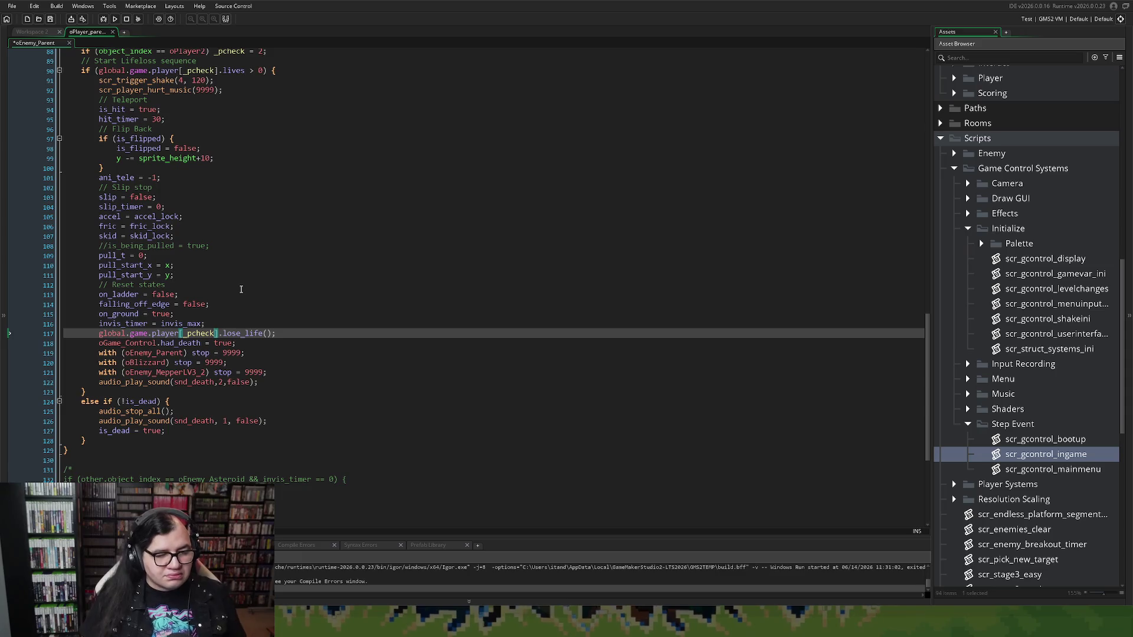
{"action": "scroll", "coordinate": [310, 224], "scroll_direction": "up", "scroll_amount": 4}
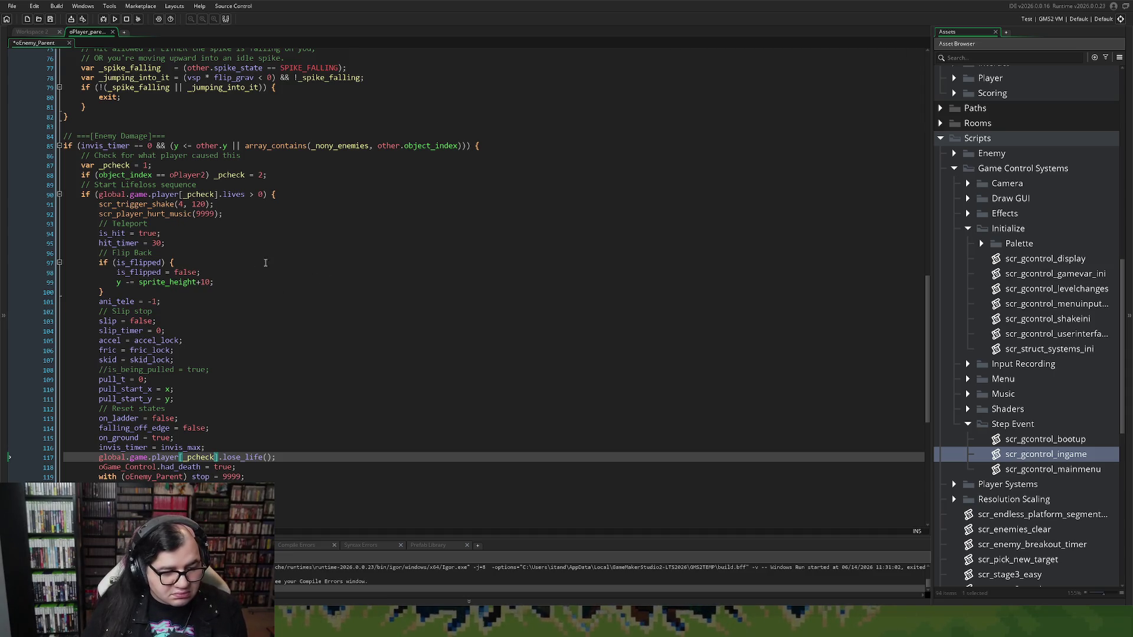
{"action": "scroll", "coordinate": [121, 216], "scroll_direction": "up", "scroll_amount": 2}
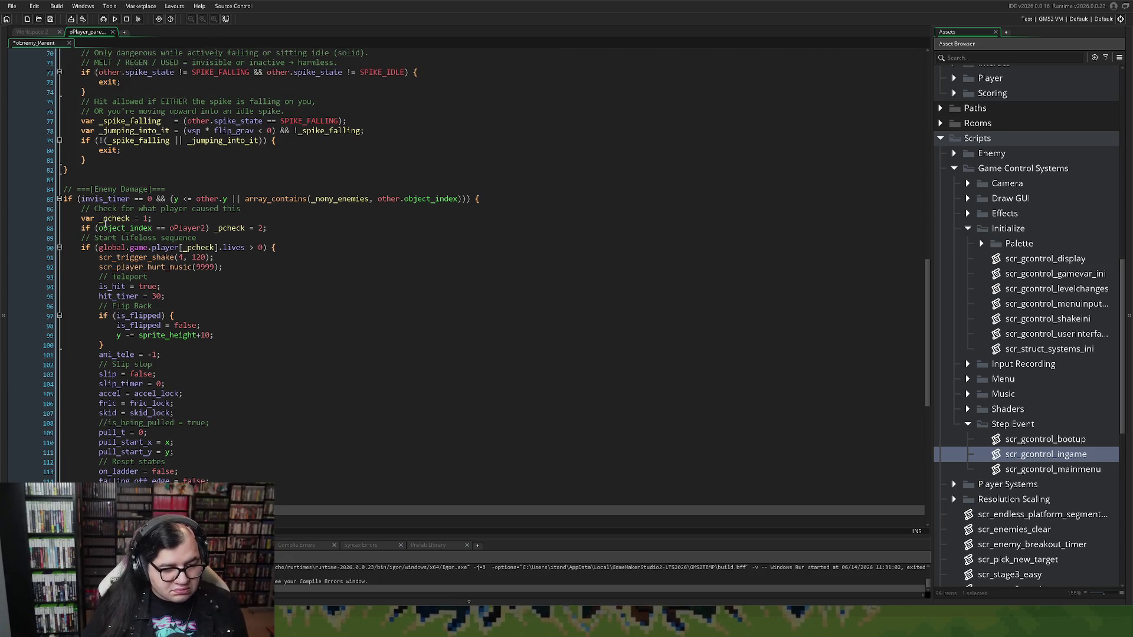
{"action": "scroll", "coordinate": [102, 220], "scroll_direction": "up", "scroll_amount": 4}
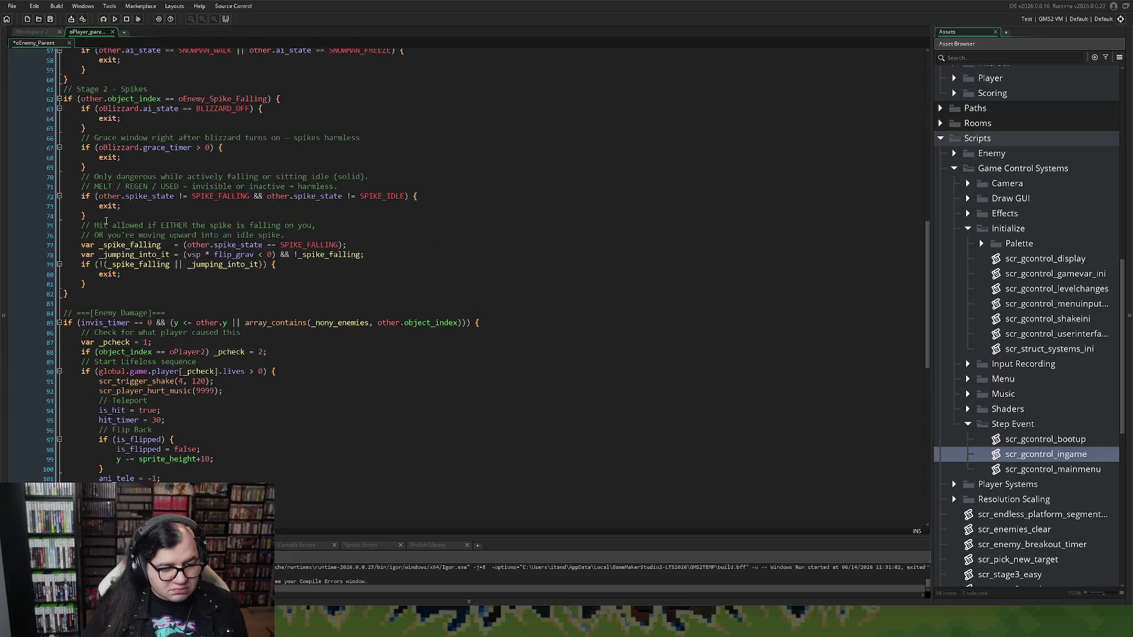
{"action": "scroll", "coordinate": [107, 220], "scroll_direction": "up", "scroll_amount": 5}
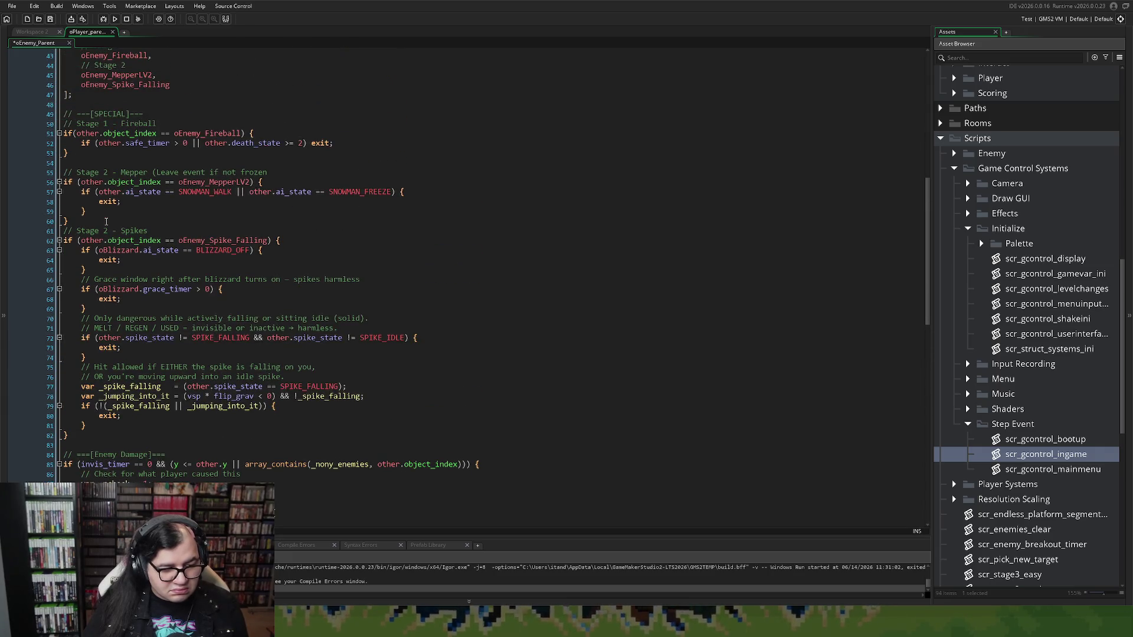
{"action": "scroll", "coordinate": [106, 221], "scroll_direction": "up", "scroll_amount": 5}
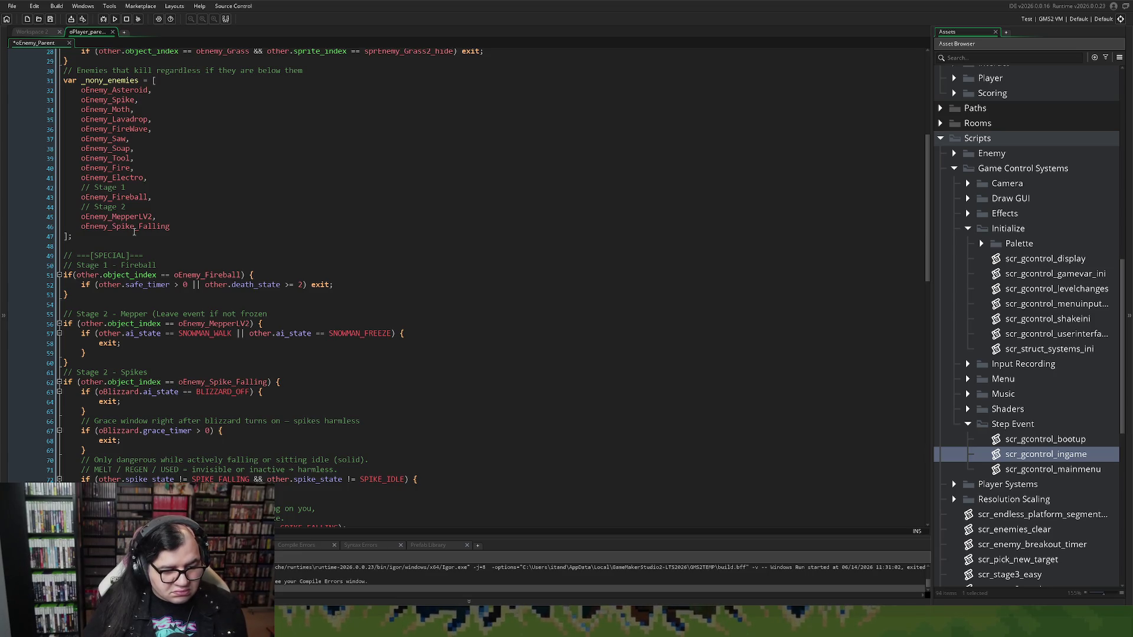
{"action": "scroll", "coordinate": [134, 232], "scroll_direction": "up", "scroll_amount": 2}
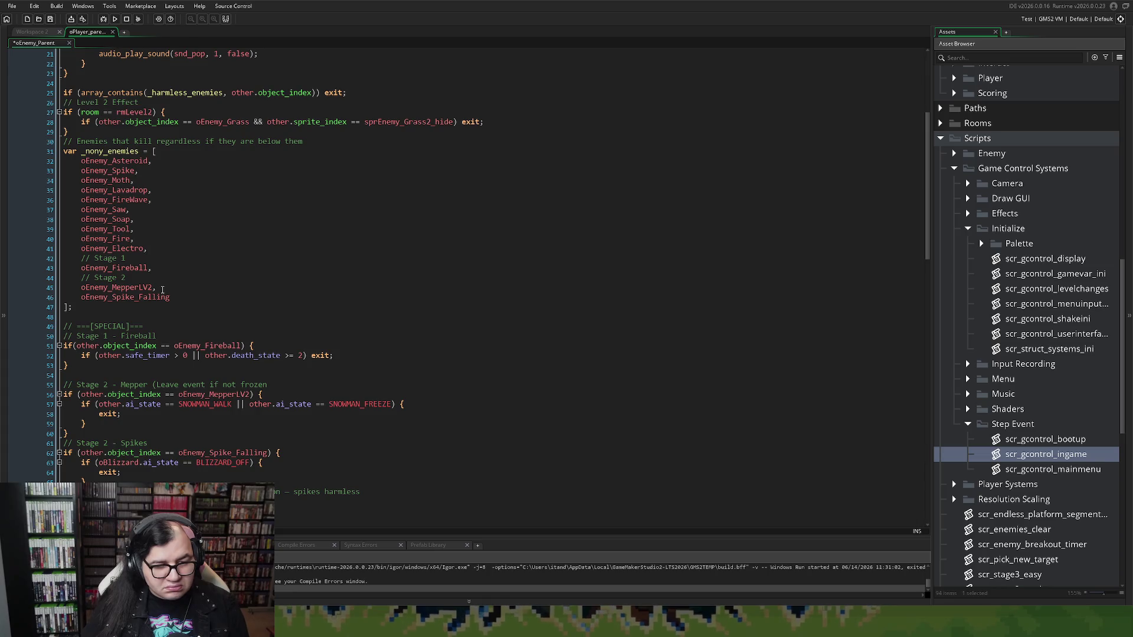
Add a '// Stage 3' comment line after oEnemy_Spike_Falling in the _nony_enemies list.
{"action": "left_click", "coordinate": [171, 297]}
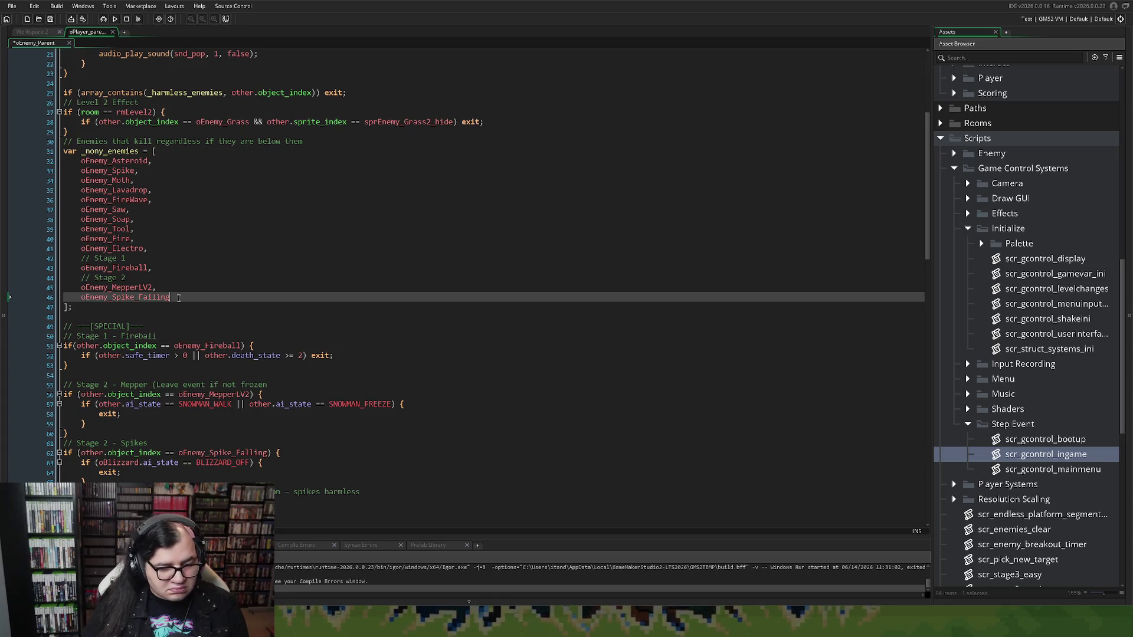
{"action": "key", "text": "Return"}
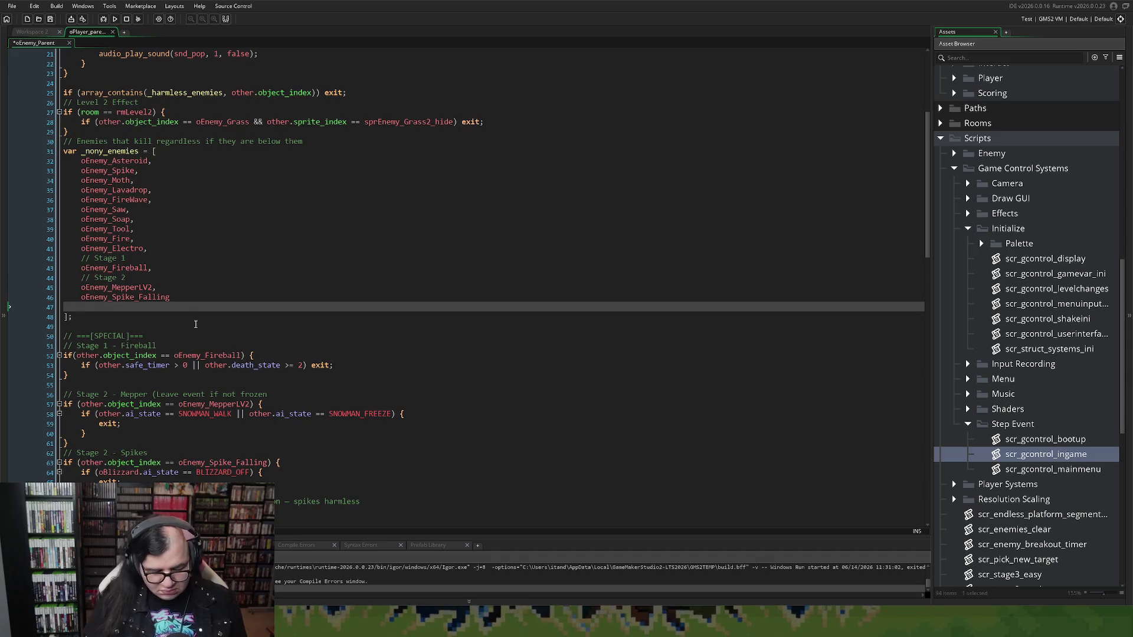
{"action": "type", "text": "// Stage 3"}
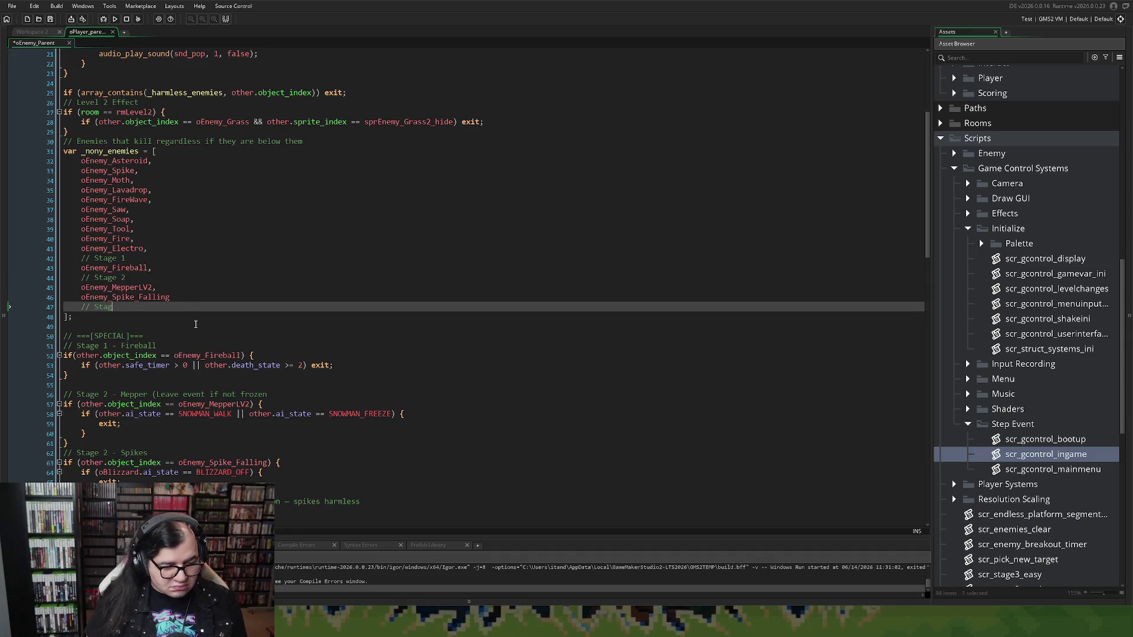
{"action": "key", "text": "Return"}
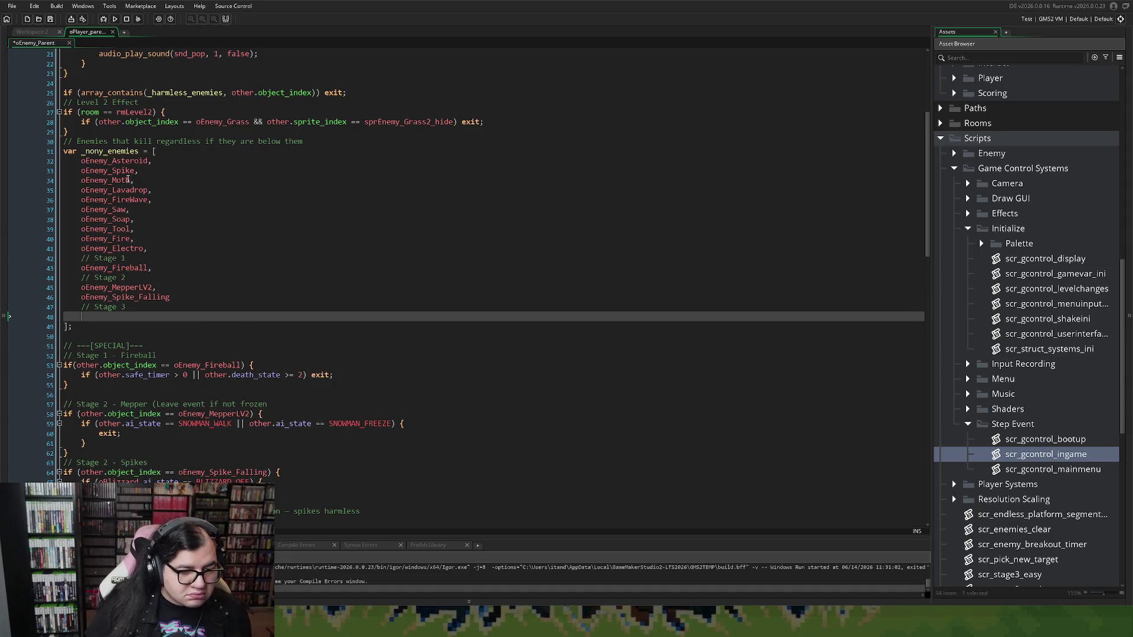
Move oEnemy_Asteroid from the top of the list to the line under '// Stage 3'.
{"action": "left_click_drag", "start_coordinate": [152, 161], "coordinate": [80, 161]}
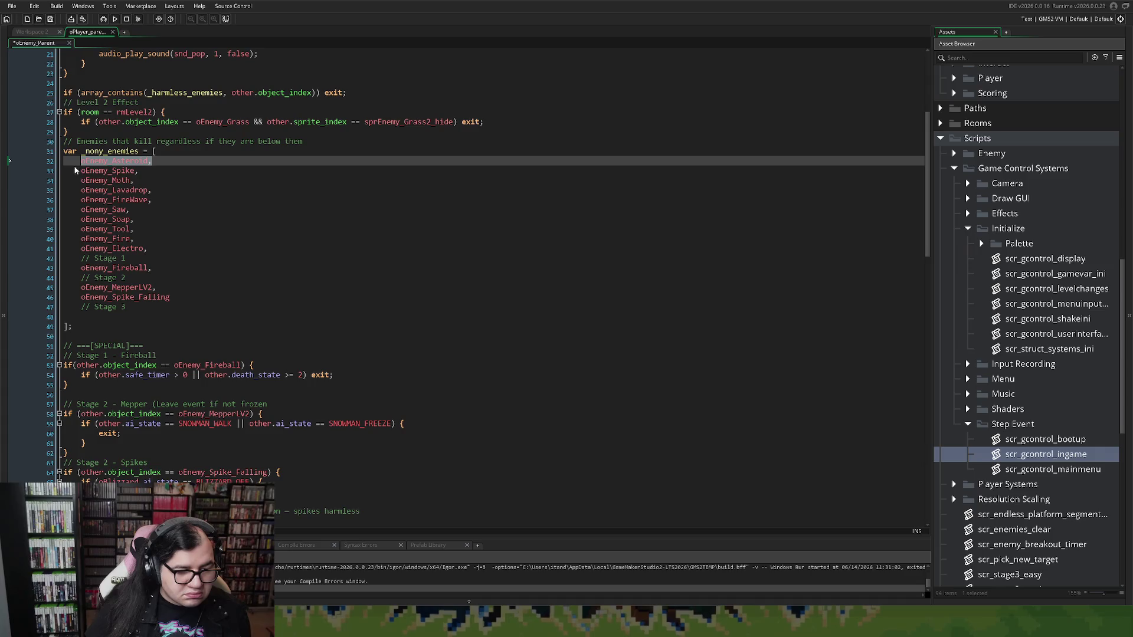
{"action": "key", "text": "ctrl+x"}
{"action": "left_click", "coordinate": [85, 314]}
{"action": "key", "text": "ctrl+v"}
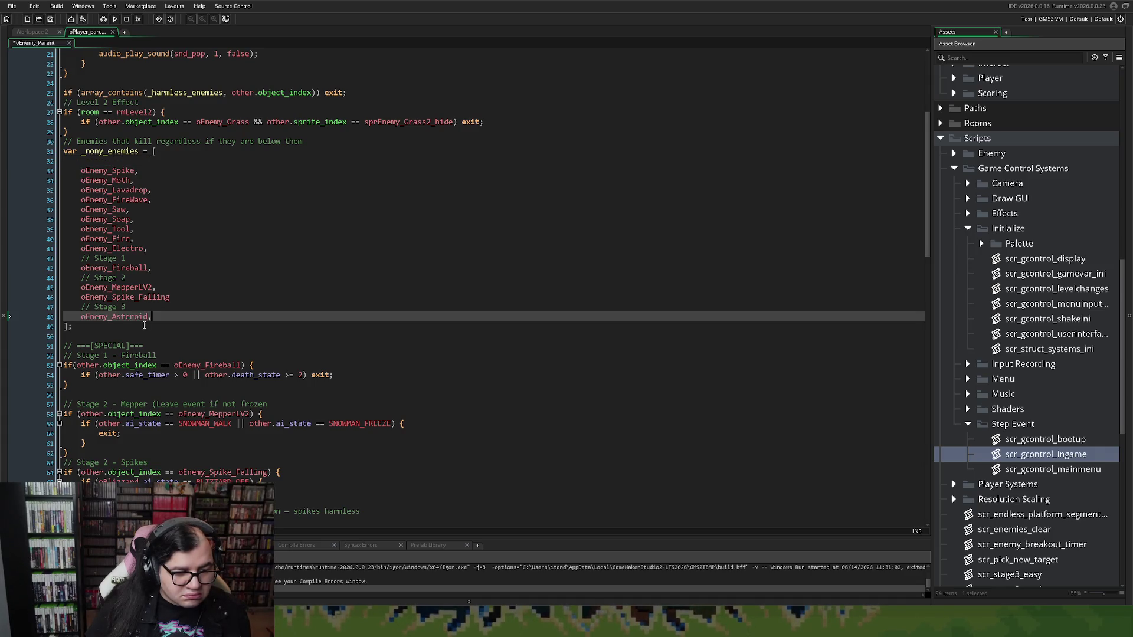
{"action": "left_click", "coordinate": [86, 165]}
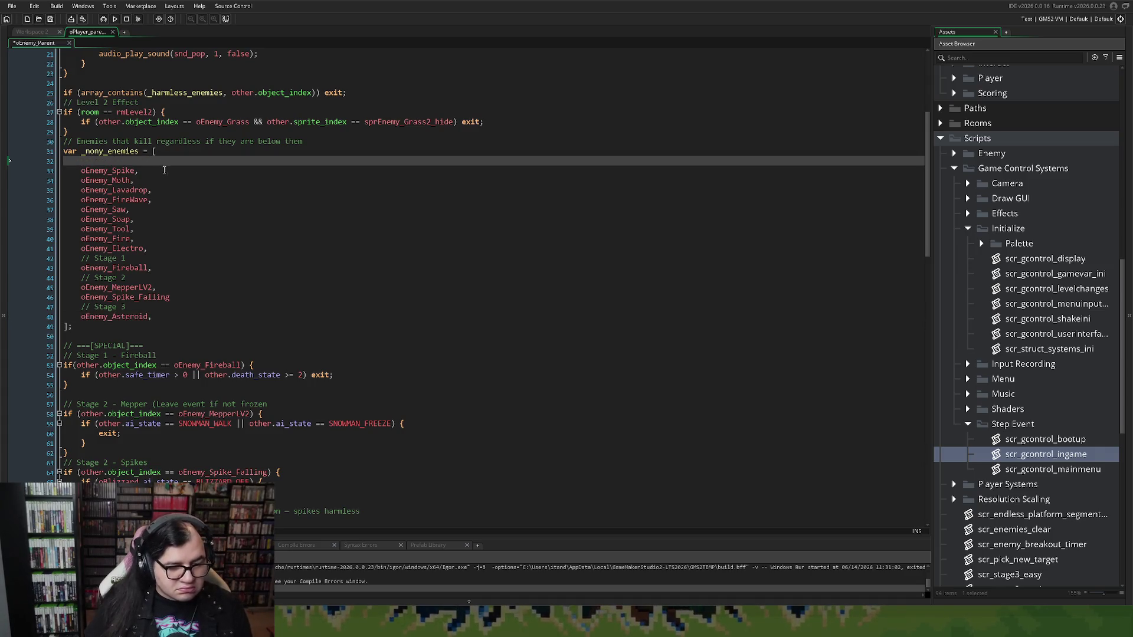
{"action": "key", "text": "BackSpace"}
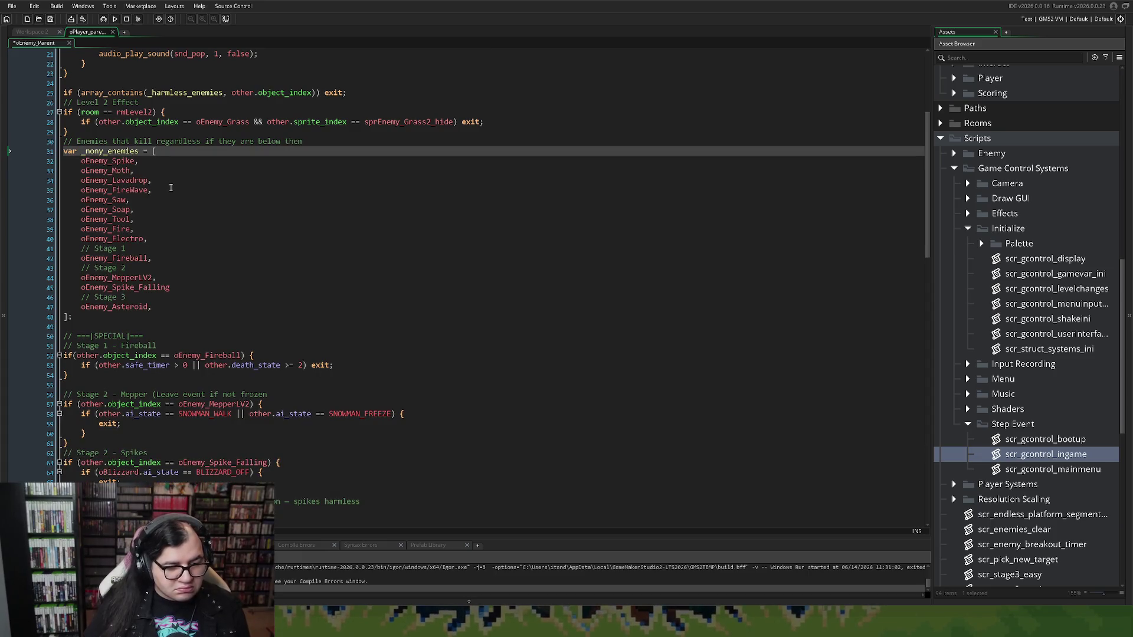
{"action": "scroll", "coordinate": [177, 226], "scroll_direction": "down", "scroll_amount": 5}
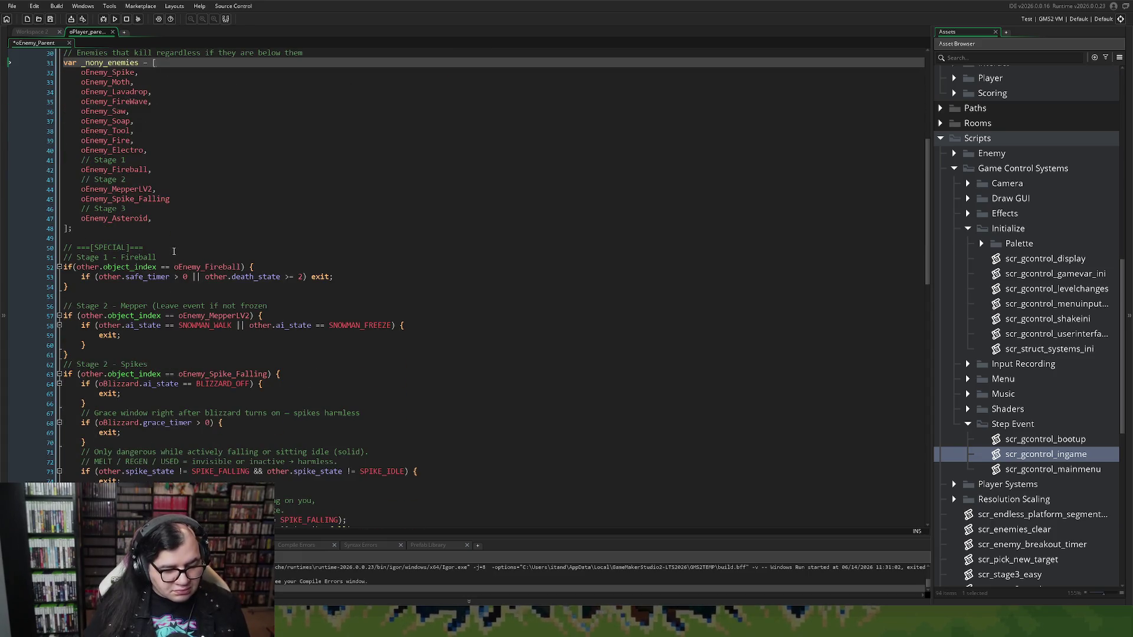
{"action": "scroll", "coordinate": [150, 320], "scroll_direction": "down", "scroll_amount": 6}
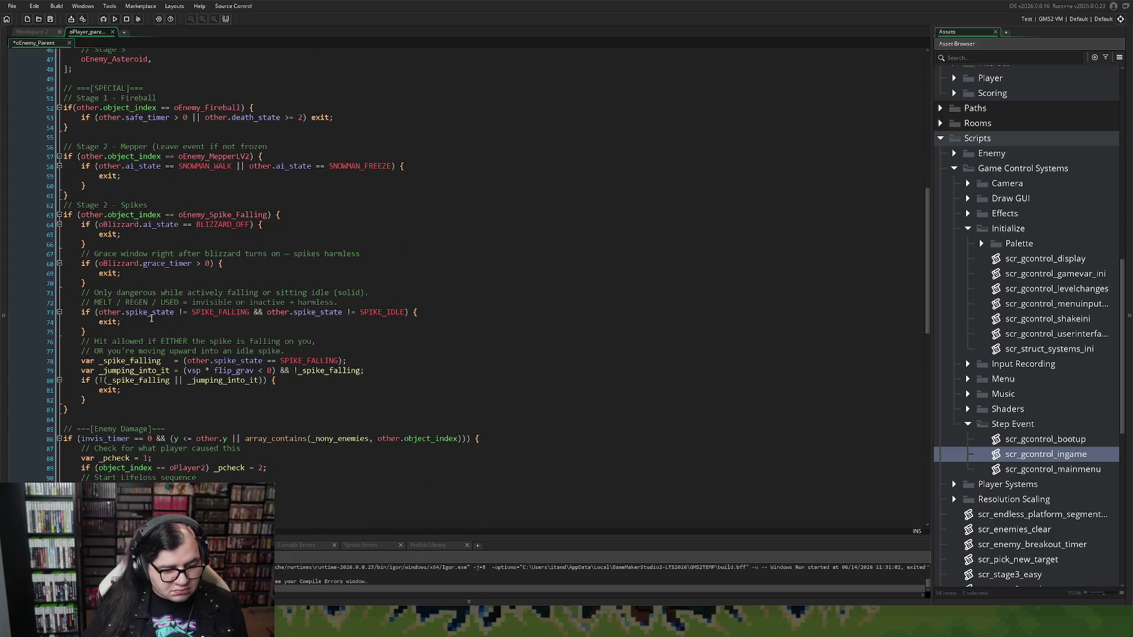
{"action": "scroll", "coordinate": [150, 321], "scroll_direction": "down", "scroll_amount": 1}
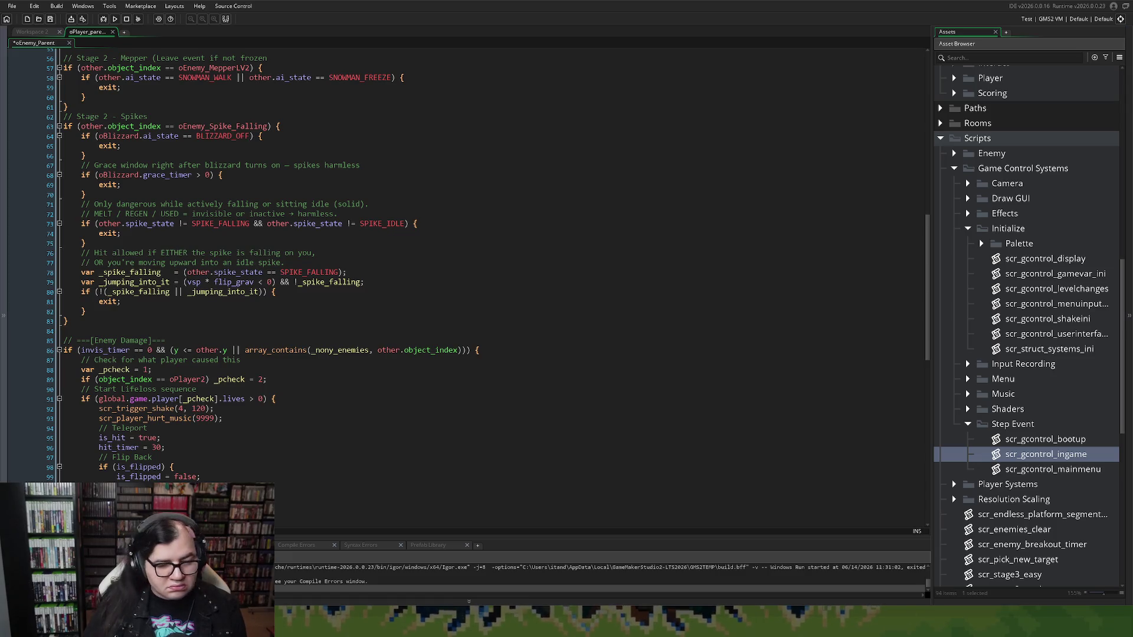
{"action": "scroll", "coordinate": [149, 310], "scroll_direction": "down", "scroll_amount": 4}
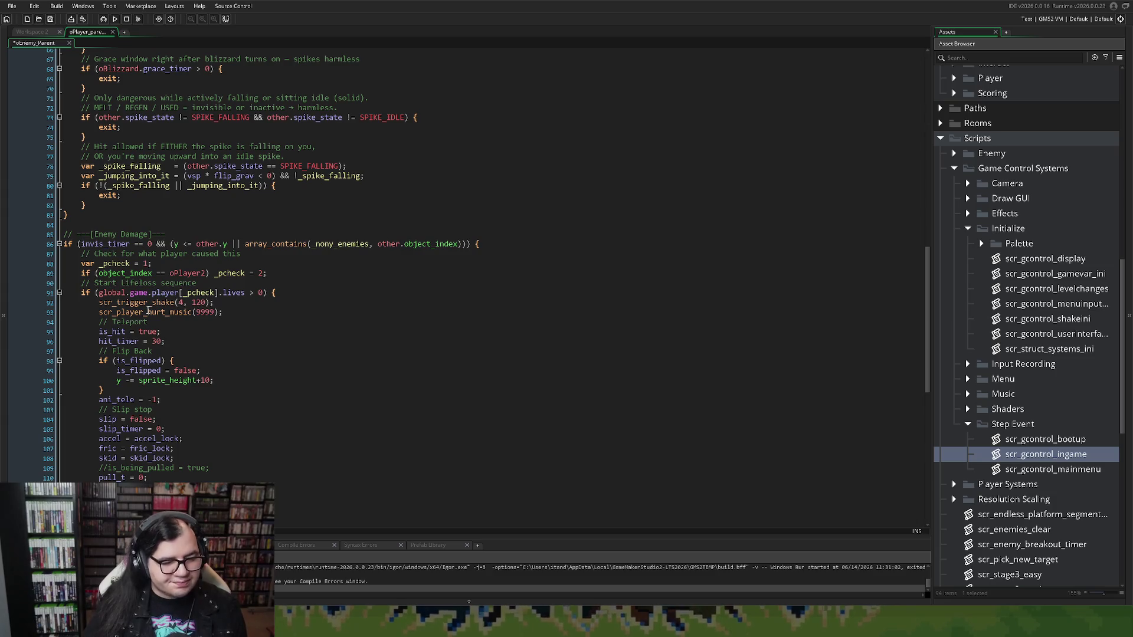
{"action": "scroll", "coordinate": [149, 311], "scroll_direction": "down", "scroll_amount": 3}
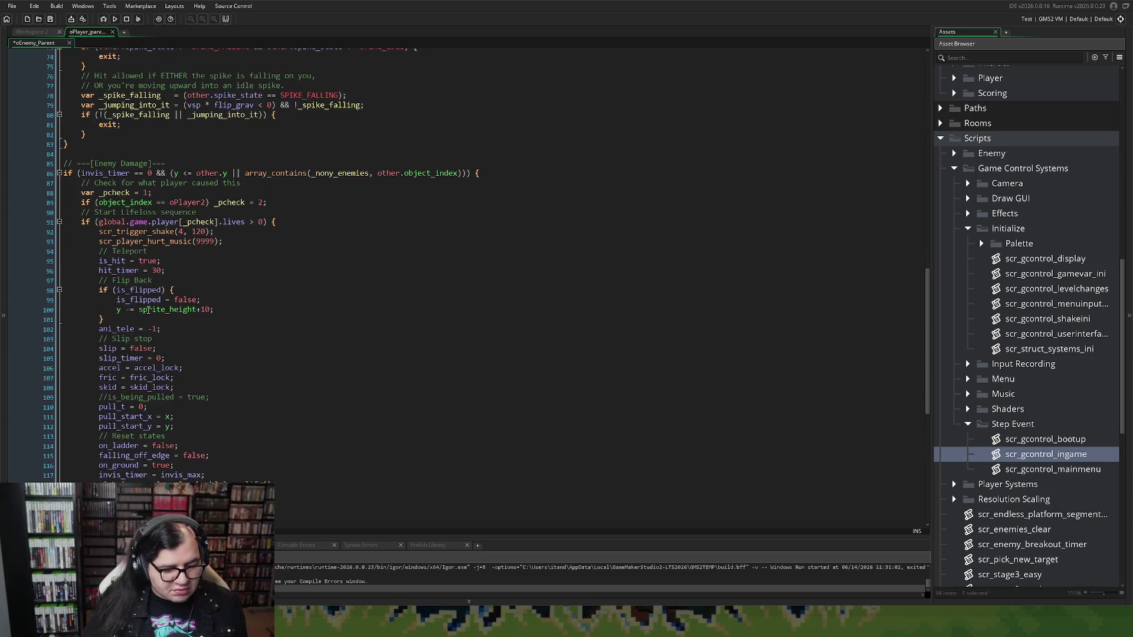
{"action": "scroll", "coordinate": [146, 313], "scroll_direction": "down", "scroll_amount": 2}
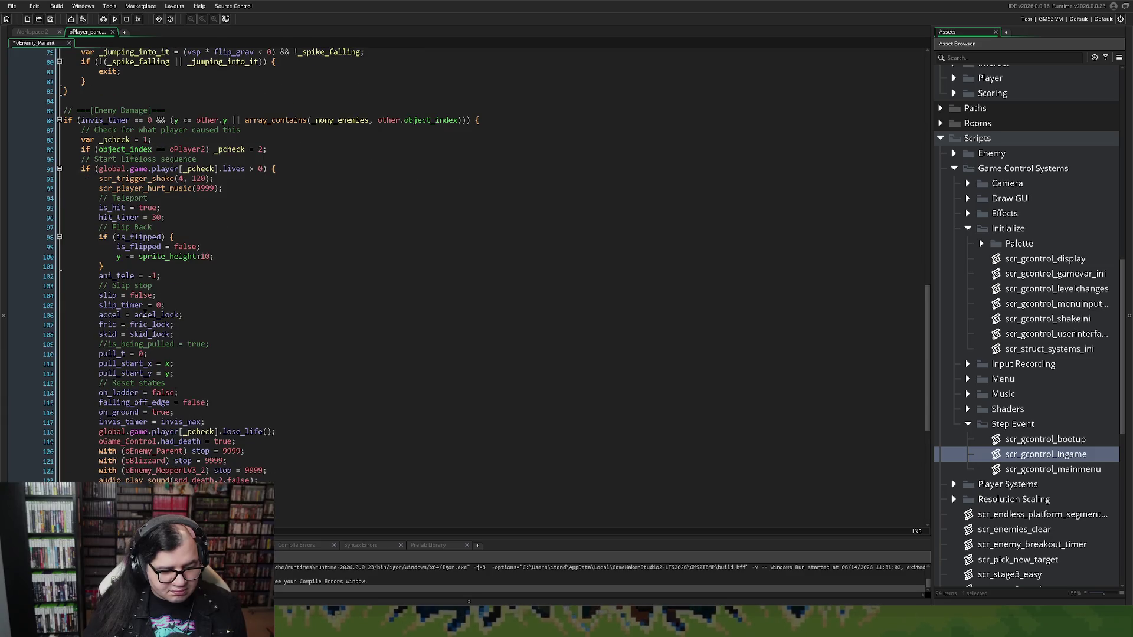
{"action": "scroll", "coordinate": [145, 313], "scroll_direction": "down", "scroll_amount": 2}
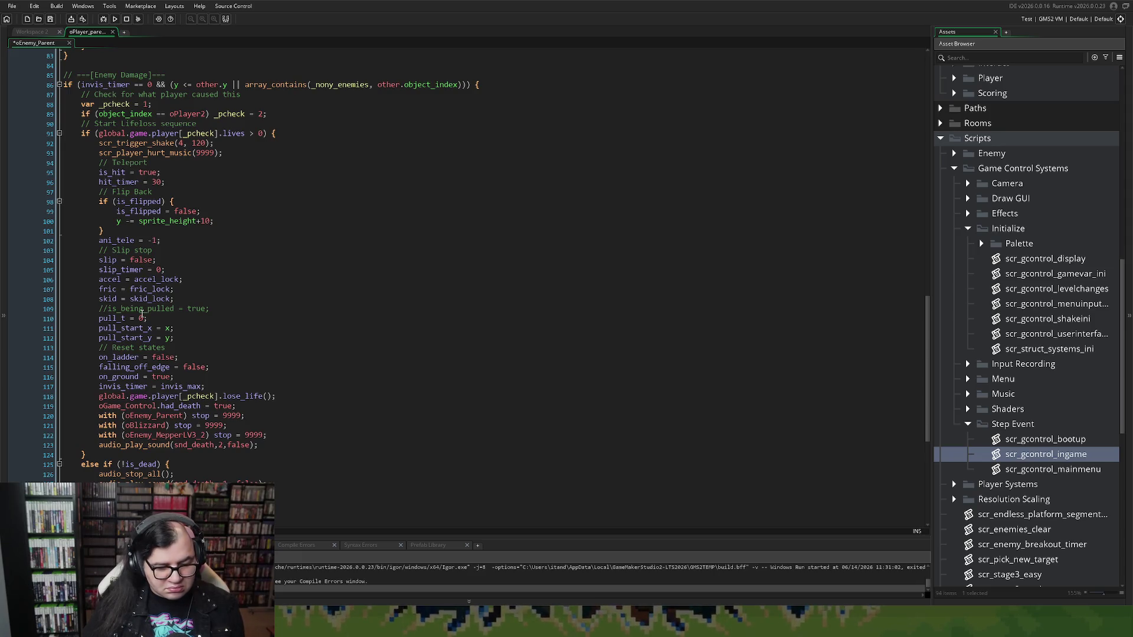
{"action": "scroll", "coordinate": [141, 314], "scroll_direction": "up", "scroll_amount": 1}
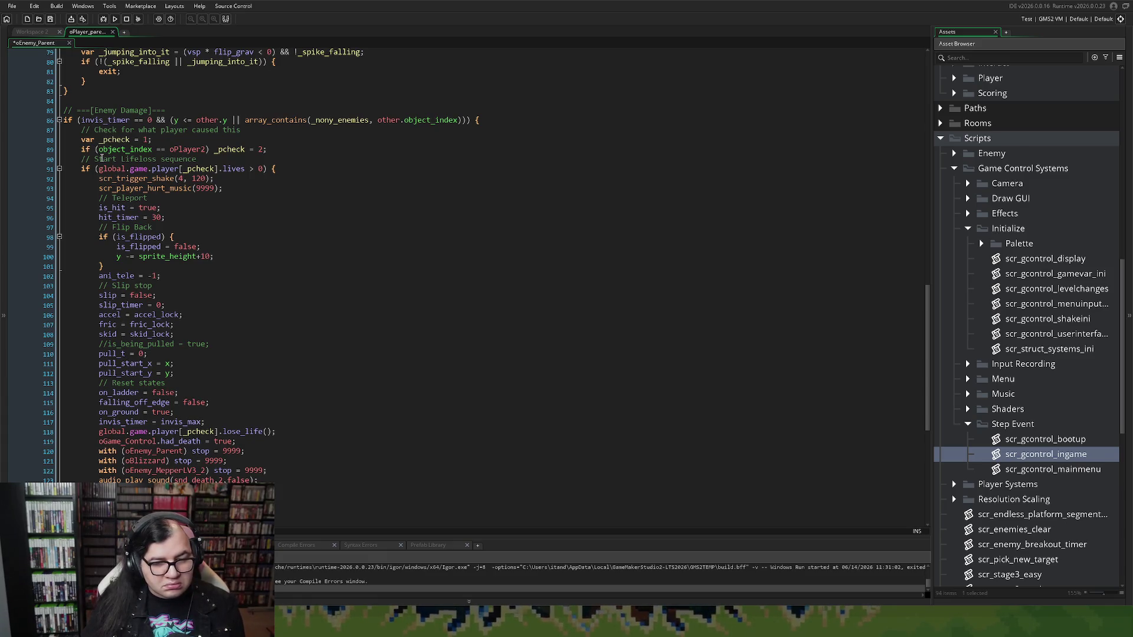
{"action": "left_click", "coordinate": [81, 160]}
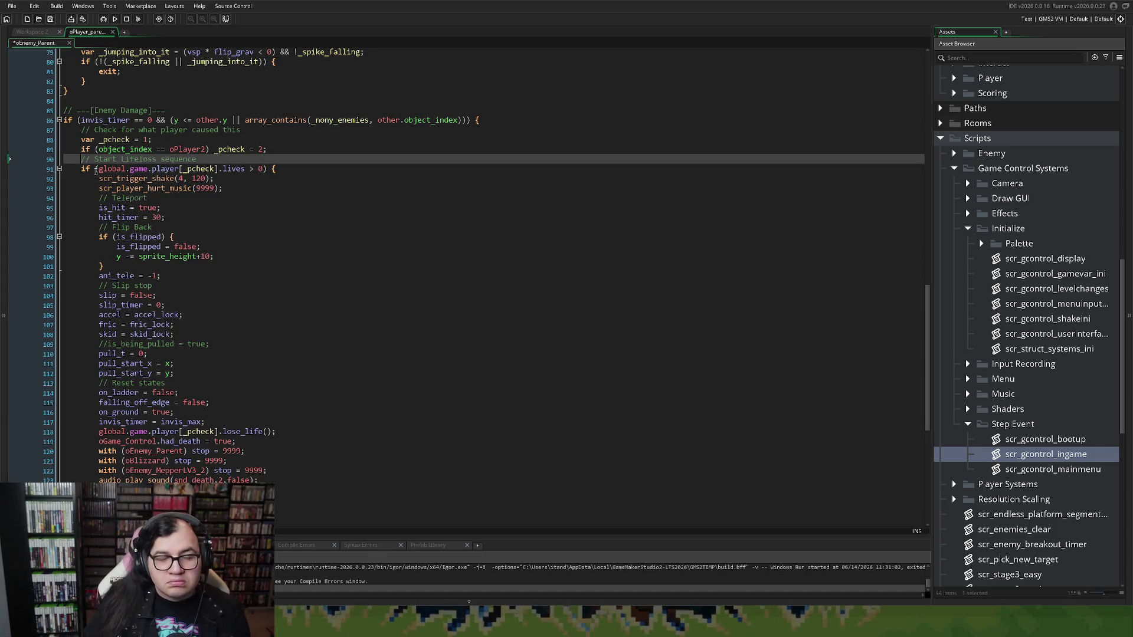
{"action": "key", "text": "Return"}
{"action": "key", "text": "Return"}
{"action": "key", "text": "Return"}
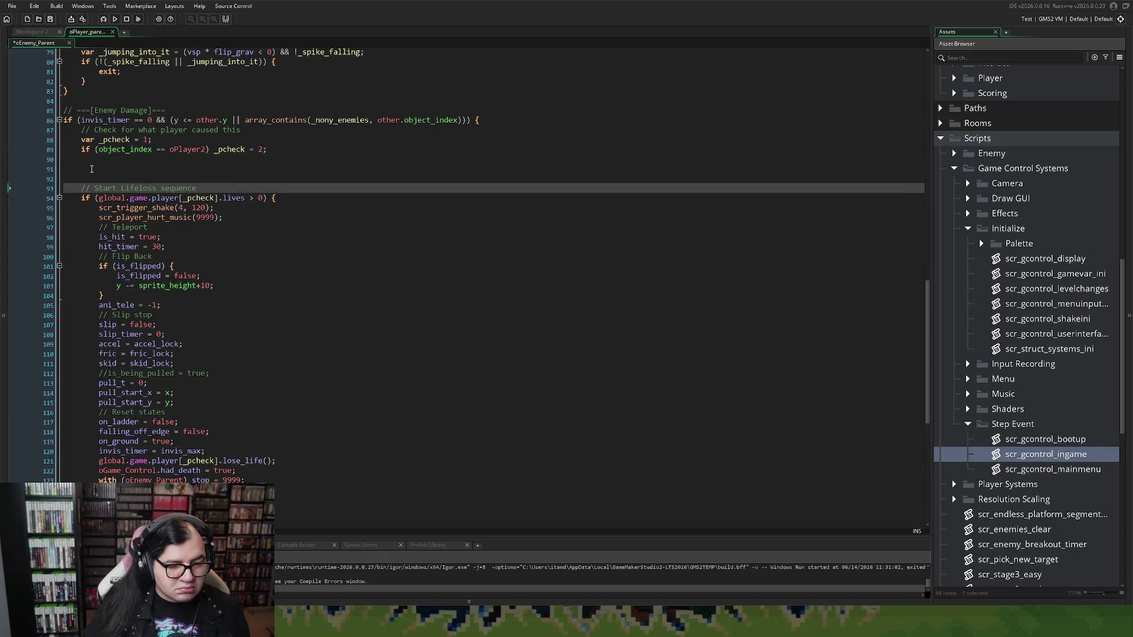
{"action": "left_click", "coordinate": [89, 162]}
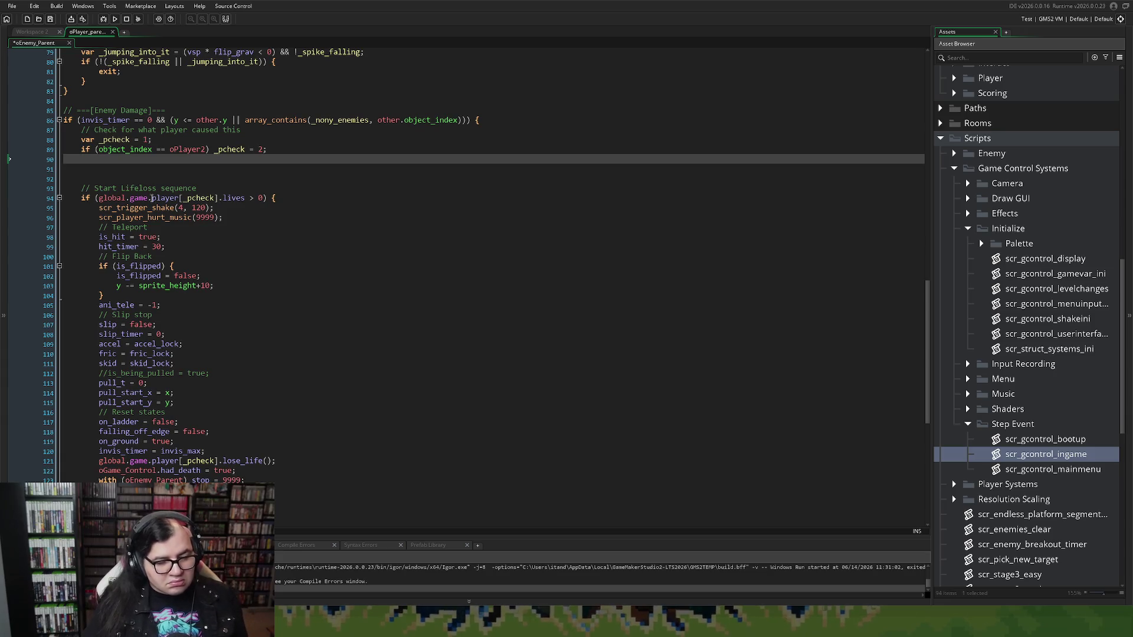
{"action": "left_click", "coordinate": [97, 187]}
{"action": "left_click", "coordinate": [111, 179]}
{"action": "key", "text": "BackSpace"}
{"action": "key", "text": "BackSpace"}
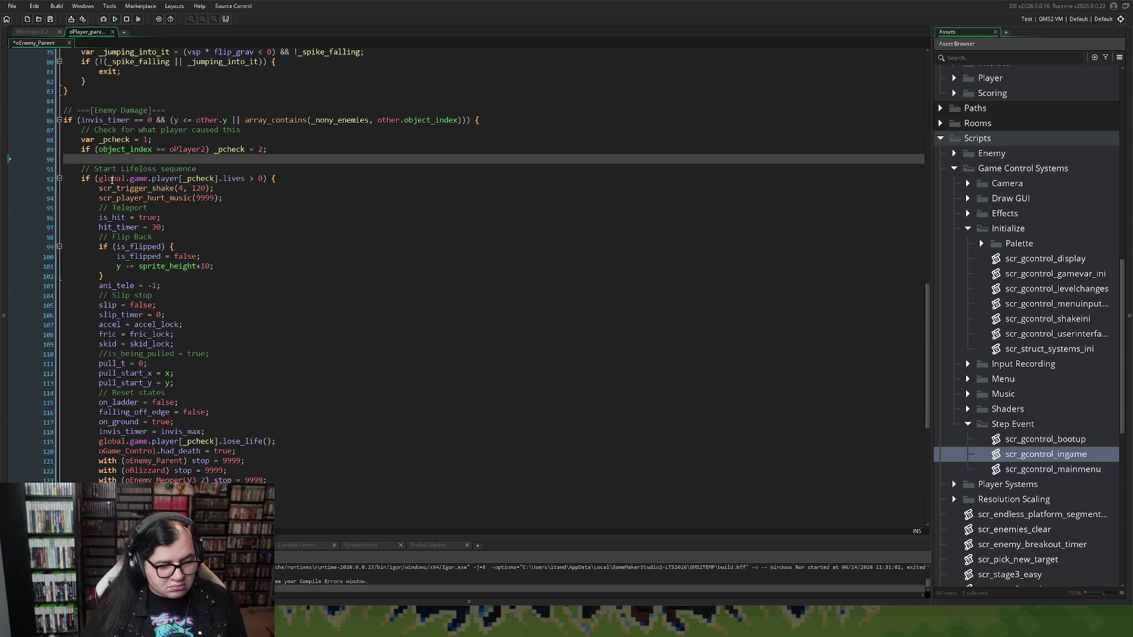
{"action": "key", "text": "Return"}
{"action": "key", "text": "Return"}
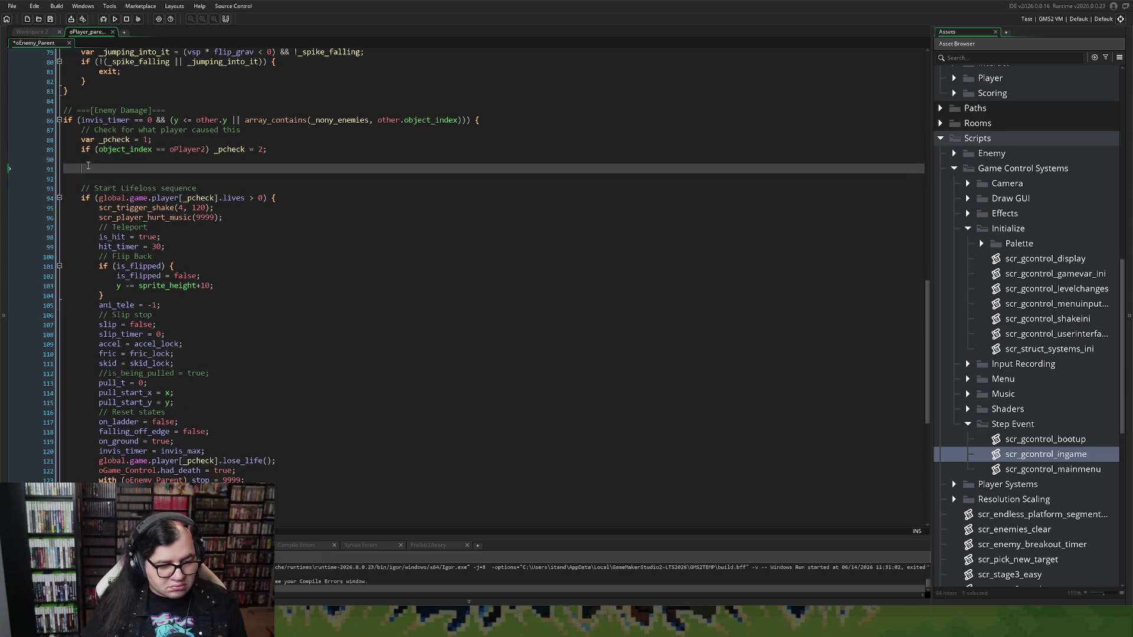
{"action": "left_click", "coordinate": [88, 162]}
{"action": "type", "text": "// Stage 3"}
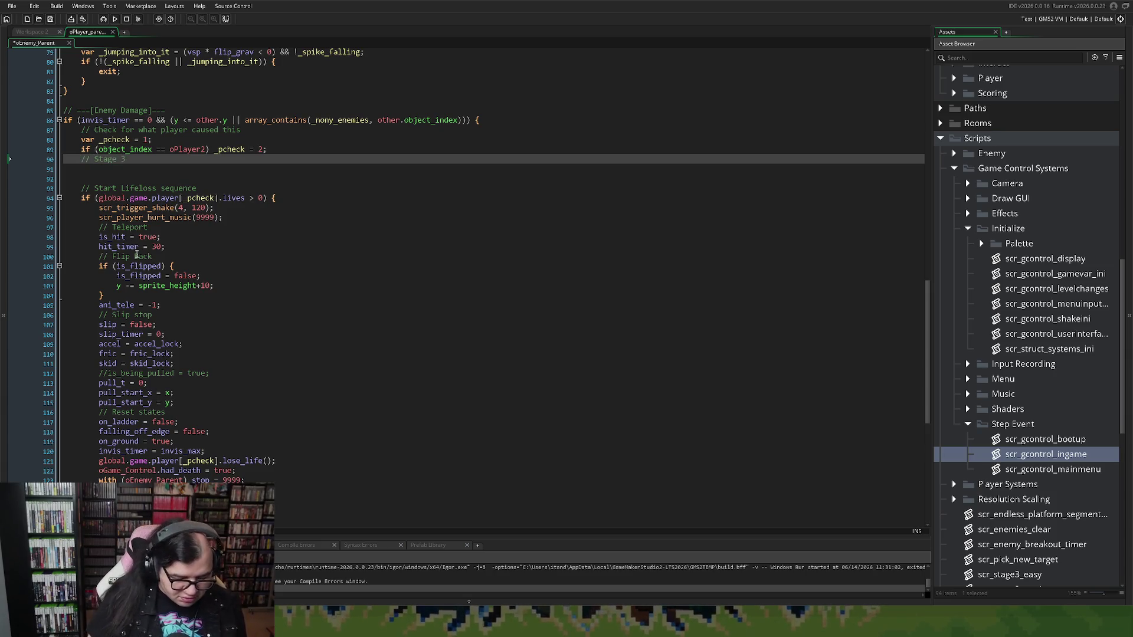
{"action": "type", "text": " - Bonus S"}
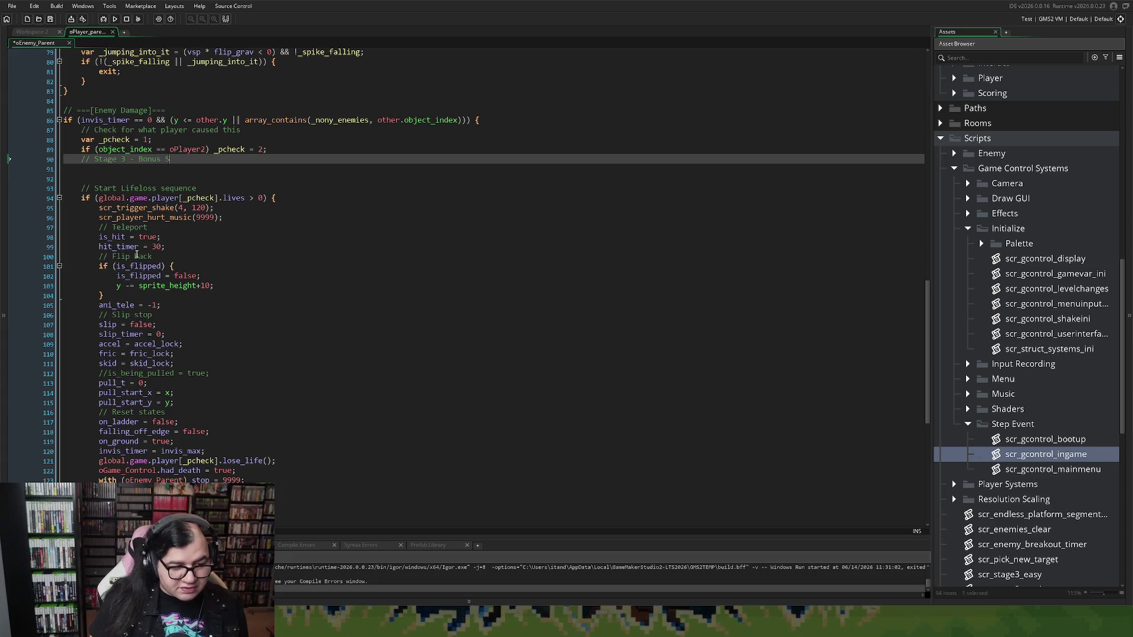
{"action": "type", "text": "tage"}
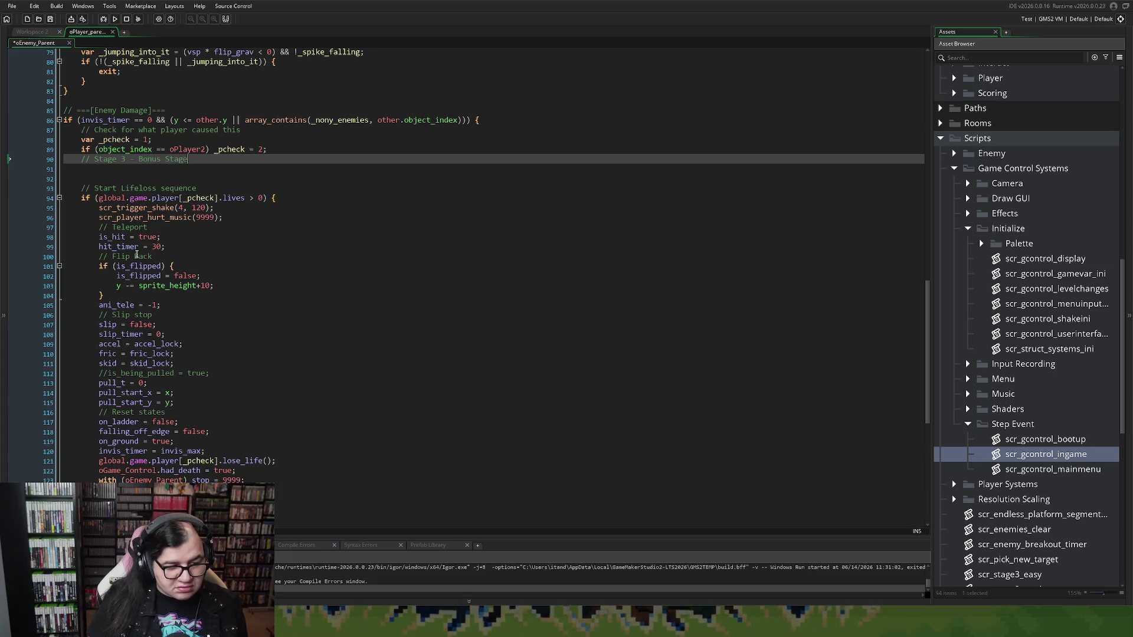
{"action": "type", "text": " Change"}
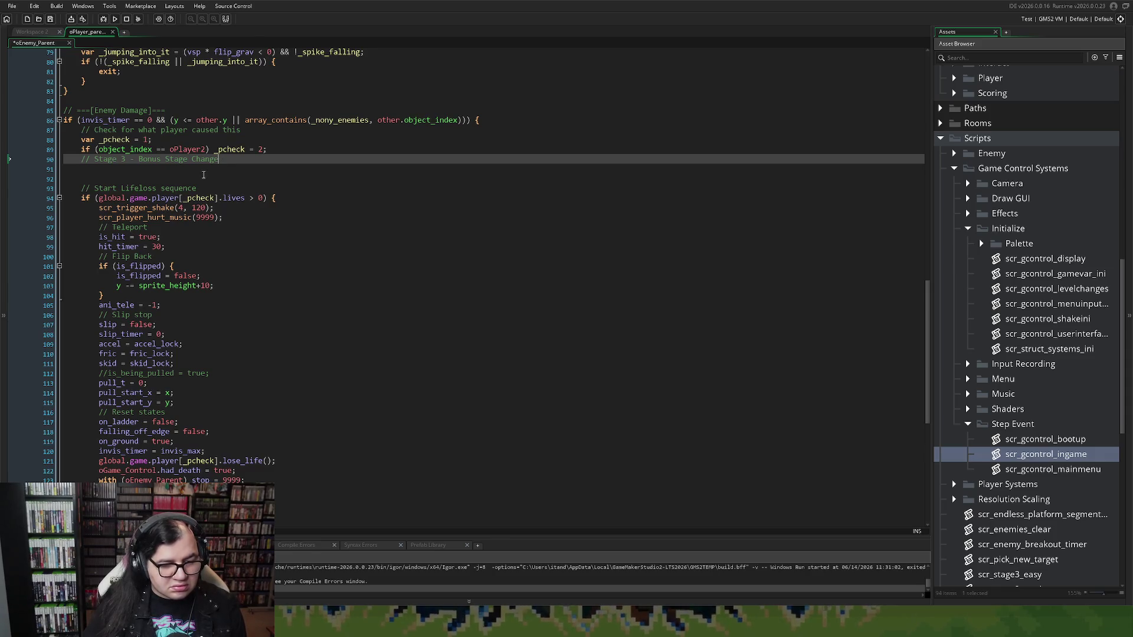
{"action": "left_click_drag", "start_coordinate": [218, 161], "coordinate": [50, 161]}
{"action": "key", "text": "BackSpace"}
{"action": "key", "text": "BackSpace"}
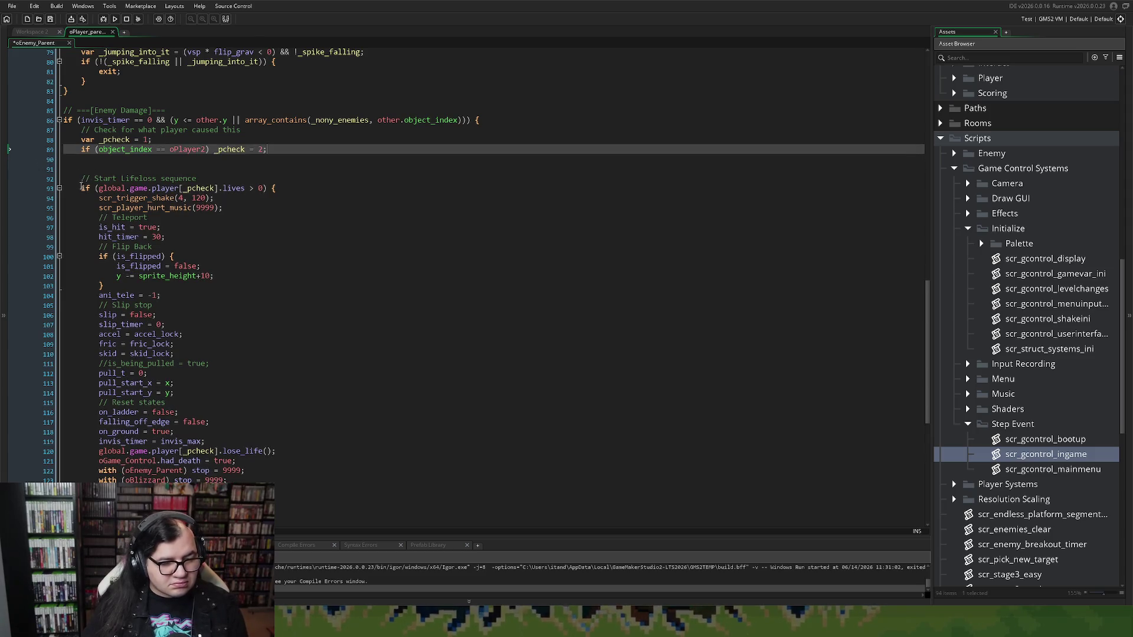
Remove the extra empty line 91 and reword the comment to 'Start Normal Lifeloss sequence'.
{"action": "left_click", "coordinate": [70, 169]}
{"action": "key", "text": "BackSpace"}
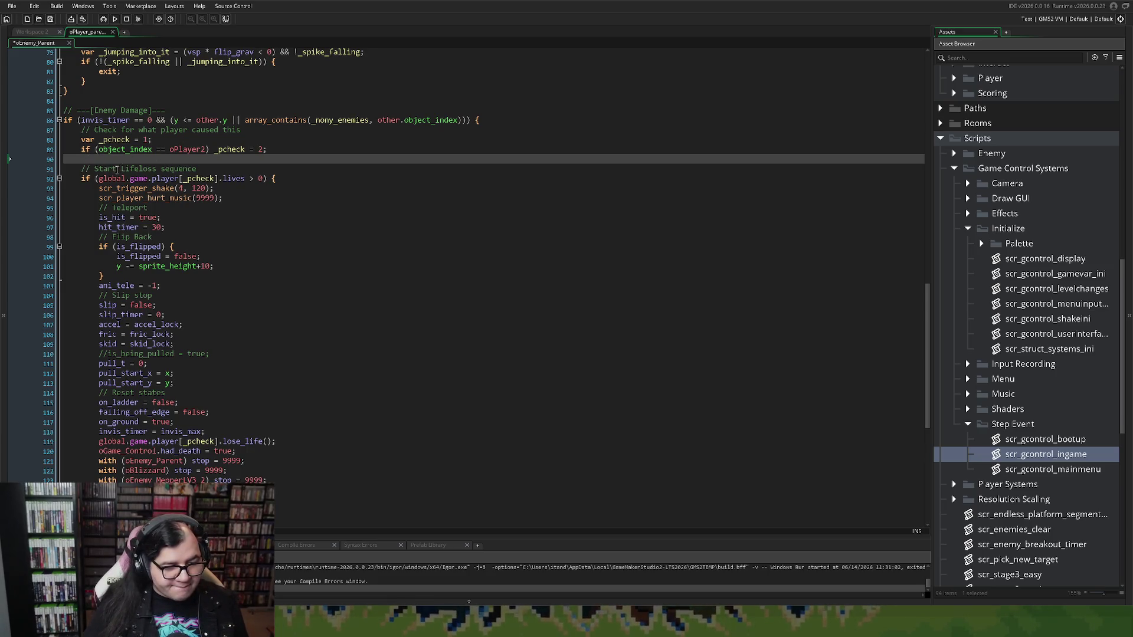
{"action": "left_click", "coordinate": [120, 170]}
{"action": "type", "text": "Normal"}
{"action": "key", "text": "Down"}
{"action": "key", "text": "Home"}
{"action": "key", "text": "Return"}
{"action": "key", "text": "Up"}
Write 'if (room != rmLevel3) {' on a new line below the comment.
{"action": "type", "text": "if"}
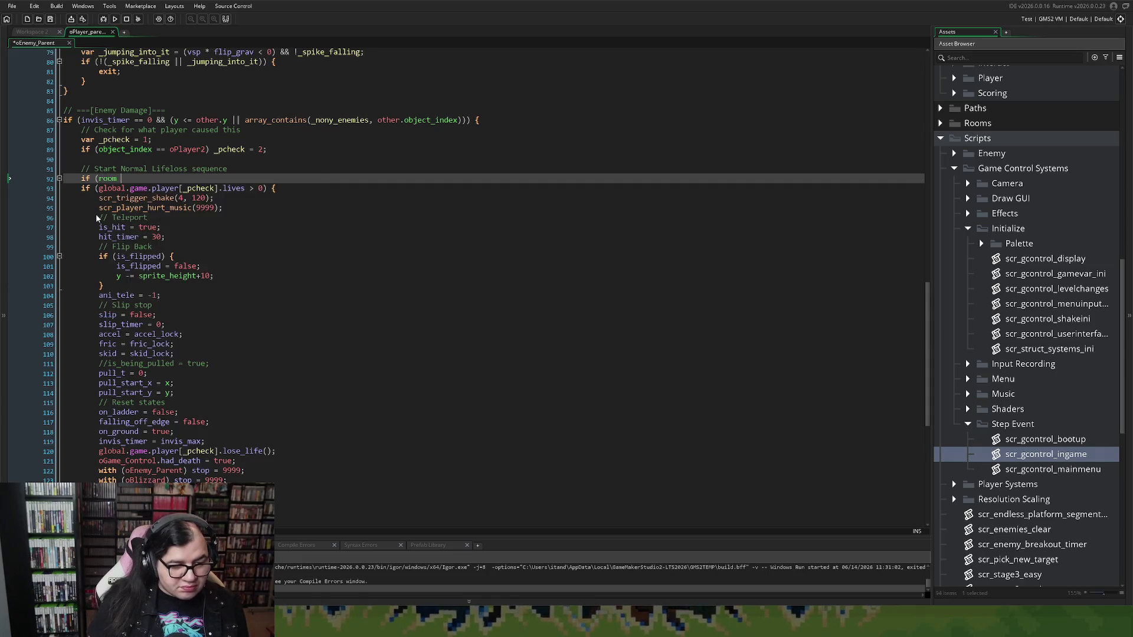
{"action": "type", "text": "rmLeve"}
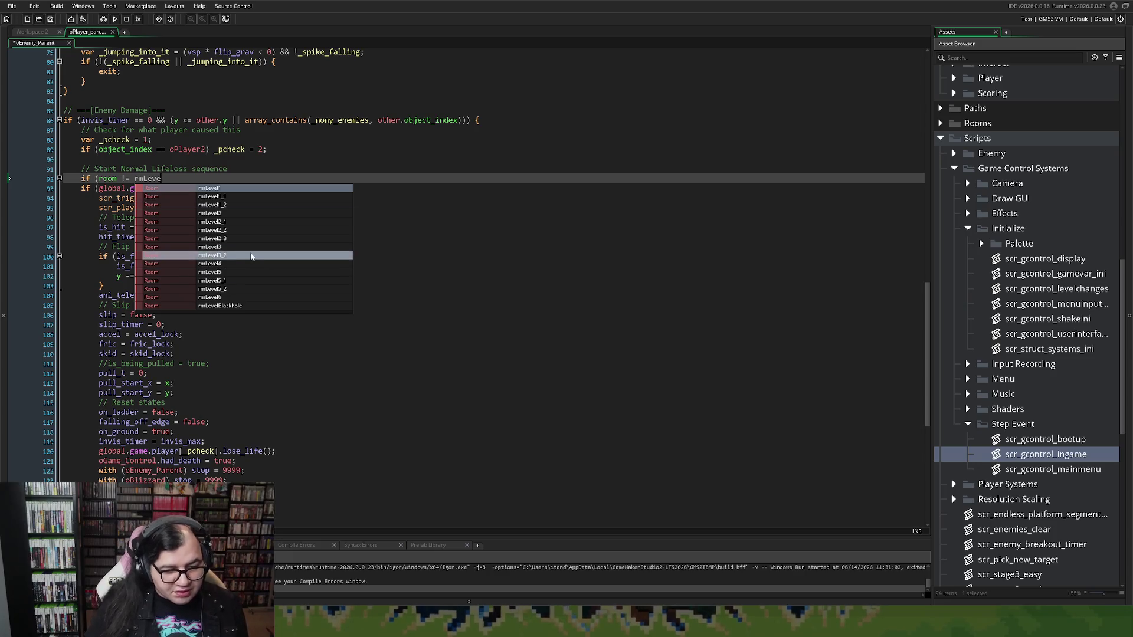
{"action": "left_click", "coordinate": [235, 247]}
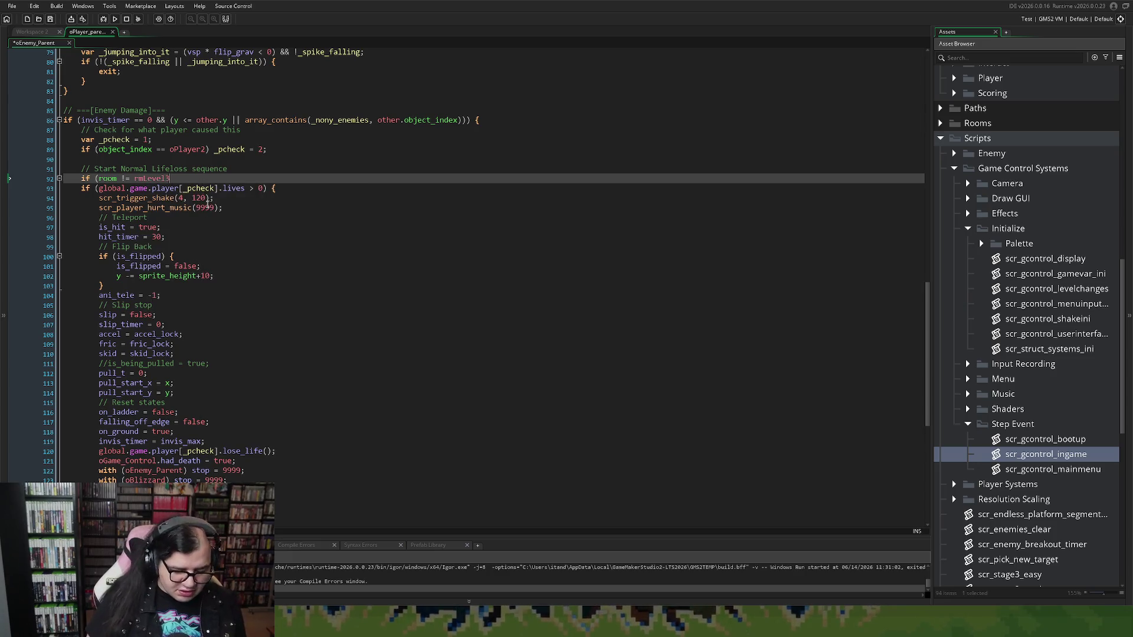
{"action": "type", "text": "{"}
{"action": "scroll", "coordinate": [242, 227], "scroll_direction": "down", "scroll_amount": 3}
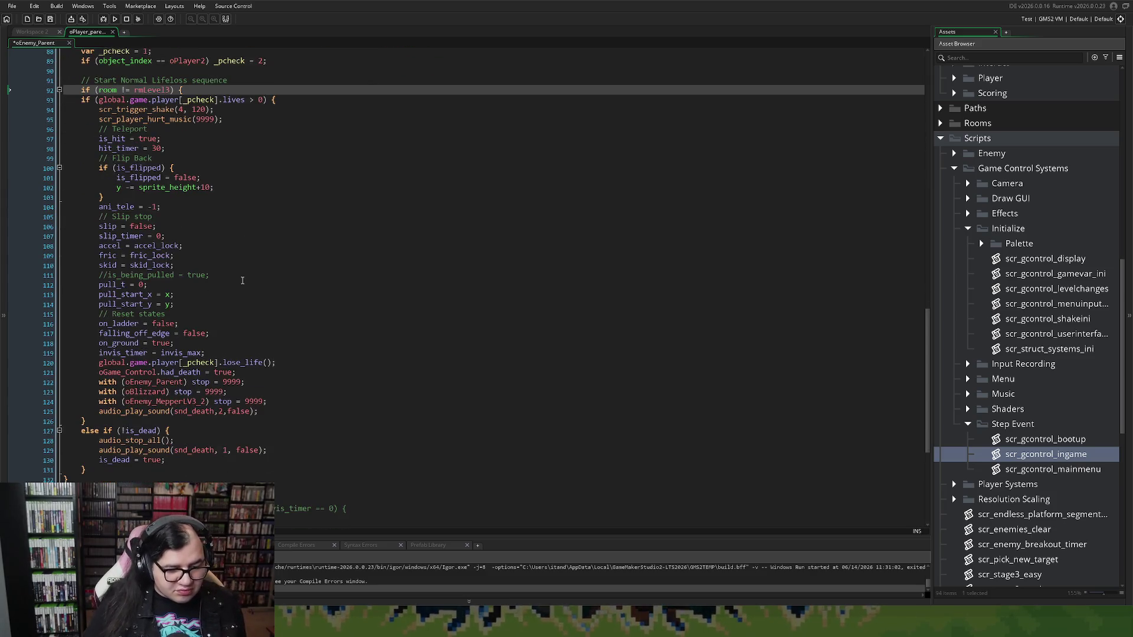
Indent the lives check block (lines 93–131) one level and close it with '}'.
{"action": "mouse_move", "coordinate": [88, 470]}
{"action": "left_mouse_down"}
{"action": "mouse_move", "coordinate": [82, 93]}
{"action": "mouse_move", "coordinate": [82, 104]}
{"action": "left_mouse_up"}
{"action": "key", "text": "Tab"}
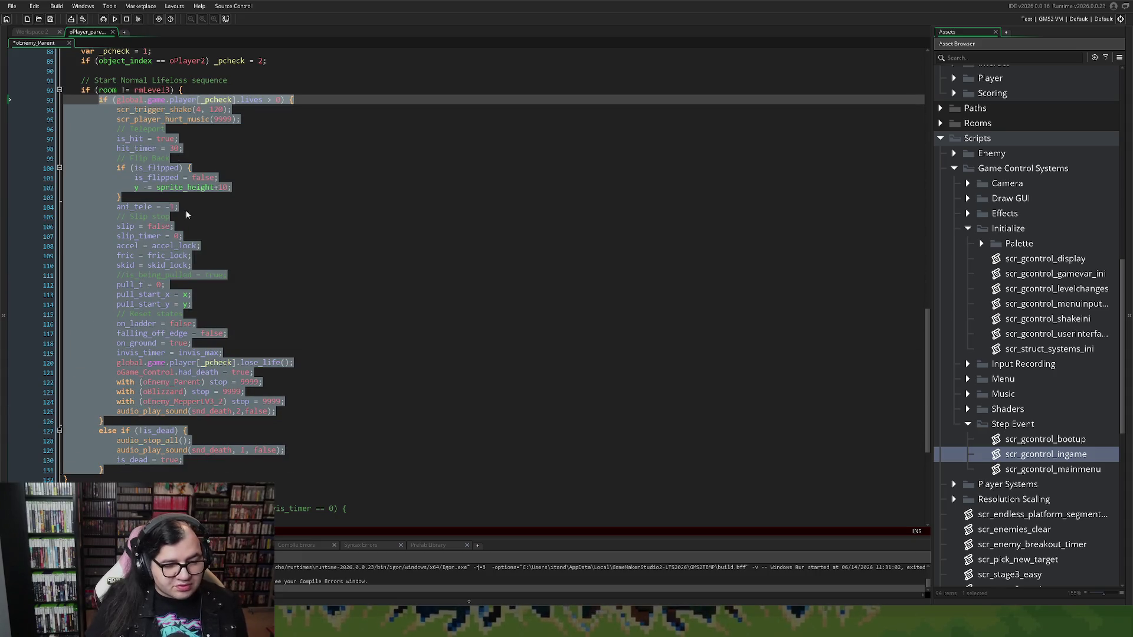
{"action": "left_click", "coordinate": [185, 210]}
{"action": "scroll", "coordinate": [200, 137], "scroll_direction": "up", "scroll_amount": 1}
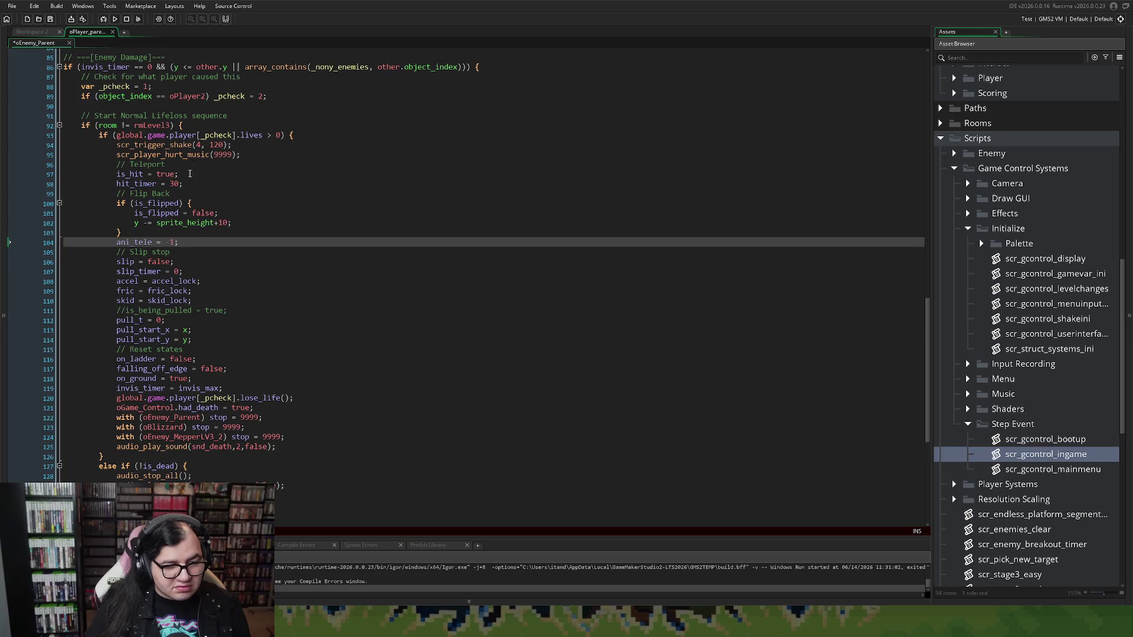
{"action": "scroll", "coordinate": [193, 165], "scroll_direction": "down", "scroll_amount": 2}
{"action": "left_click", "coordinate": [116, 453]}
{"action": "key", "text": "Return"}
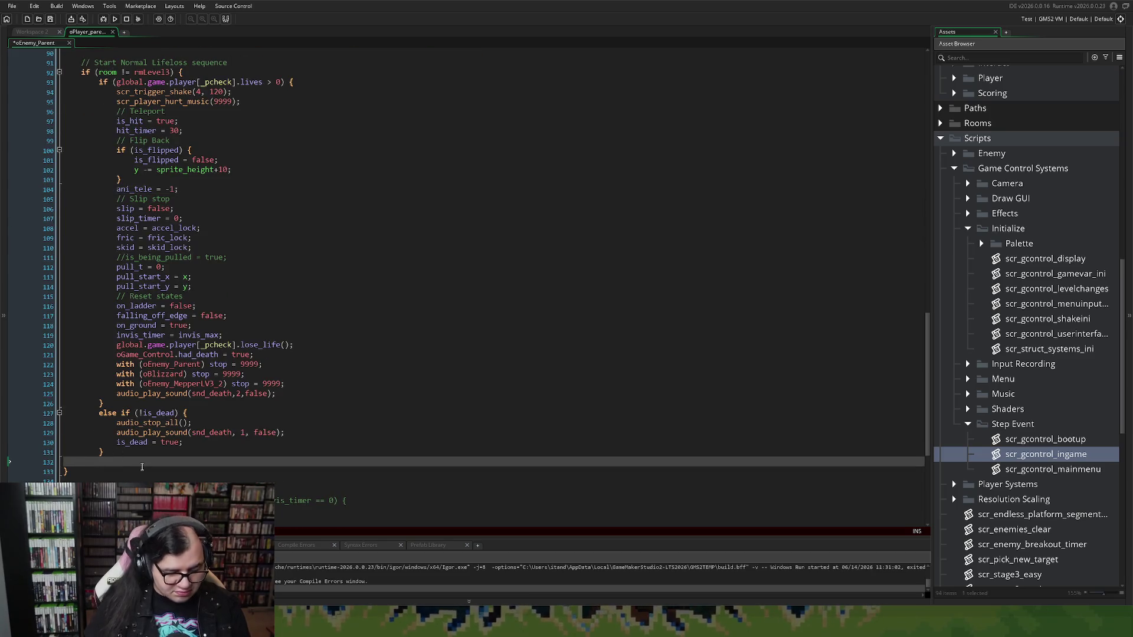
{"action": "type", "text": "}"}
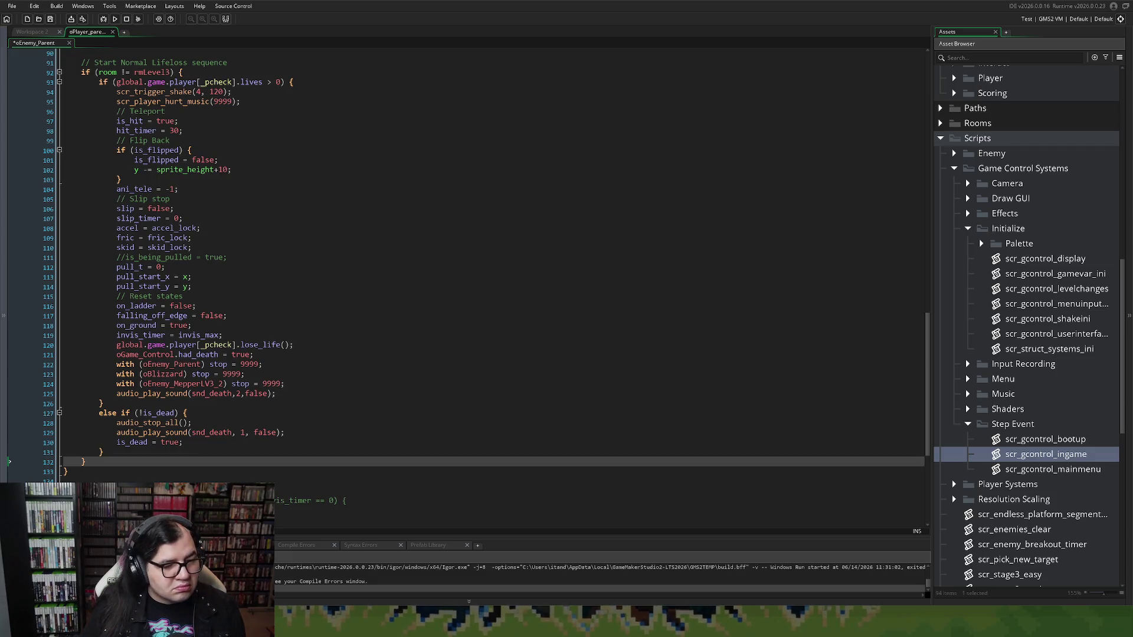
{"action": "scroll", "coordinate": [472, 266], "scroll_direction": "up", "scroll_amount": 2}
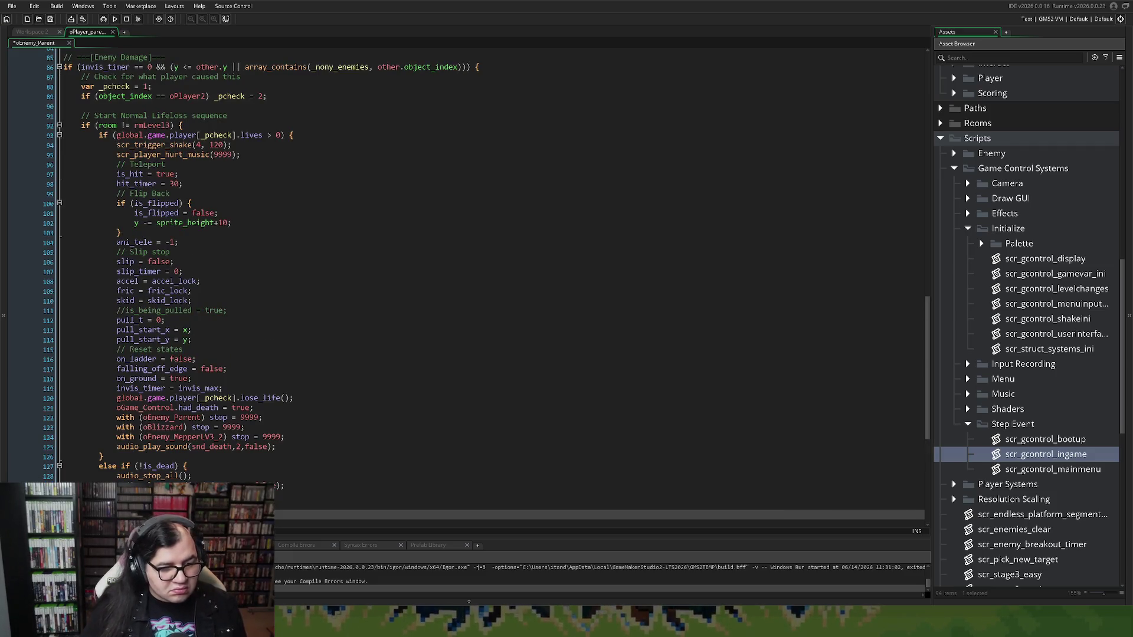
{"action": "scroll", "coordinate": [472, 266], "scroll_direction": "down", "scroll_amount": 4}
Add a '// Stage 3 - Bonus' comment and paste a copy of the room check block below it.
{"action": "type", "text": "//"}
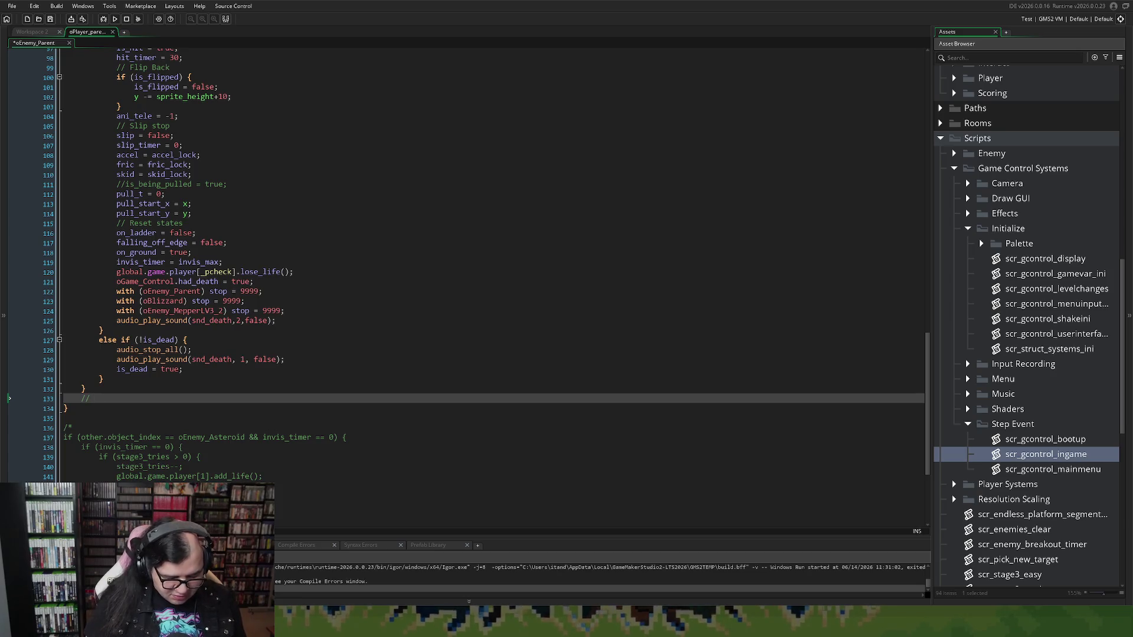
{"action": "type", "text": " STage 3 - Bonu"}
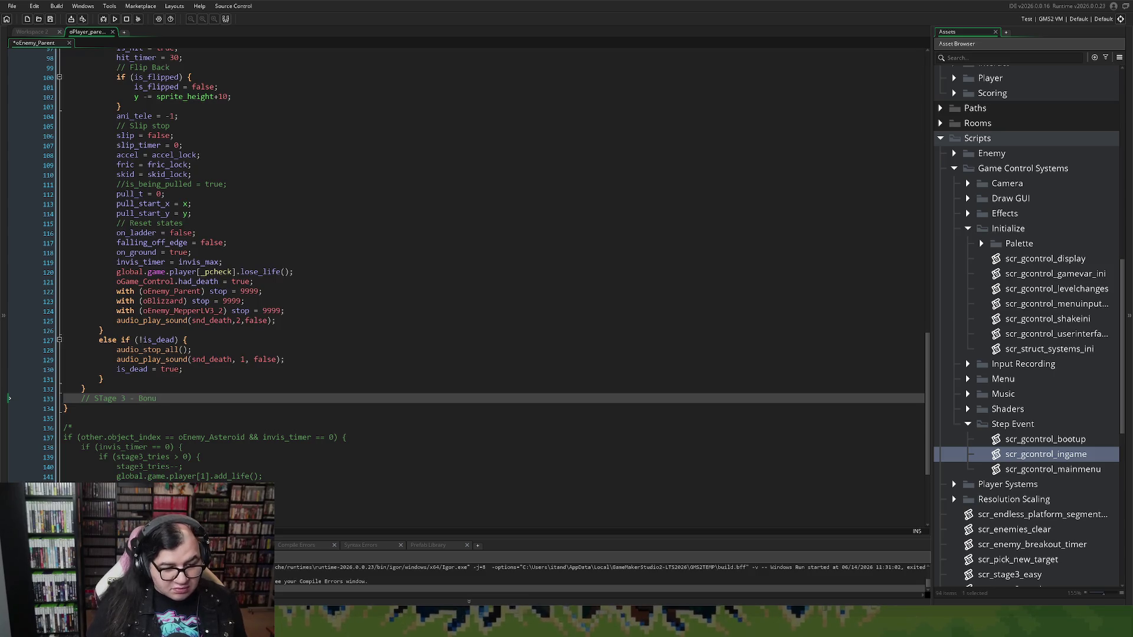
{"action": "type", "text": "s"}
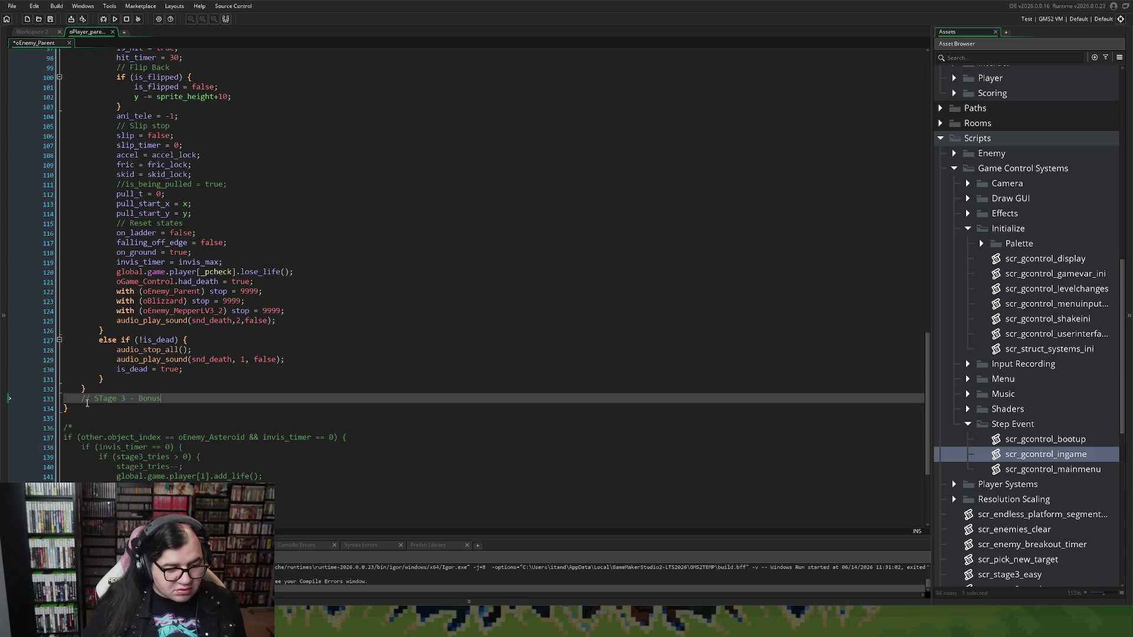
{"action": "scroll", "coordinate": [85, 405], "scroll_direction": "up", "scroll_amount": 3}
{"action": "left_click_drag", "start_coordinate": [94, 459], "coordinate": [84, 70]}
{"action": "left_click_drag", "start_coordinate": [63, 470], "coordinate": [172, 470]}
{"action": "left_click", "coordinate": [100, 469]}
{"action": "left_click", "coordinate": [175, 466]}
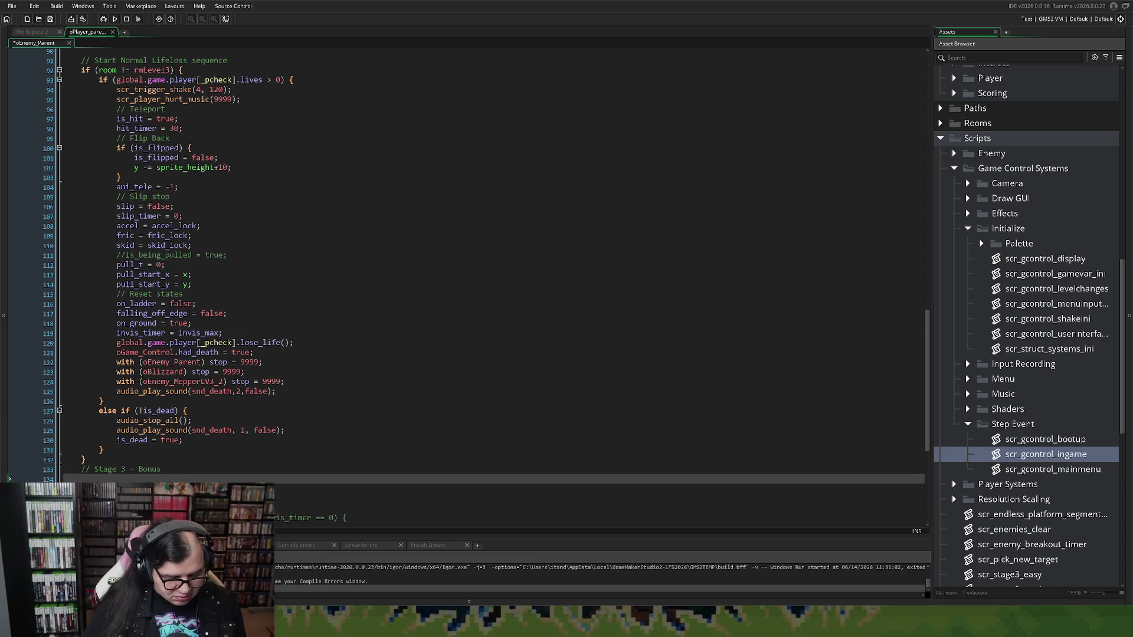
{"action": "type", "text": "else"}
{"action": "key", "text": "ctrl+v"}
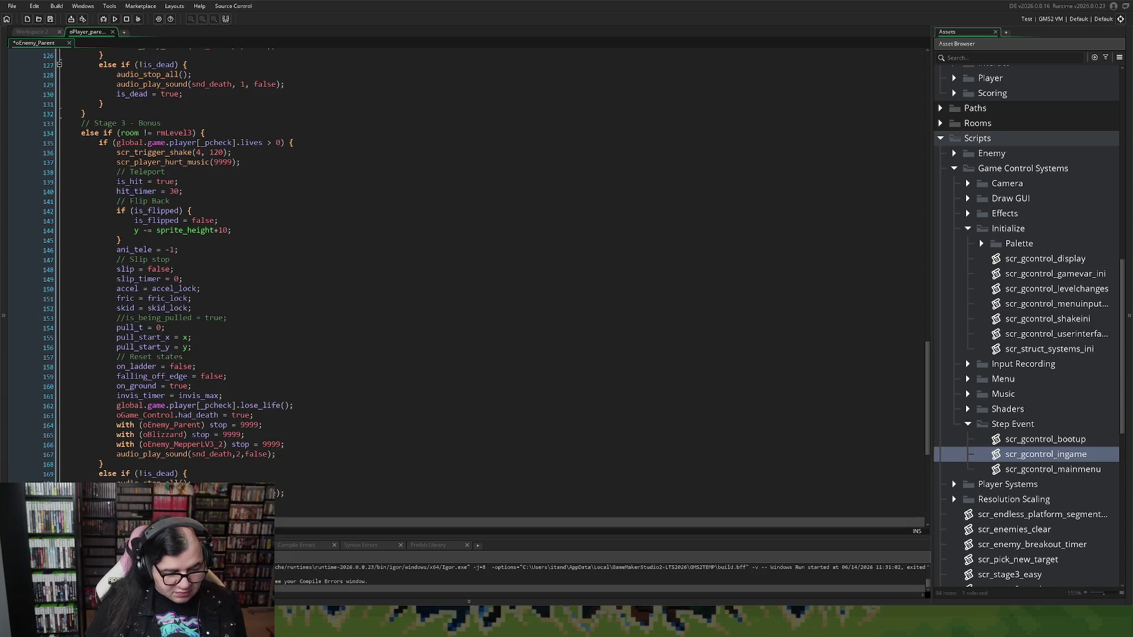
Strip the copy's lives check line, else if (!is_dead) branch and leftover closing brace.
{"action": "scroll", "coordinate": [152, 378], "scroll_direction": "down", "scroll_amount": 2}
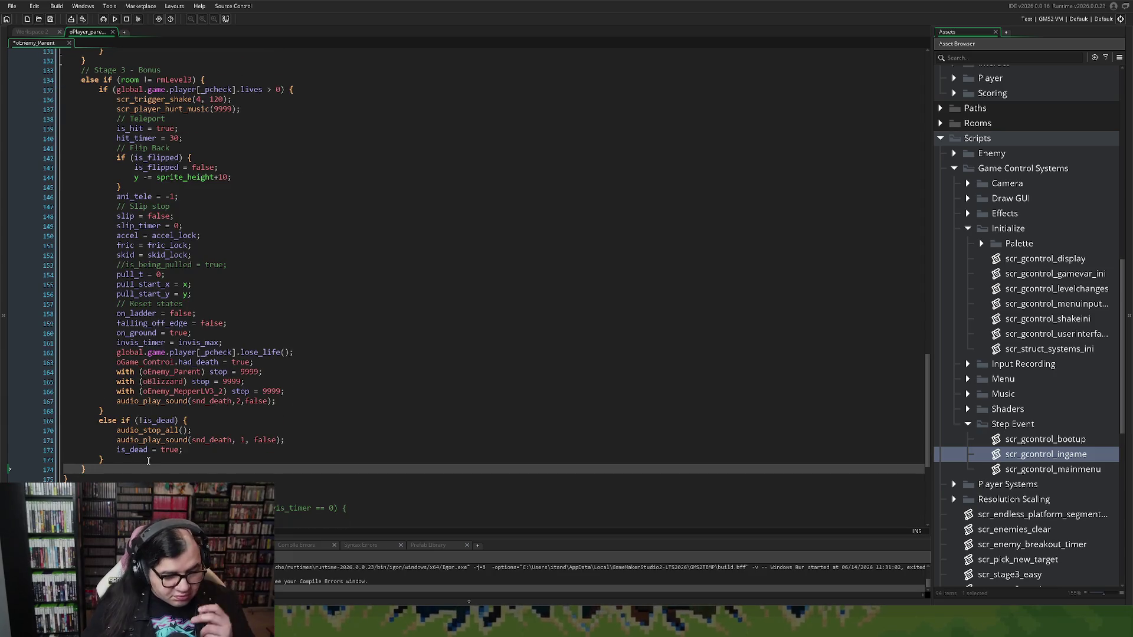
{"action": "left_click_drag", "start_coordinate": [148, 461], "coordinate": [175, 415]}
{"action": "key", "text": "Delete"}
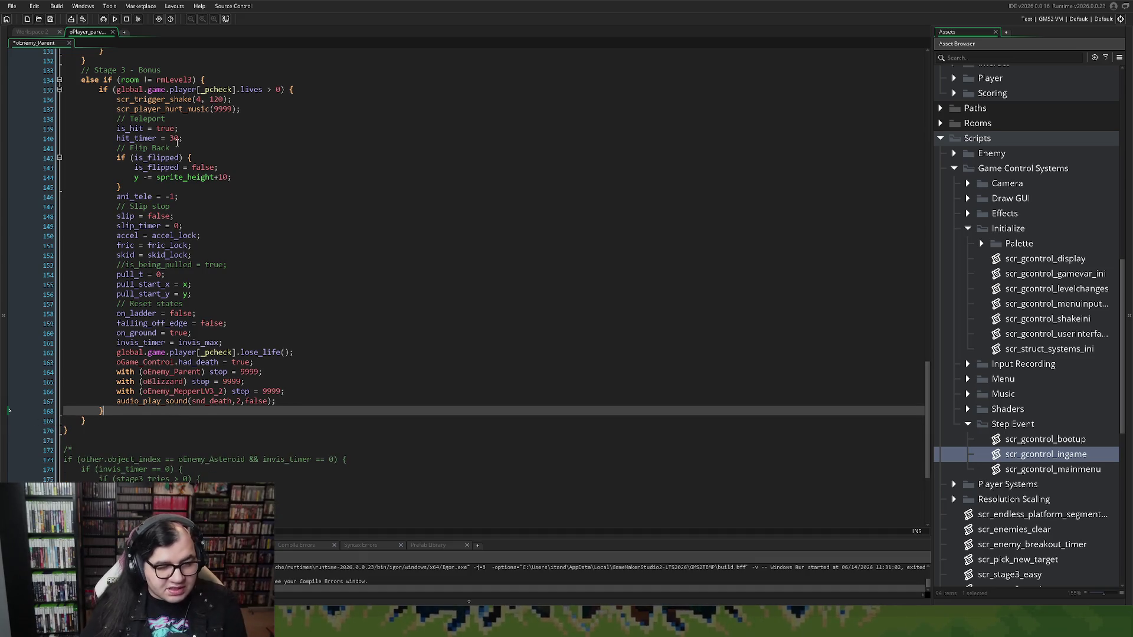
{"action": "left_click_drag", "start_coordinate": [293, 89], "coordinate": [39, 89]}
{"action": "key", "text": "Delete"}
{"action": "key", "text": "BackSpace"}
{"action": "left_click", "coordinate": [104, 401]}
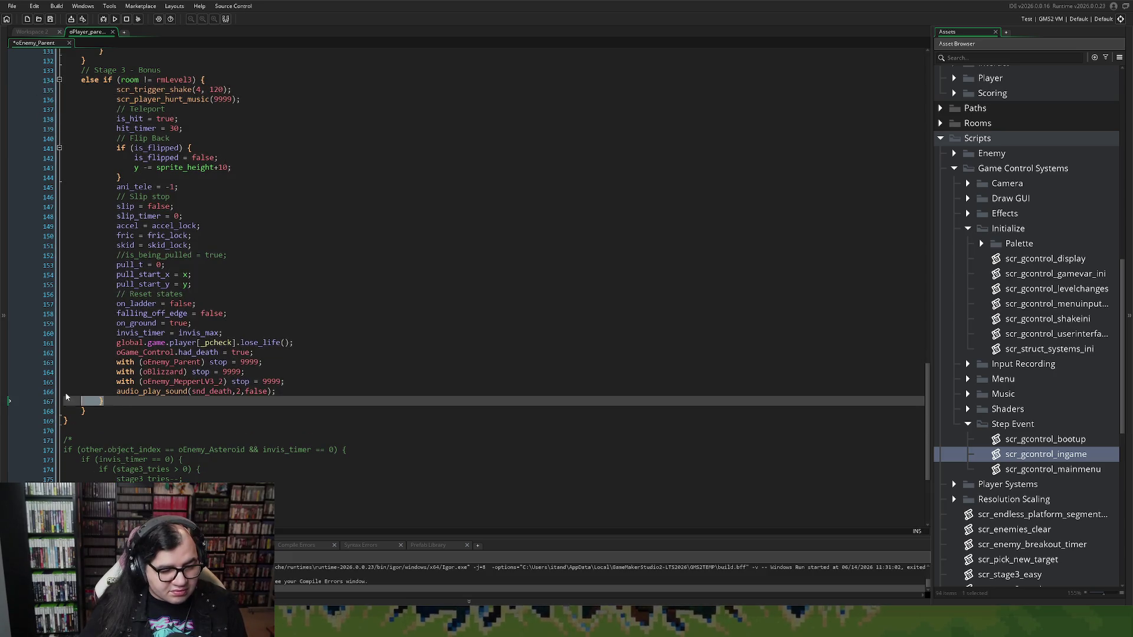
{"action": "key", "text": "BackSpace"}
{"action": "key", "text": "BackSpace"}
{"action": "key", "text": "BackSpace"}
Outdent the new branch's body, change its condition to room == rmLevel3, and view scr_player_hurt_music's definition.
{"action": "mouse_move", "coordinate": [275, 392]}
{"action": "left_mouse_down"}
{"action": "mouse_move", "coordinate": [127, 157]}
{"action": "mouse_move", "coordinate": [118, 93]}
{"action": "left_mouse_up"}
{"action": "key", "text": "shift+Tab"}
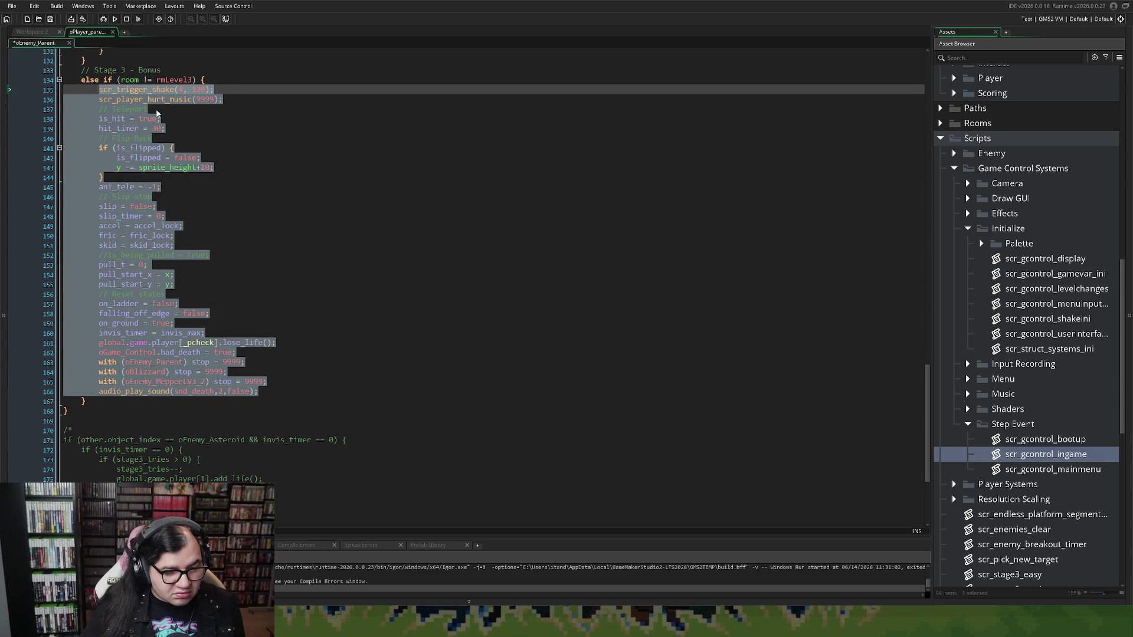
{"action": "left_click", "coordinate": [159, 79]}
{"action": "key", "text": "BackSpace"}
{"action": "key", "text": "BackSpace"}
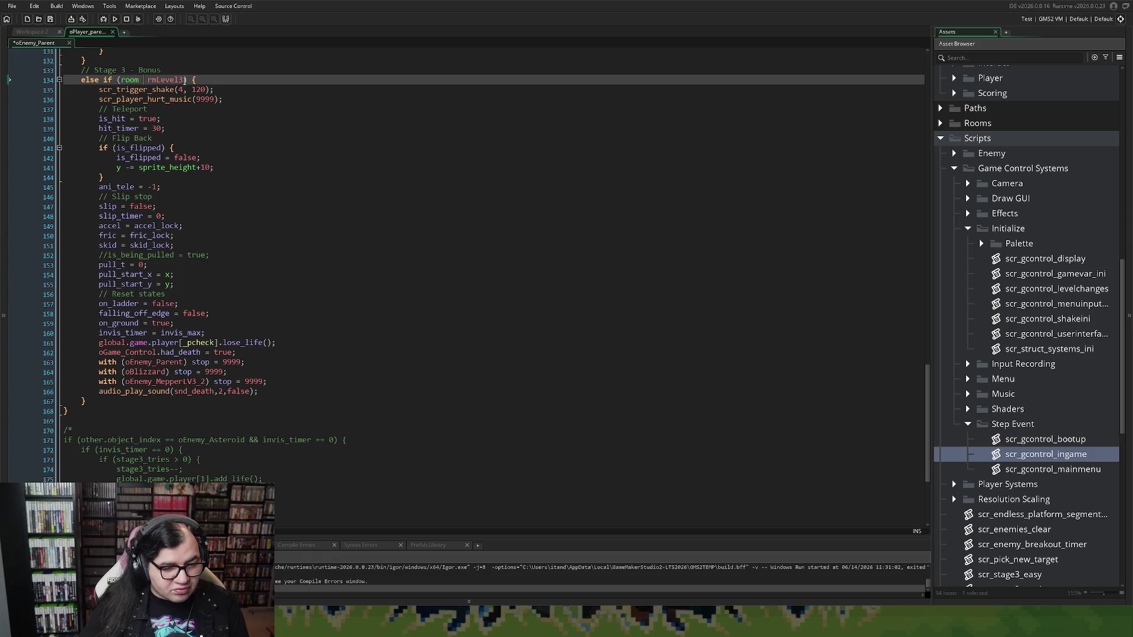
{"action": "type", "text": "=="}
{"action": "scroll", "coordinate": [174, 94], "scroll_direction": "up", "scroll_amount": 1}
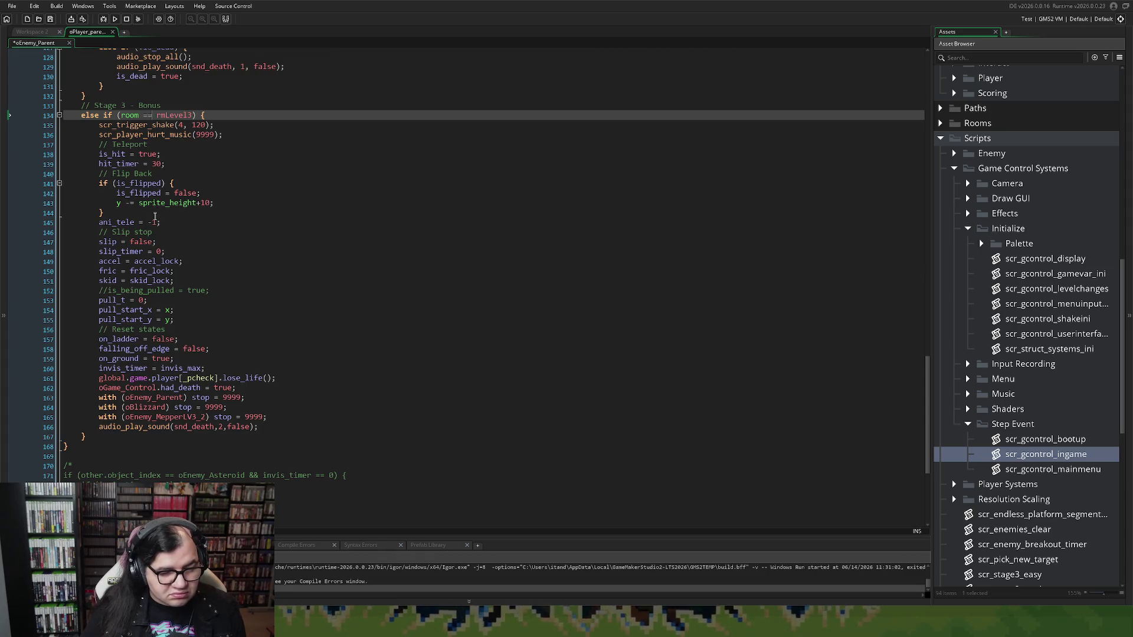
{"action": "middle_click", "coordinate": [177, 135]}
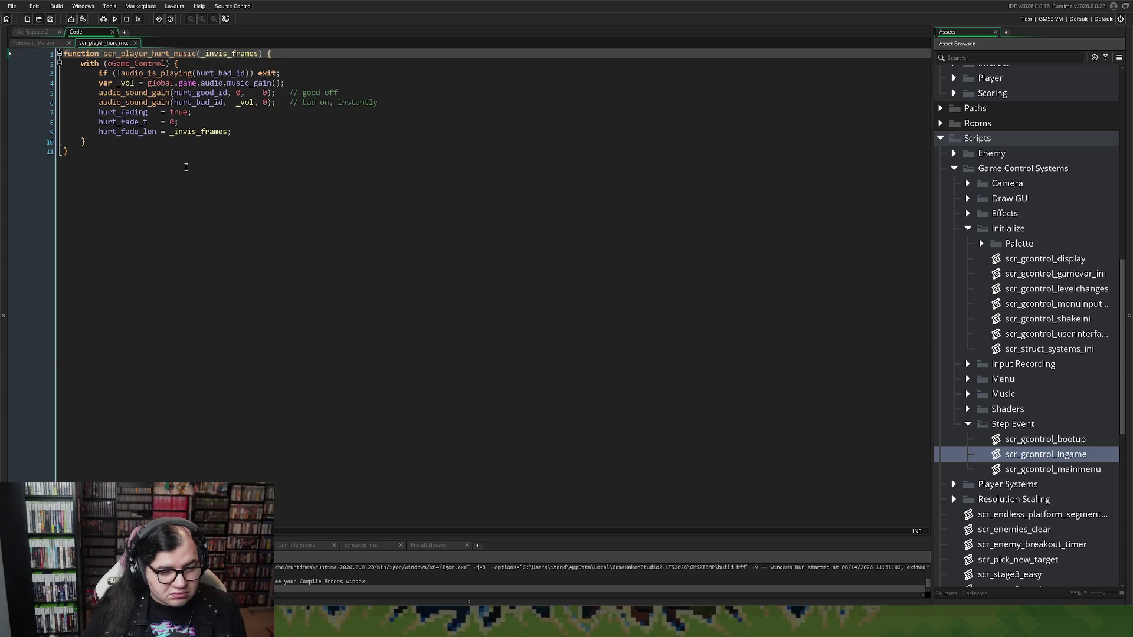
Comment out the scr_player_hurt_music(9999); call on line 136 with //.
{"action": "left_click", "coordinate": [135, 44]}
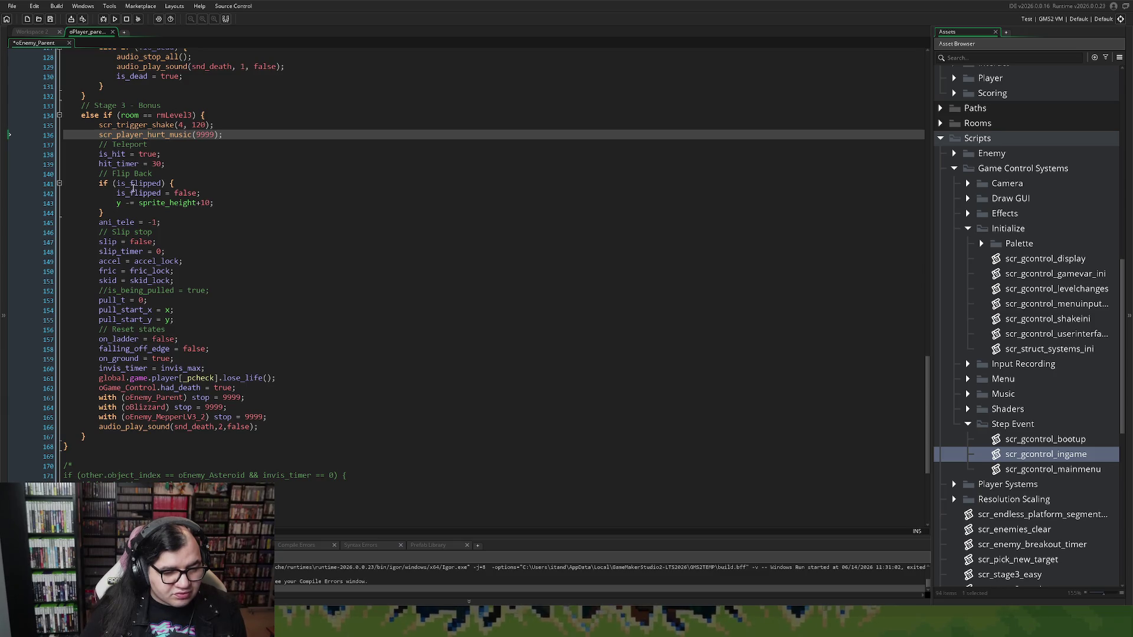
{"action": "left_click", "coordinate": [100, 135]}
{"action": "type", "text": "//"}
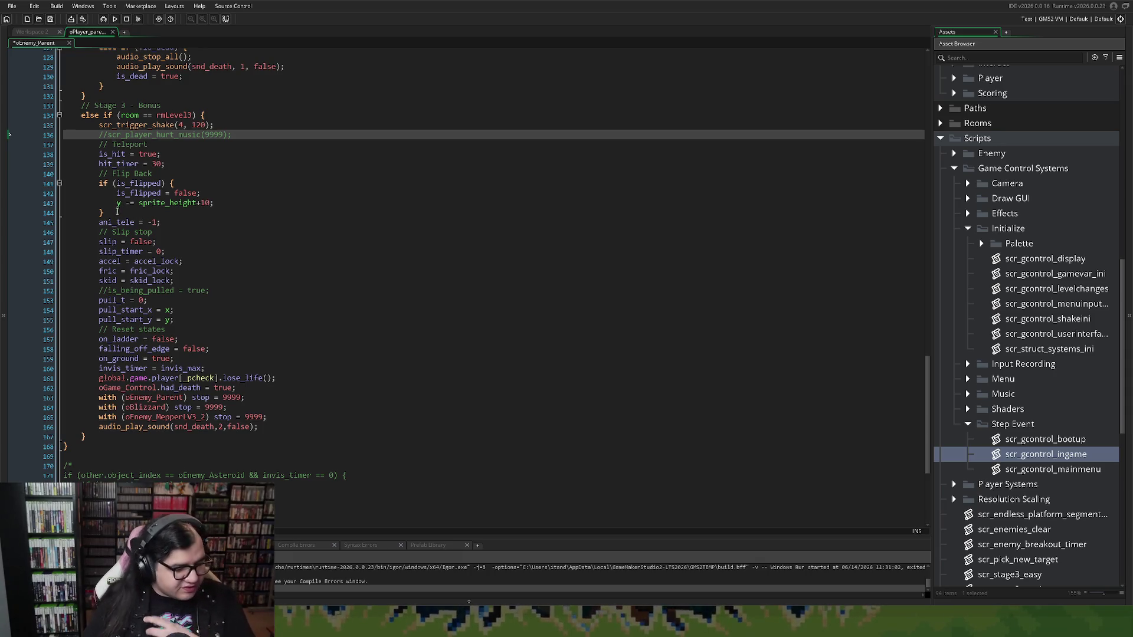
{"action": "left_click_drag", "start_coordinate": [117, 202], "coordinate": [47, 177]}
Delete the Flip Back section, then paste the is_flipped block back after hit_timer = 30;.
{"action": "left_click_drag", "start_coordinate": [113, 211], "coordinate": [14, 177]}
{"action": "key", "text": "shift+Up"}
{"action": "key", "text": "Delete"}
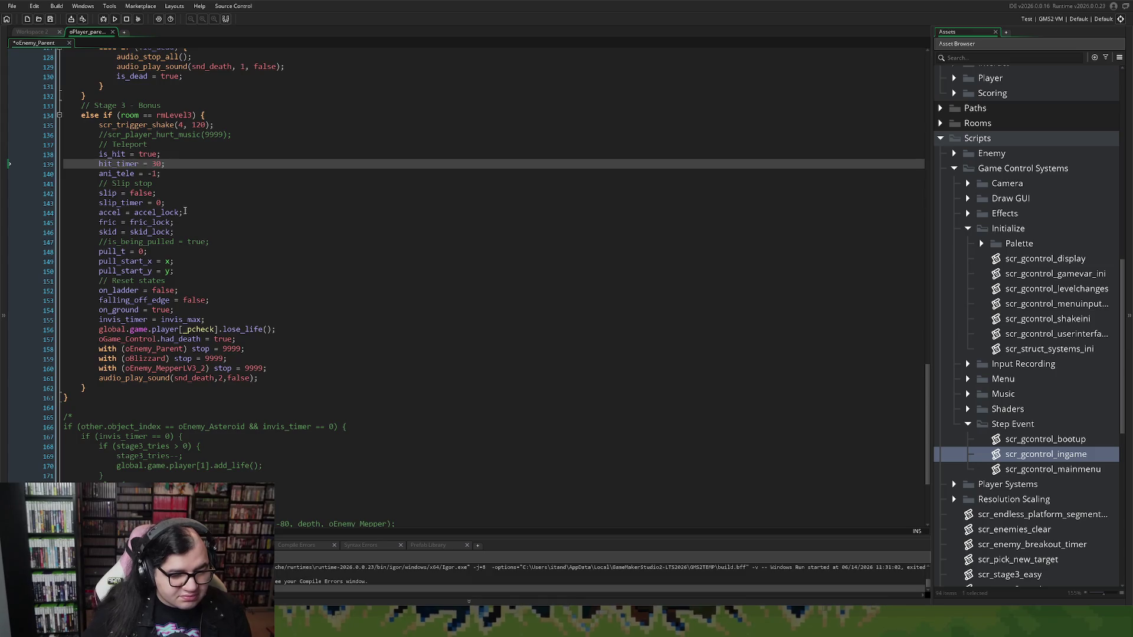
{"action": "left_click", "coordinate": [102, 173]}
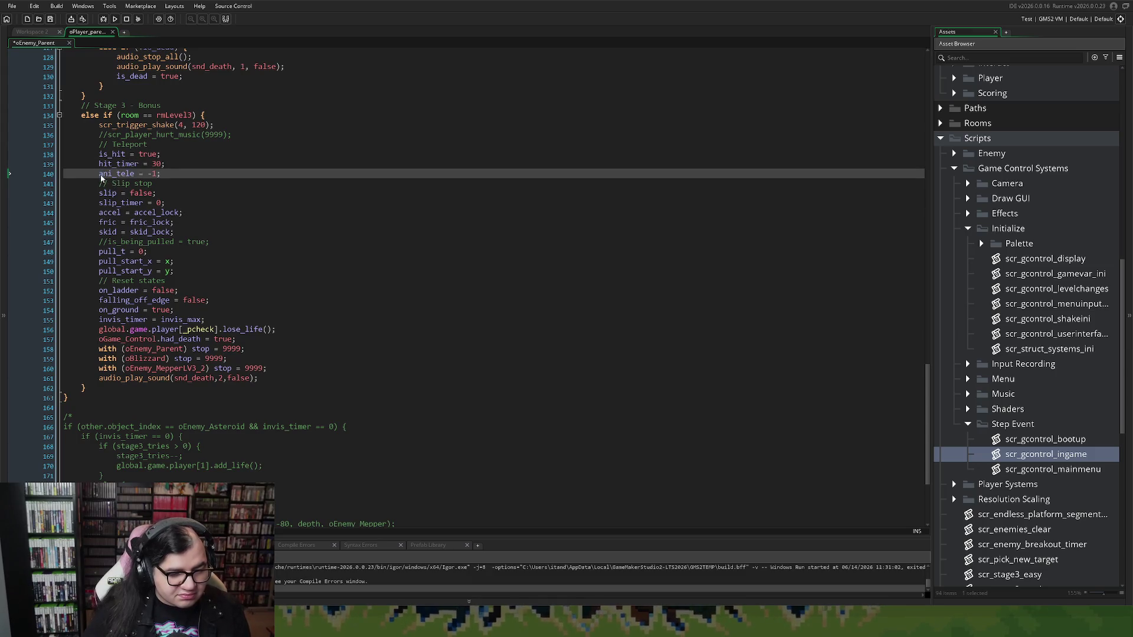
{"action": "key", "text": "Return"}
{"action": "left_click", "coordinate": [101, 174]}
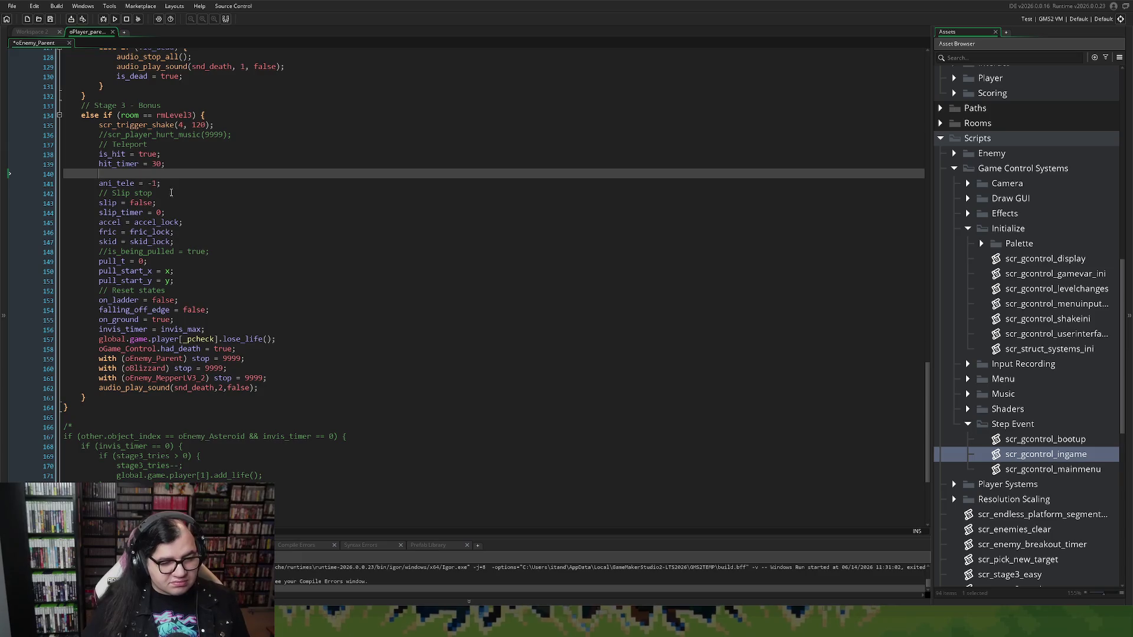
{"action": "key", "text": "BackSpace"}
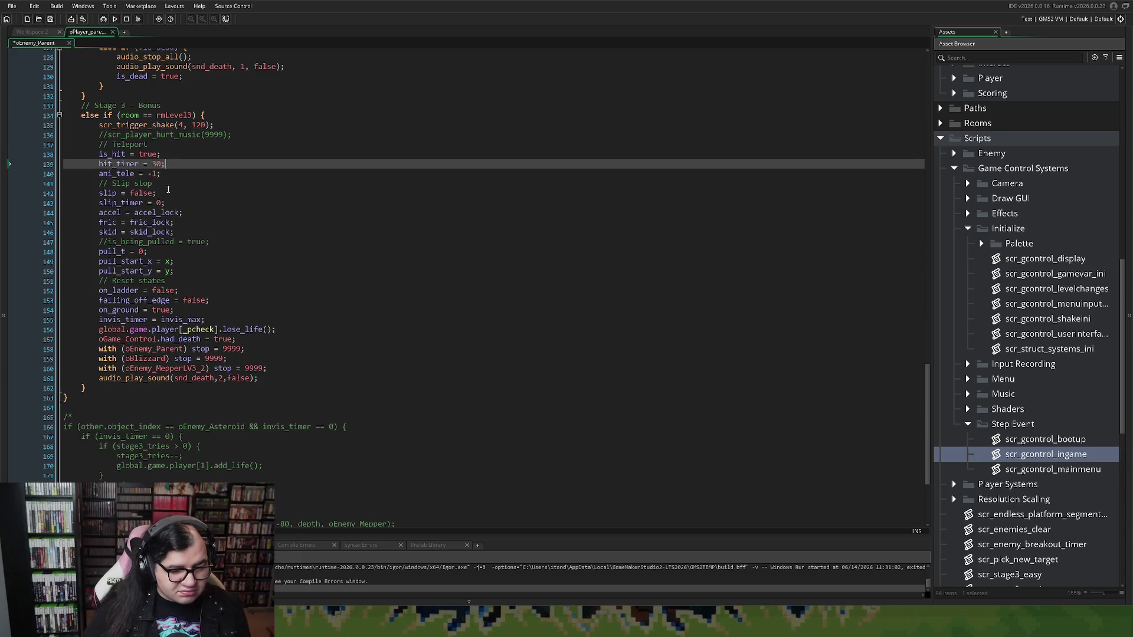
{"action": "key", "text": "Return"}
{"action": "key", "text": "ctrl+v"}
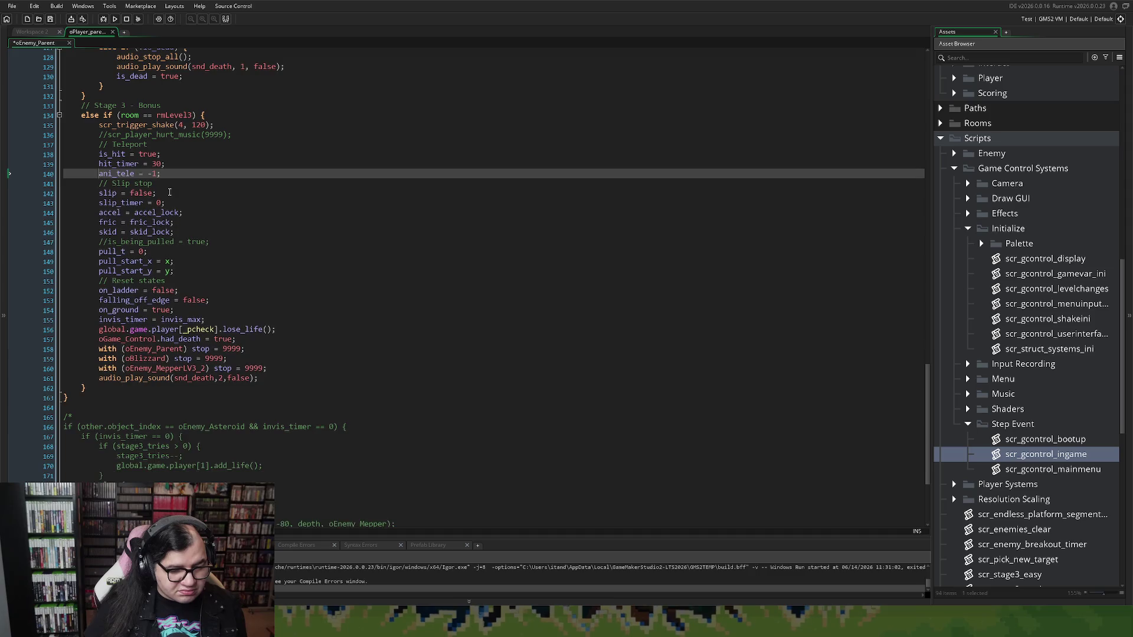
Delete only the if (is_flipped) block, keeping '// Flip Back' above ani_tele = -1;.
{"action": "mouse_move", "coordinate": [167, 221]}
{"action": "left_mouse_down"}
{"action": "mouse_move", "coordinate": [106, 211]}
{"action": "mouse_move", "coordinate": [17, 173]}
{"action": "left_mouse_up"}
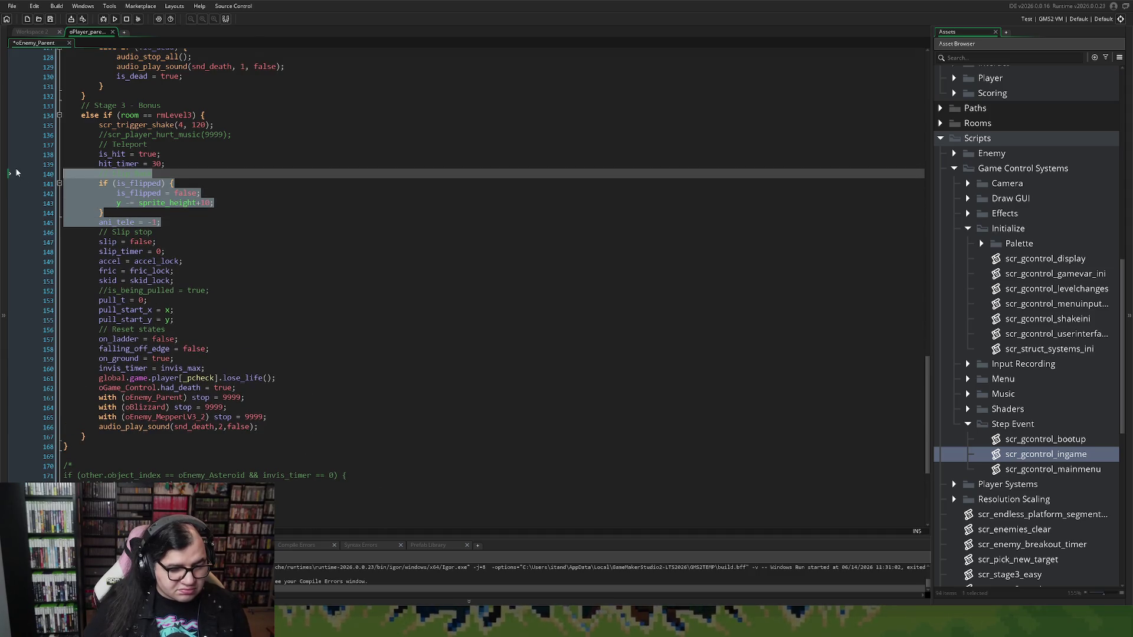
{"action": "left_click", "coordinate": [16, 172]}
{"action": "left_click_drag", "start_coordinate": [113, 212], "coordinate": [50, 185]}
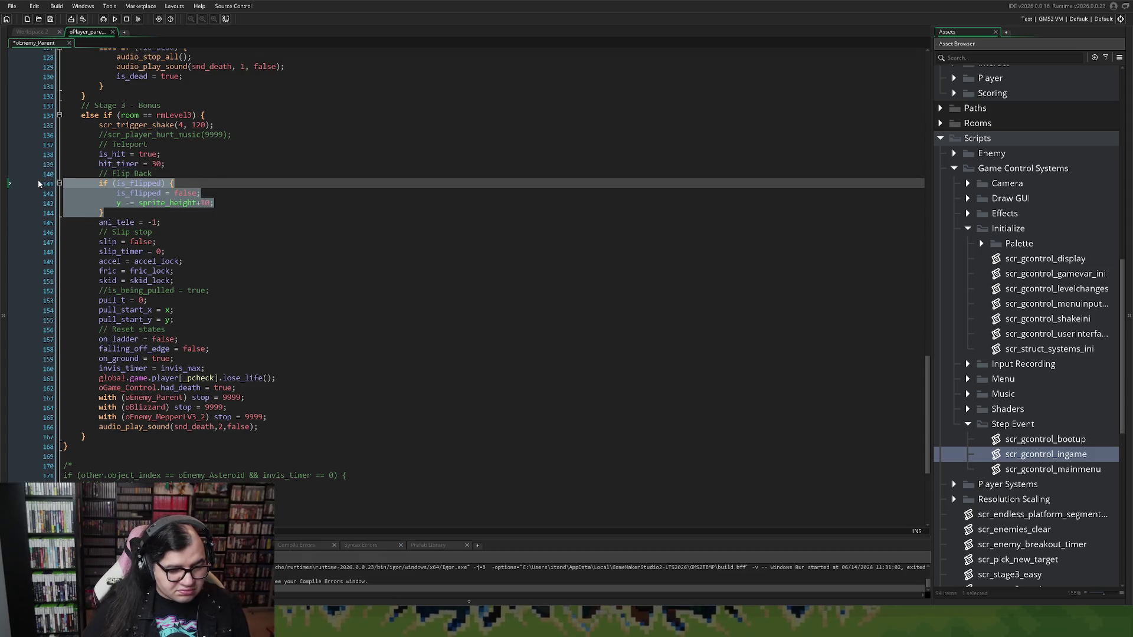
{"action": "key", "text": "Delete"}
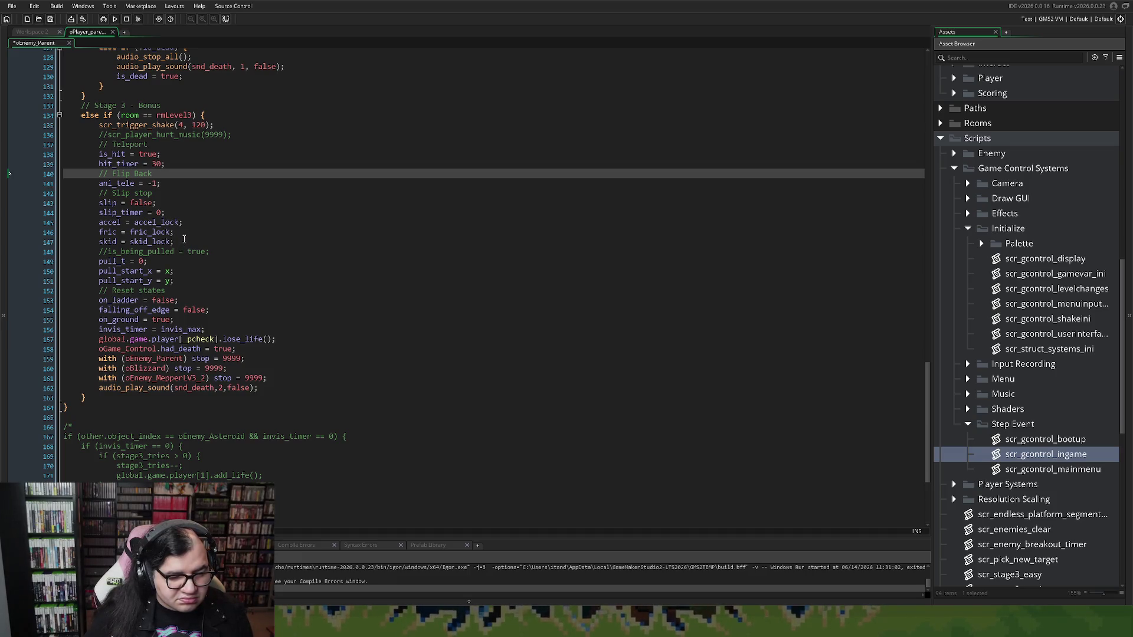
{"action": "mouse_move", "coordinate": [183, 241]}
{"action": "left_mouse_down"}
{"action": "mouse_move", "coordinate": [141, 242]}
{"action": "mouse_move", "coordinate": [39, 193]}
{"action": "left_mouse_up"}
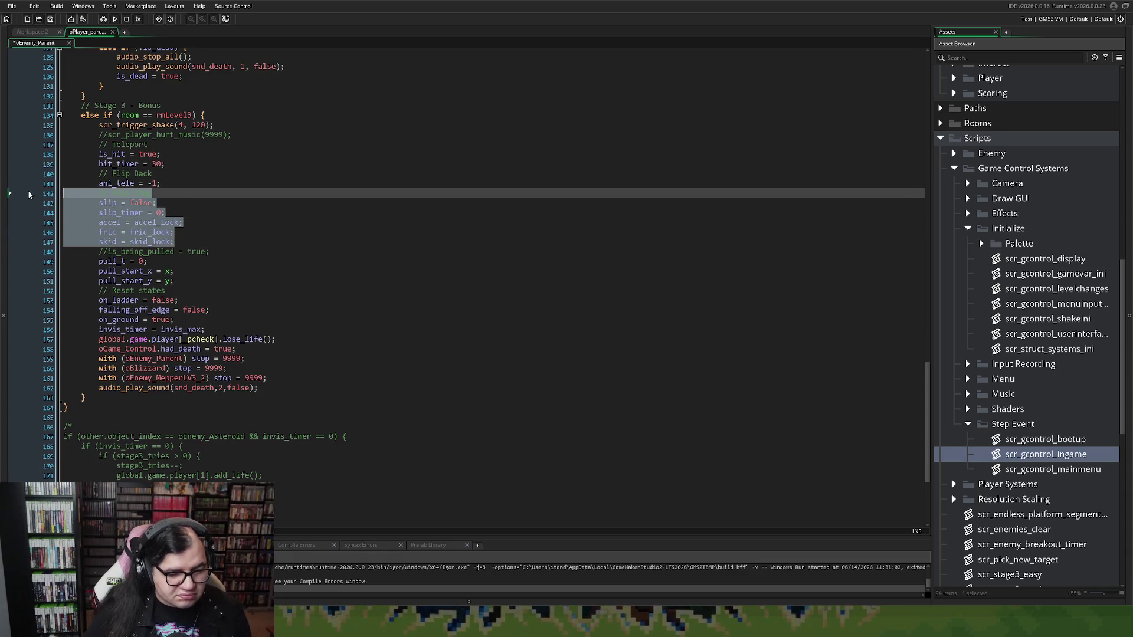
{"action": "key", "text": "BackSpace"}
{"action": "key", "text": "BackSpace"}
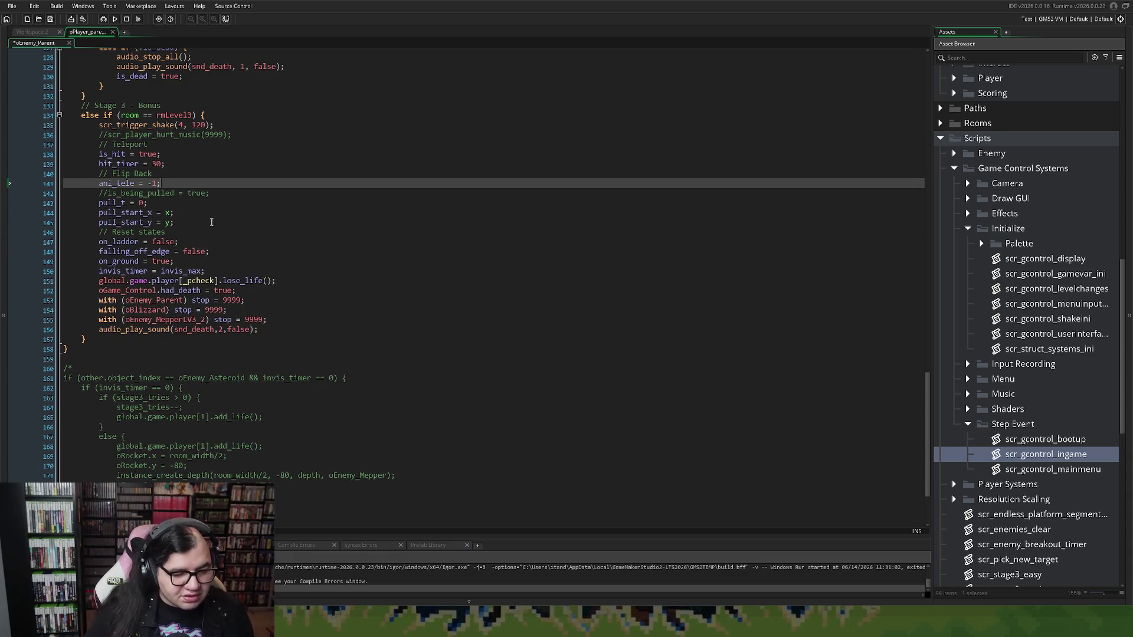
{"action": "left_click_drag", "start_coordinate": [216, 196], "coordinate": [44, 197]}
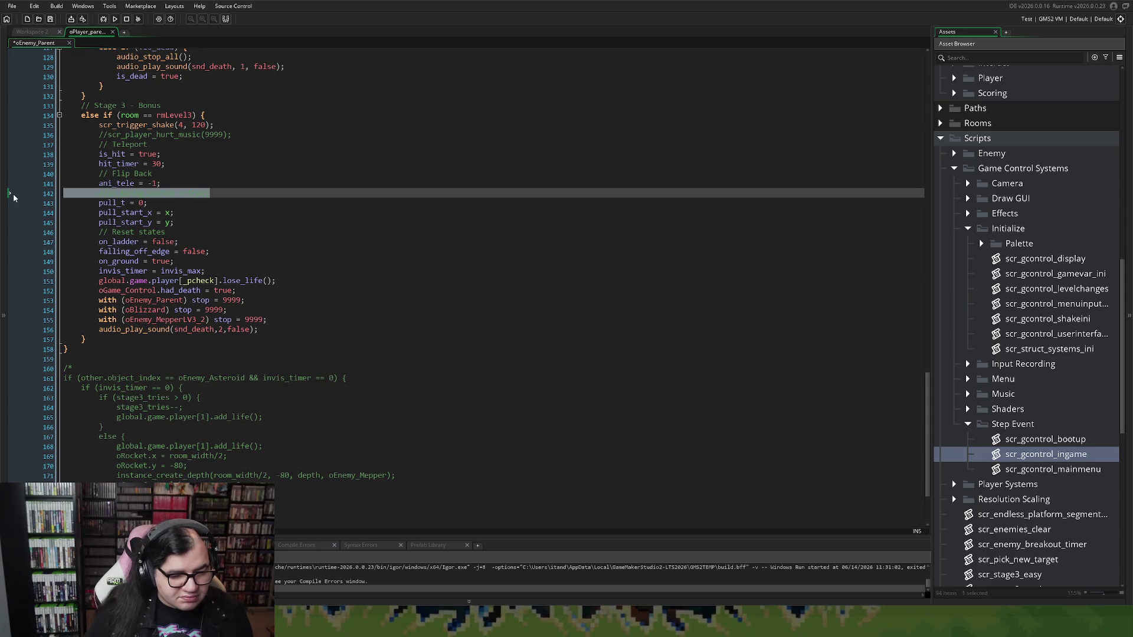
{"action": "key", "text": "BackSpace"}
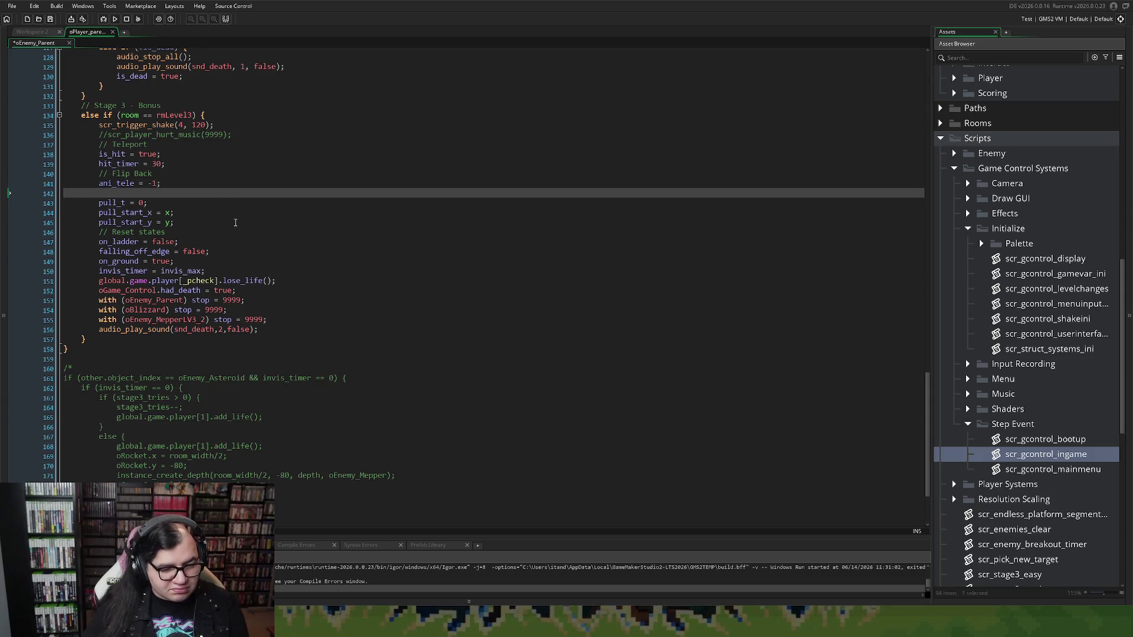
{"action": "key", "text": "BackSpace"}
{"action": "key", "text": "ctrl+z"}
{"action": "key", "text": "ctrl+z"}
{"action": "key", "text": "ctrl+z"}
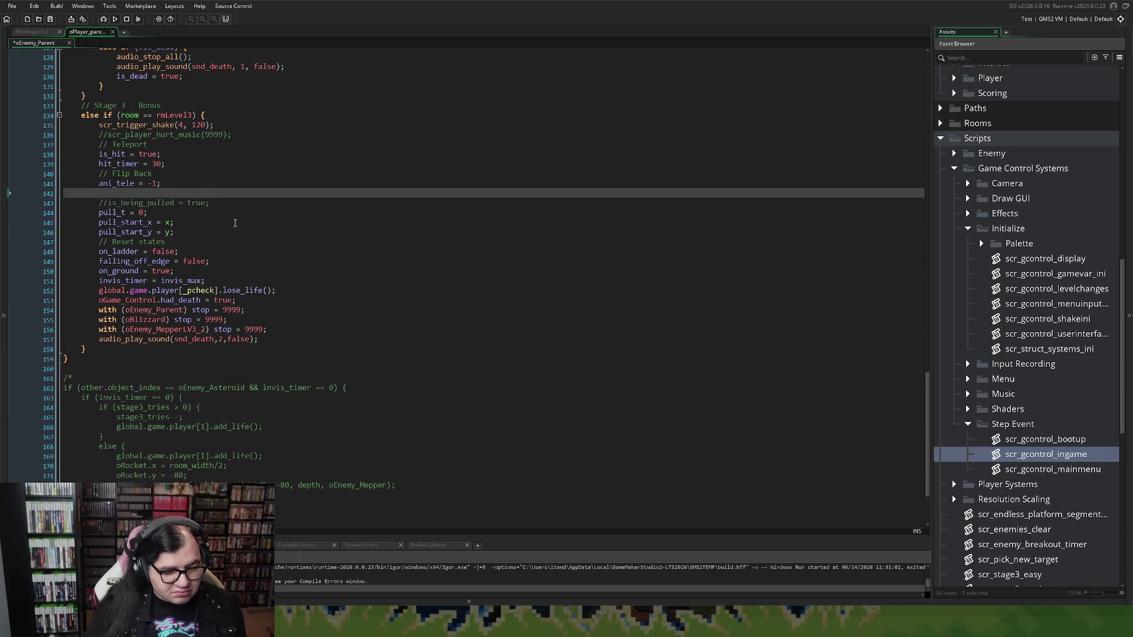
{"action": "key", "text": "ctrl+z"}
{"action": "key", "text": "ctrl+z"}
{"action": "key", "text": "ctrl+z"}
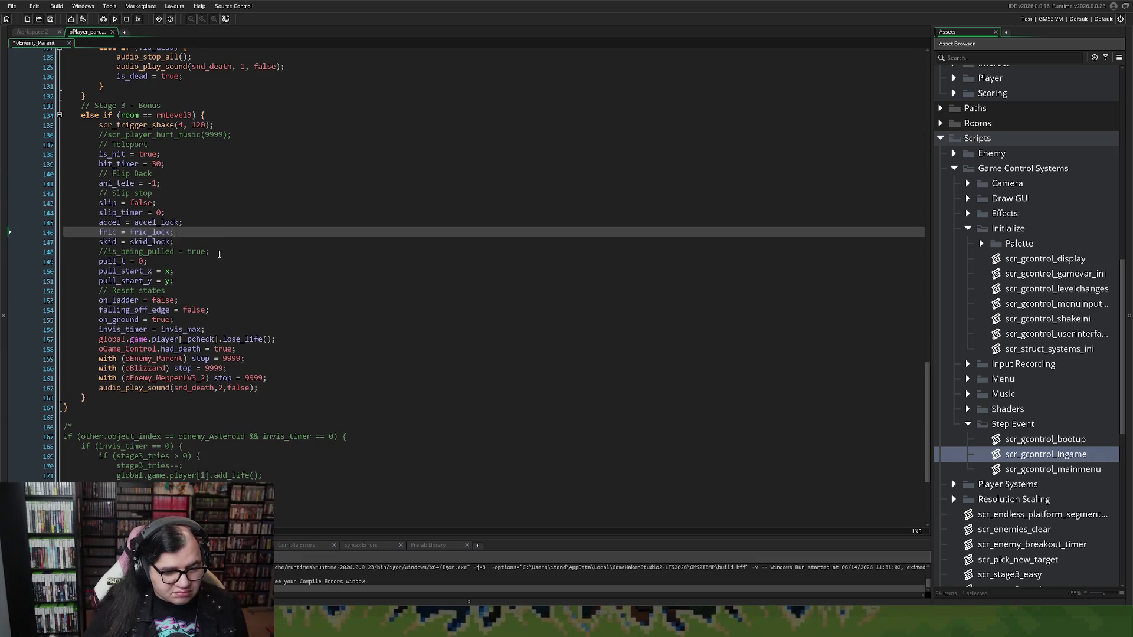
{"action": "key", "text": "ctrl+y"}
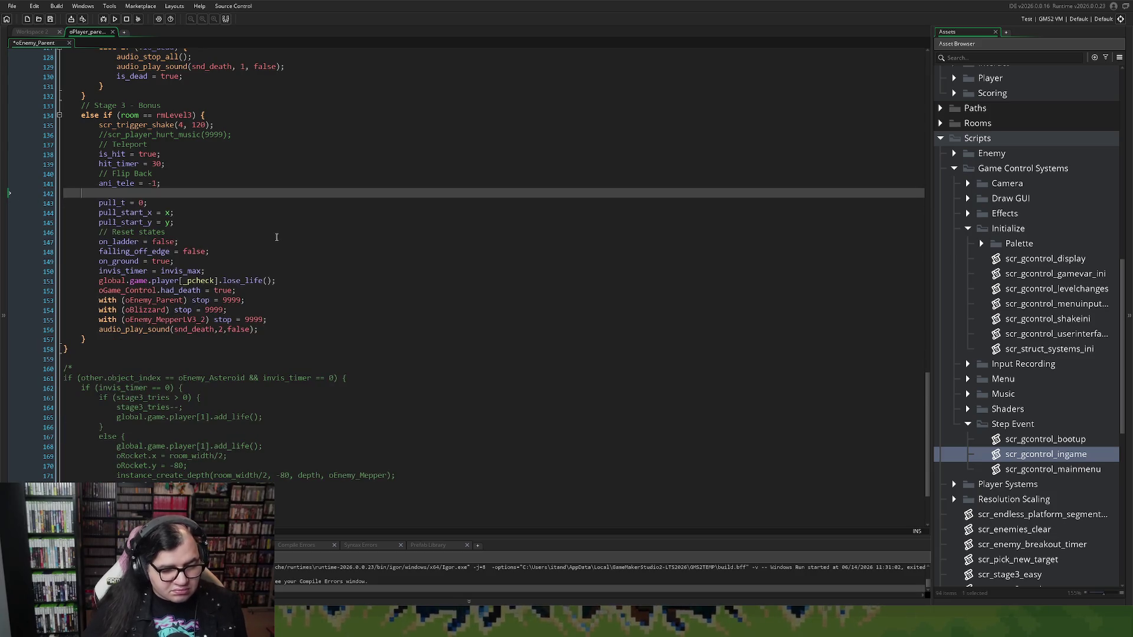
{"action": "type", "text": "// Pull"}
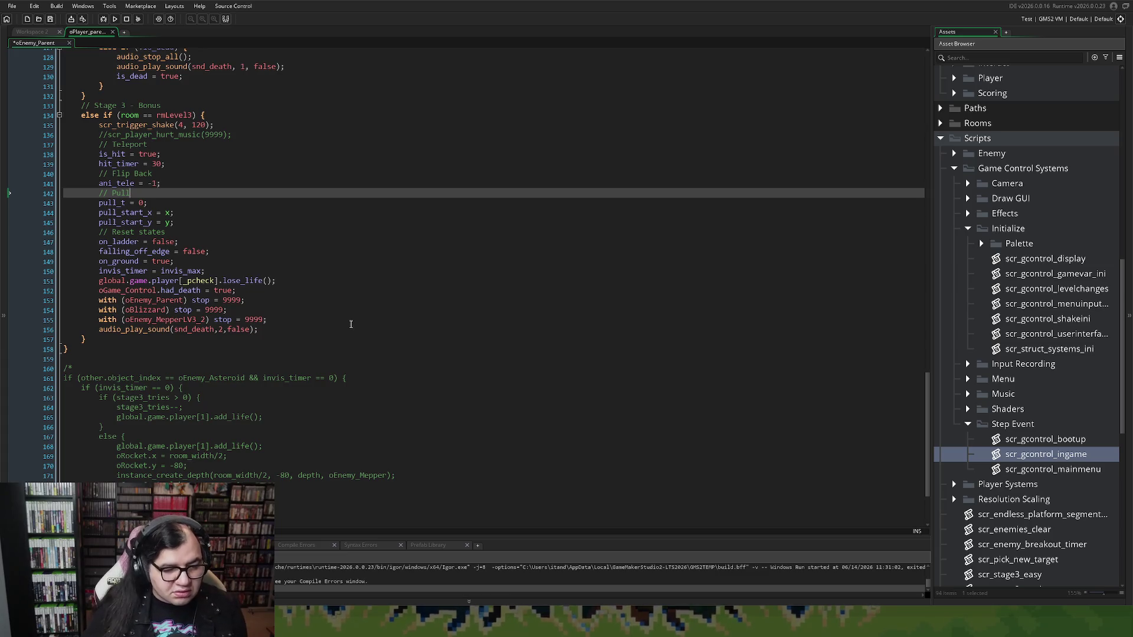
{"action": "left_click_drag", "start_coordinate": [190, 241], "coordinate": [13, 243]}
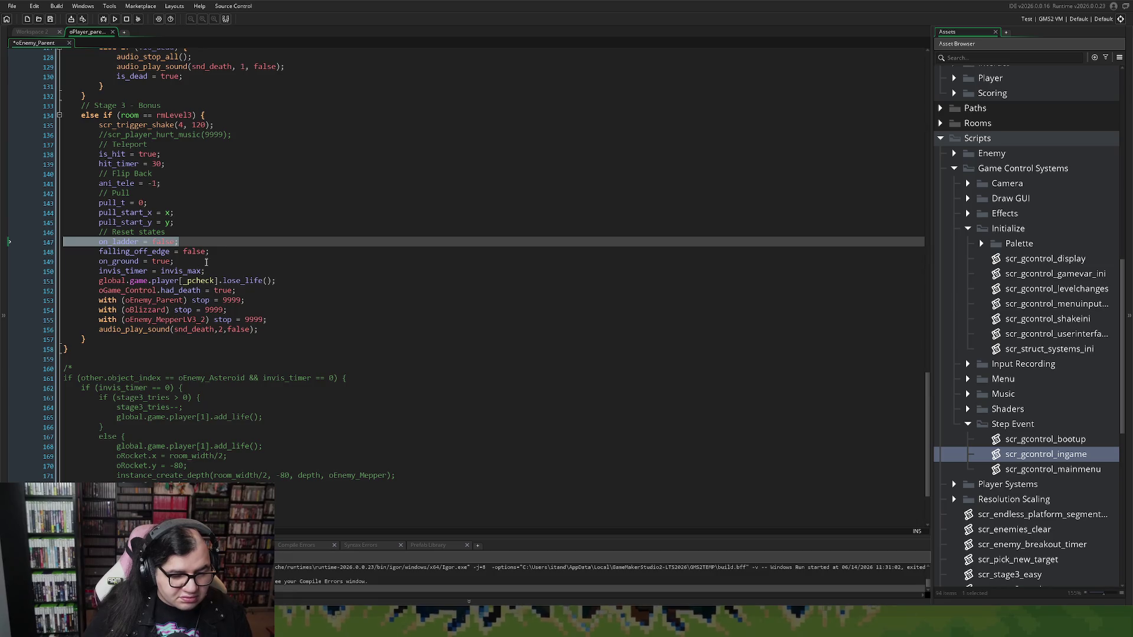
{"action": "left_click_drag", "start_coordinate": [210, 252], "coordinate": [33, 249]}
{"action": "key", "text": "BackSpace"}
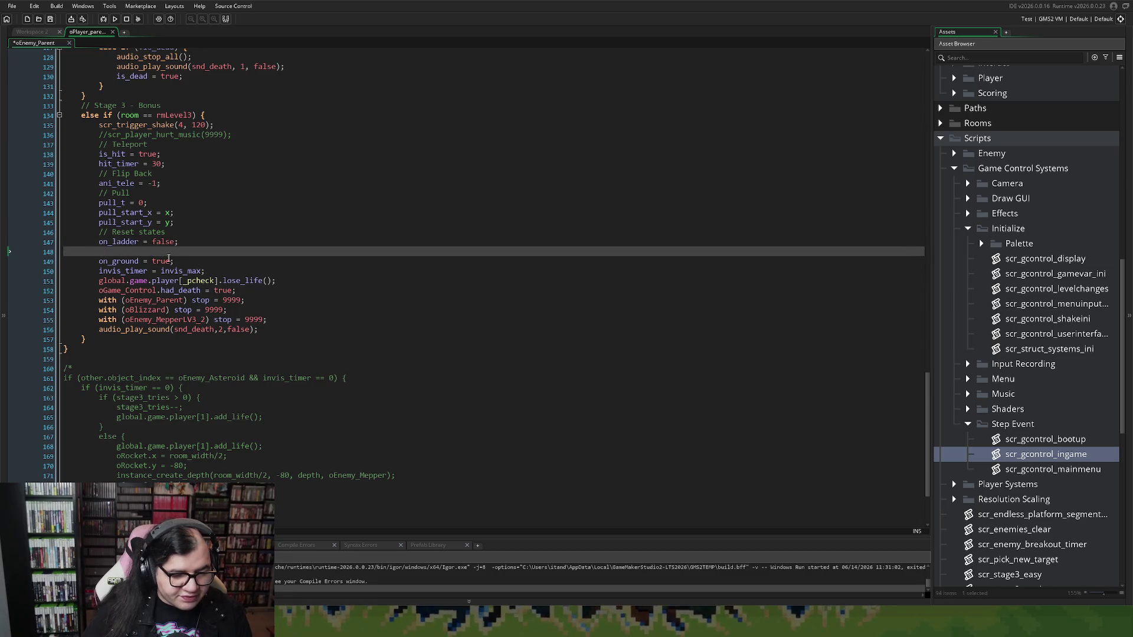
{"action": "key", "text": "BackSpace"}
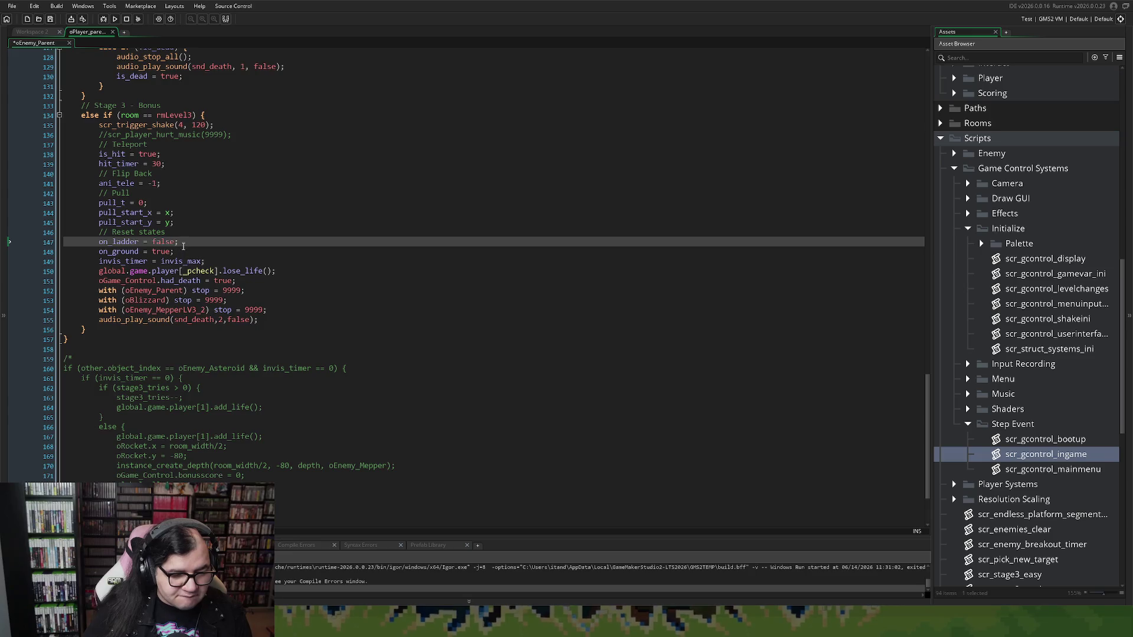
{"action": "left_click_drag", "start_coordinate": [184, 243], "coordinate": [64, 232]}
{"action": "key", "text": "BackSpace"}
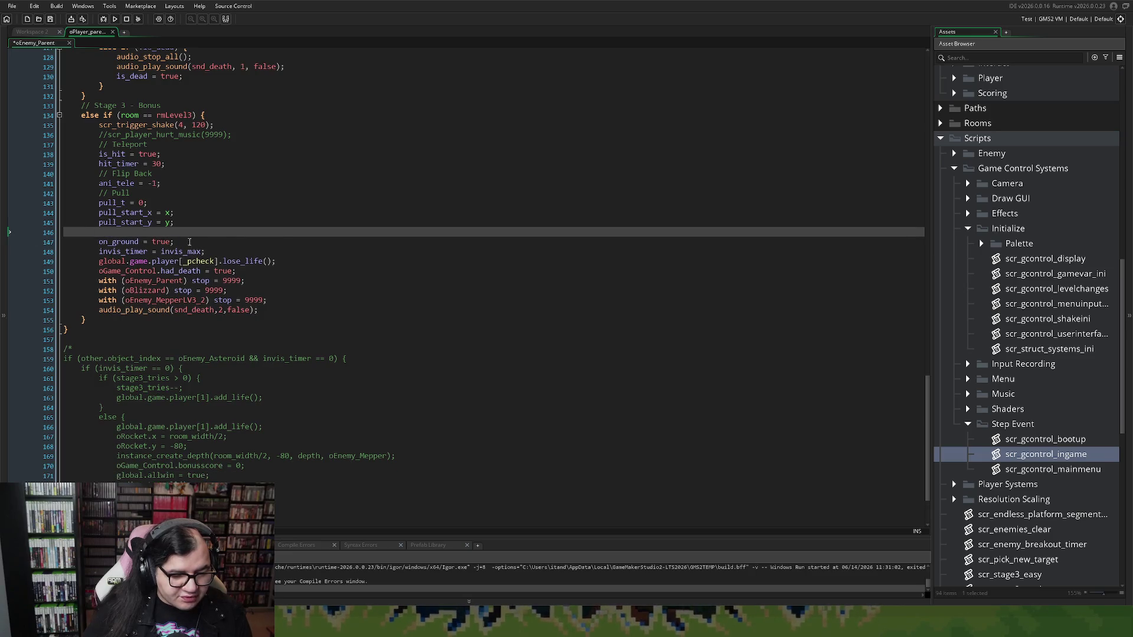
{"action": "key", "text": "BackSpace"}
{"action": "key", "text": "Return"}
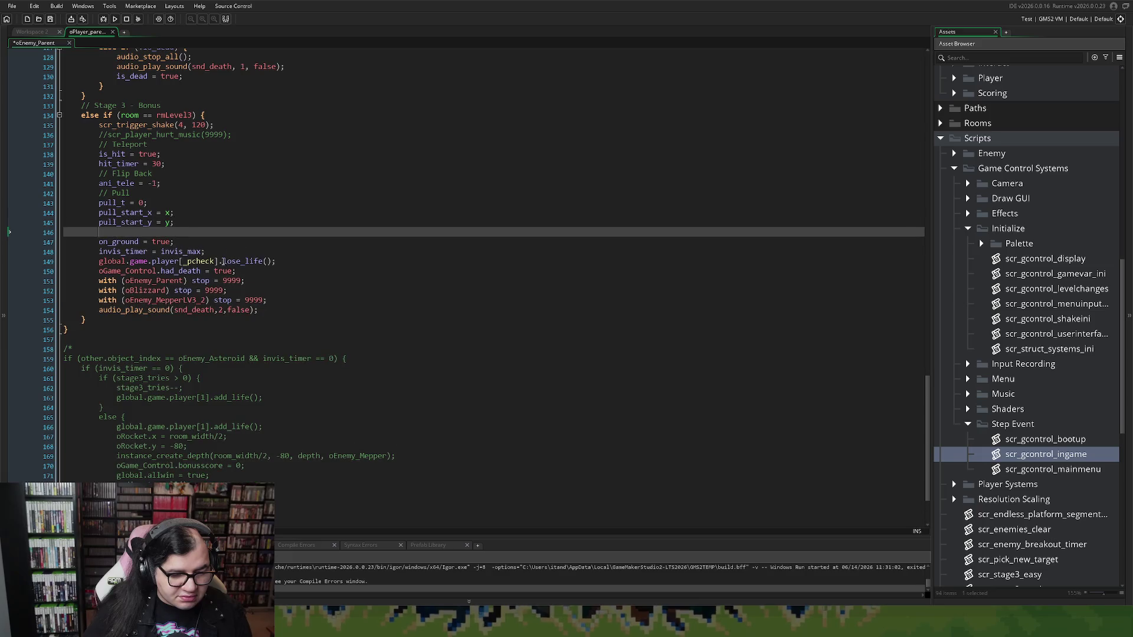
{"action": "type", "text": "// Reset"}
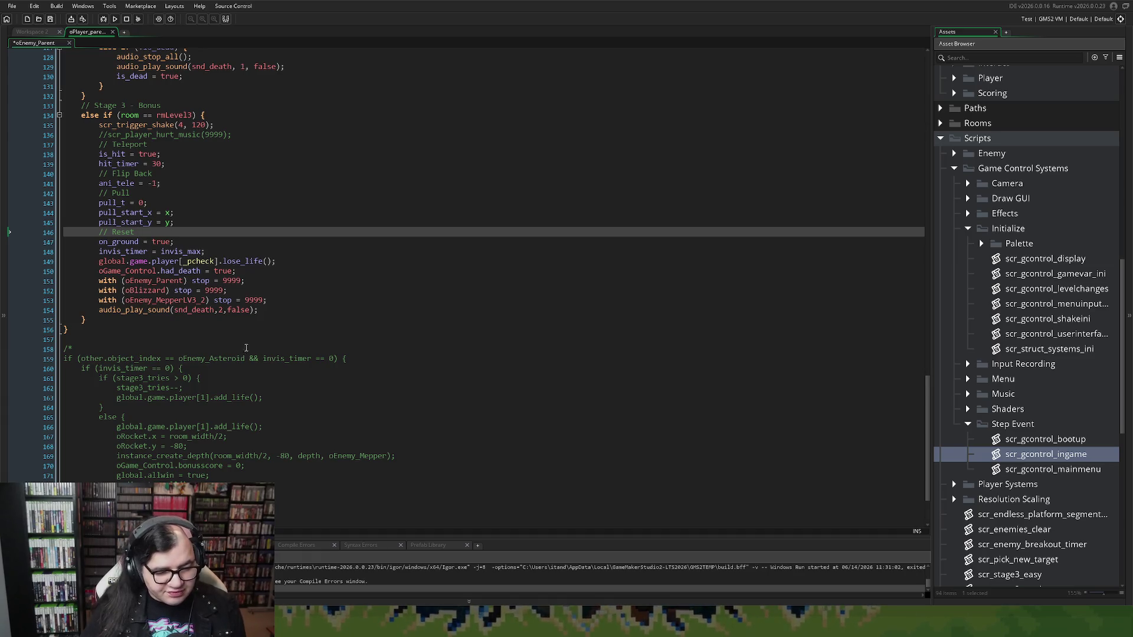
{"action": "mouse_move", "coordinate": [277, 302]}
{"action": "left_mouse_down"}
{"action": "mouse_move", "coordinate": [22, 277]}
{"action": "mouse_move", "coordinate": [20, 264]}
{"action": "mouse_move", "coordinate": [23, 278]}
{"action": "left_mouse_up"}
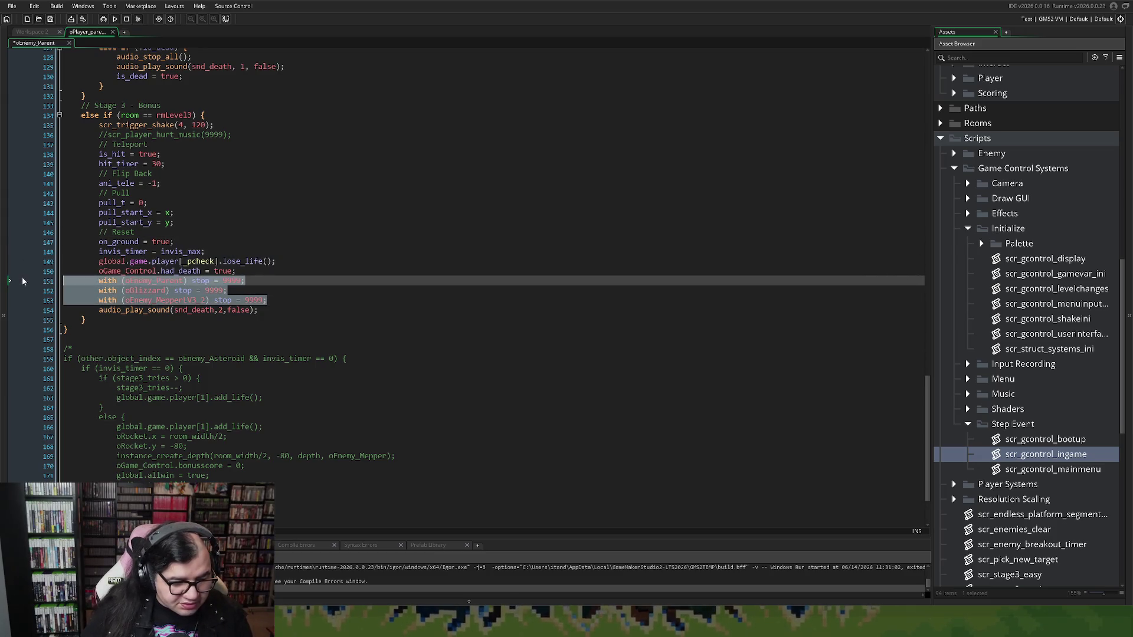
{"action": "key", "text": "BackSpace"}
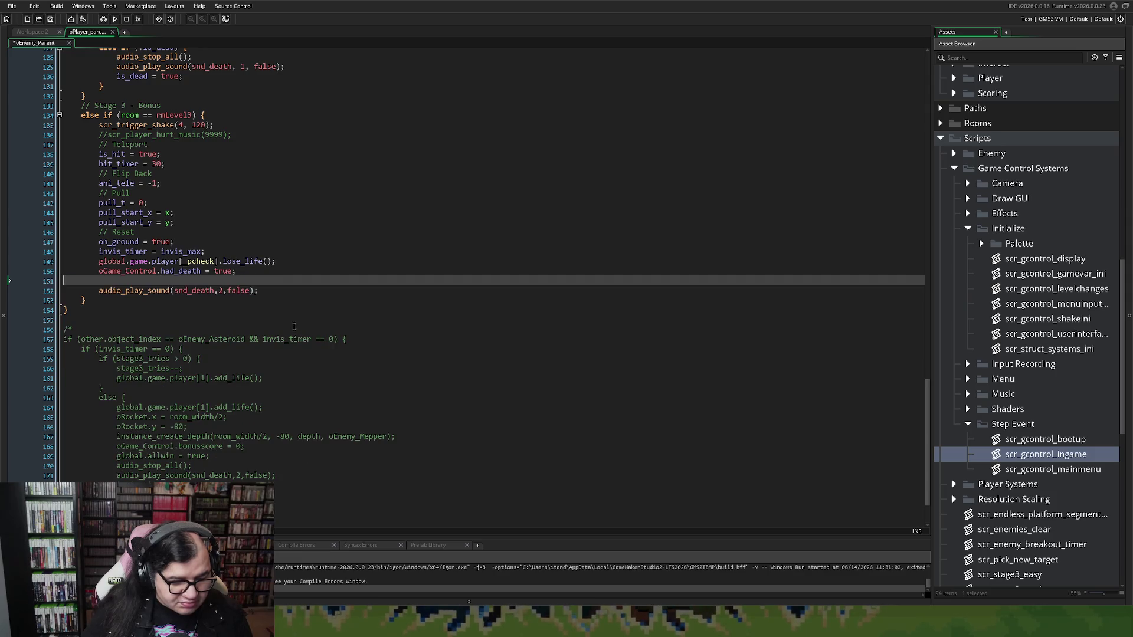
{"action": "key", "text": "BackSpace"}
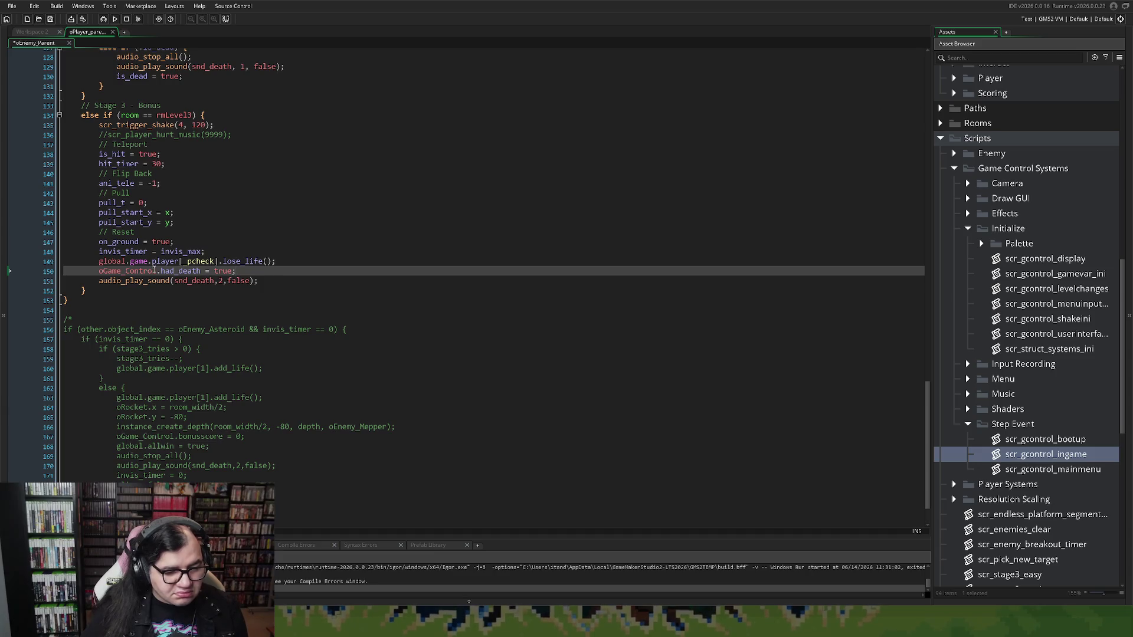
{"action": "left_click", "coordinate": [147, 251]}
{"action": "right_click", "coordinate": [156, 252]}
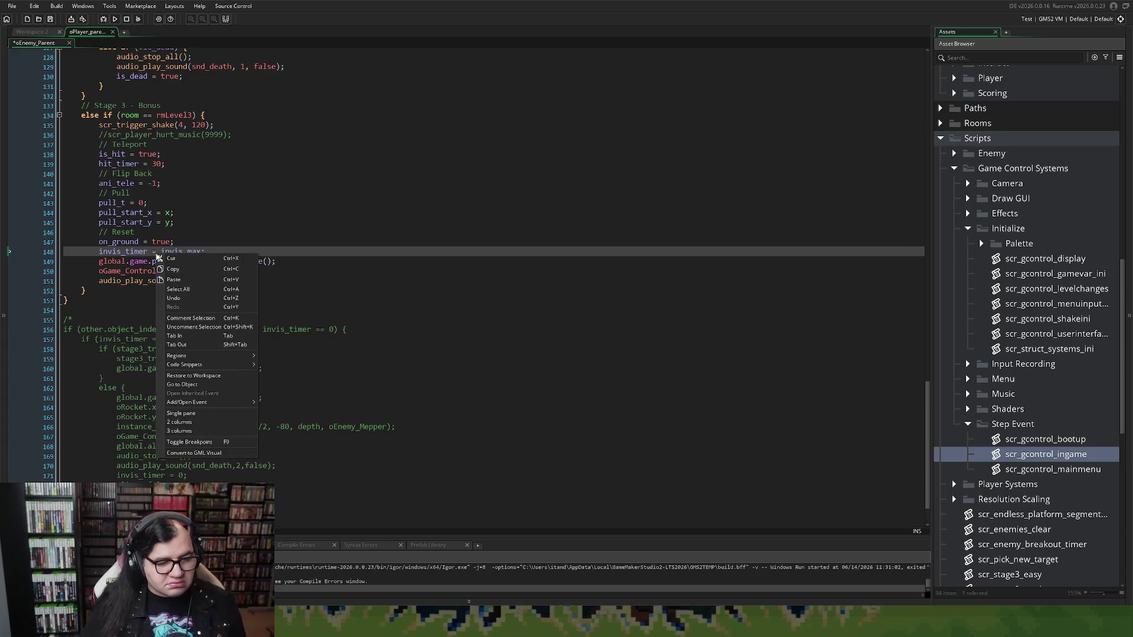
{"action": "left_click", "coordinate": [160, 241]}
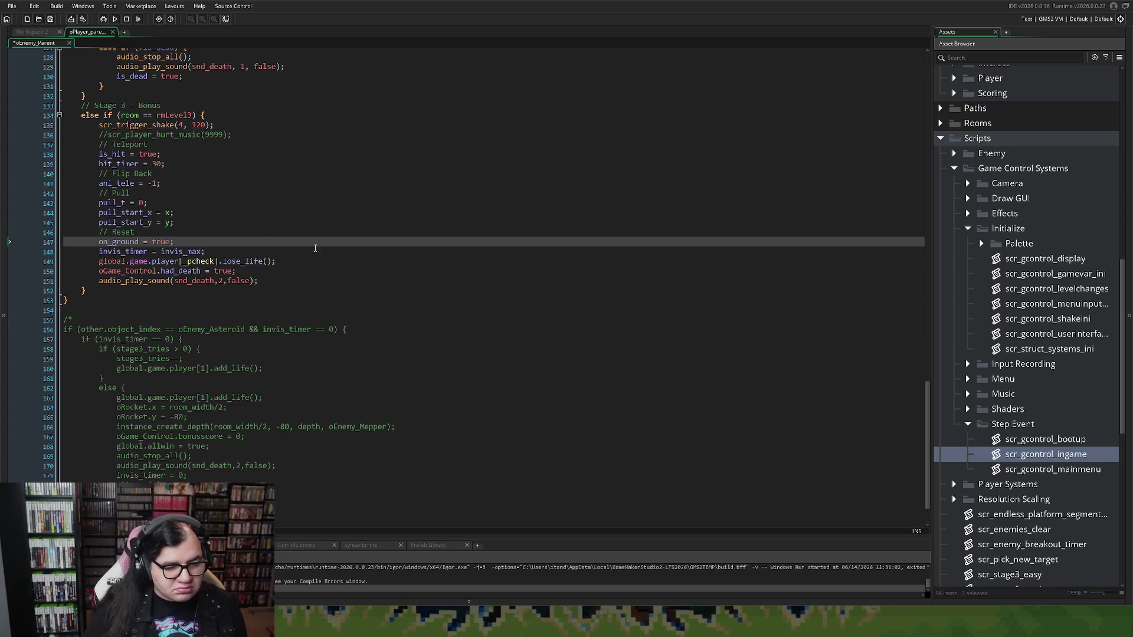
{"action": "right_click", "coordinate": [176, 221]}
{"action": "left_click", "coordinate": [174, 212]}
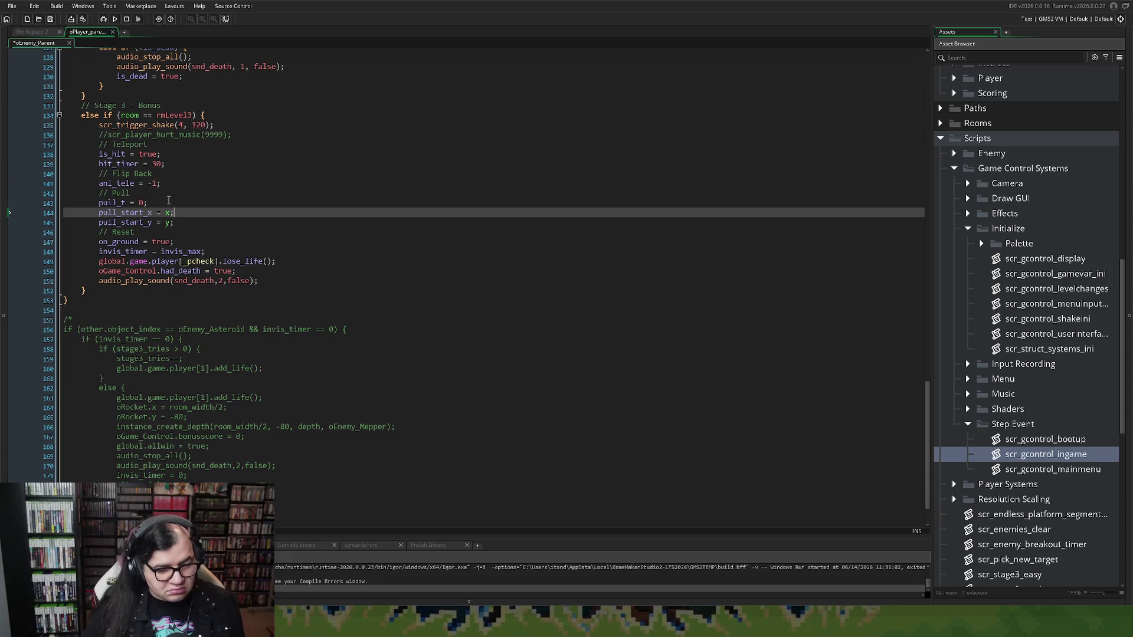
{"action": "scroll", "coordinate": [167, 198], "scroll_direction": "up", "scroll_amount": 1}
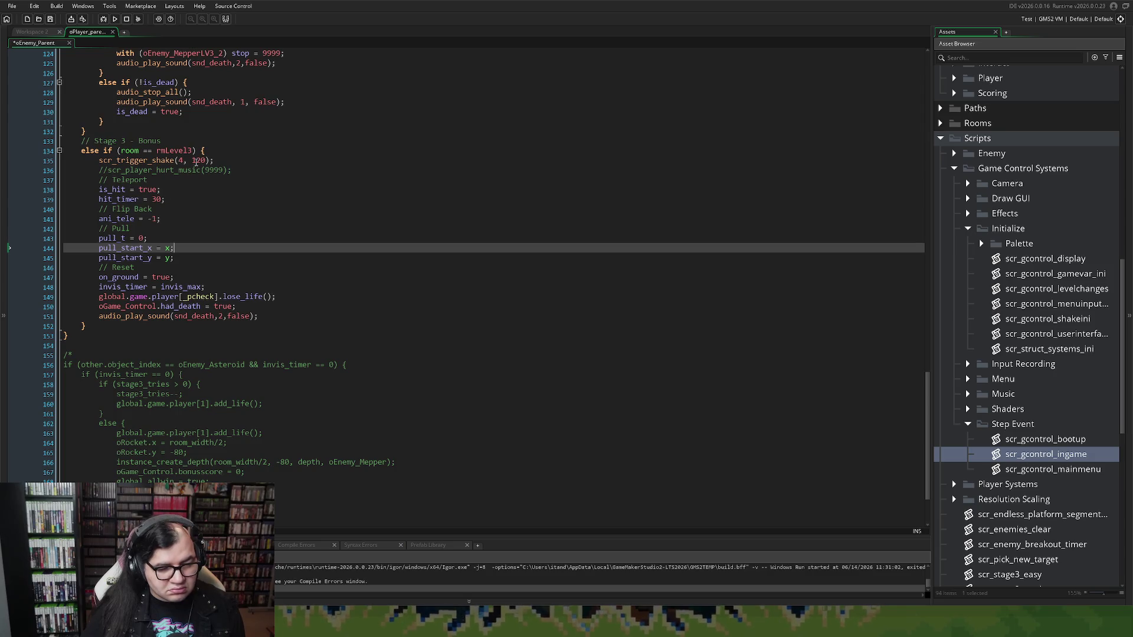
{"action": "left_click", "coordinate": [242, 170]}
Delete the commented hurt-music line and add a '// Shake Screen' comment above scr_trigger_shake.
{"action": "key", "text": "shift+Home"}
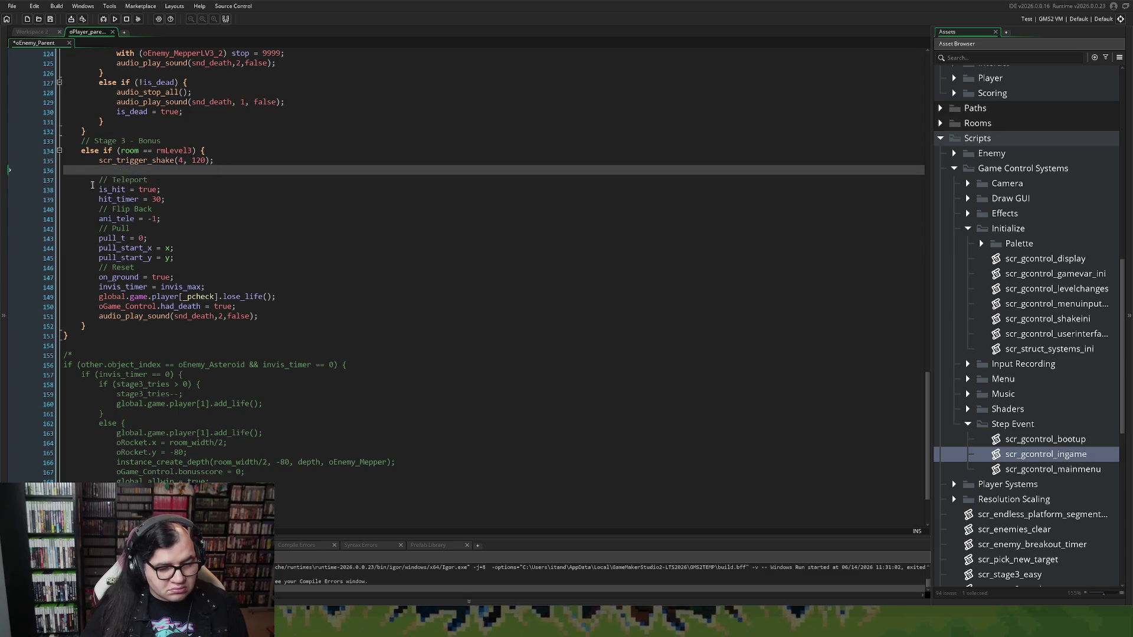
{"action": "key", "text": "BackSpace"}
{"action": "key", "text": "BackSpace"}
{"action": "key", "text": "Home"}
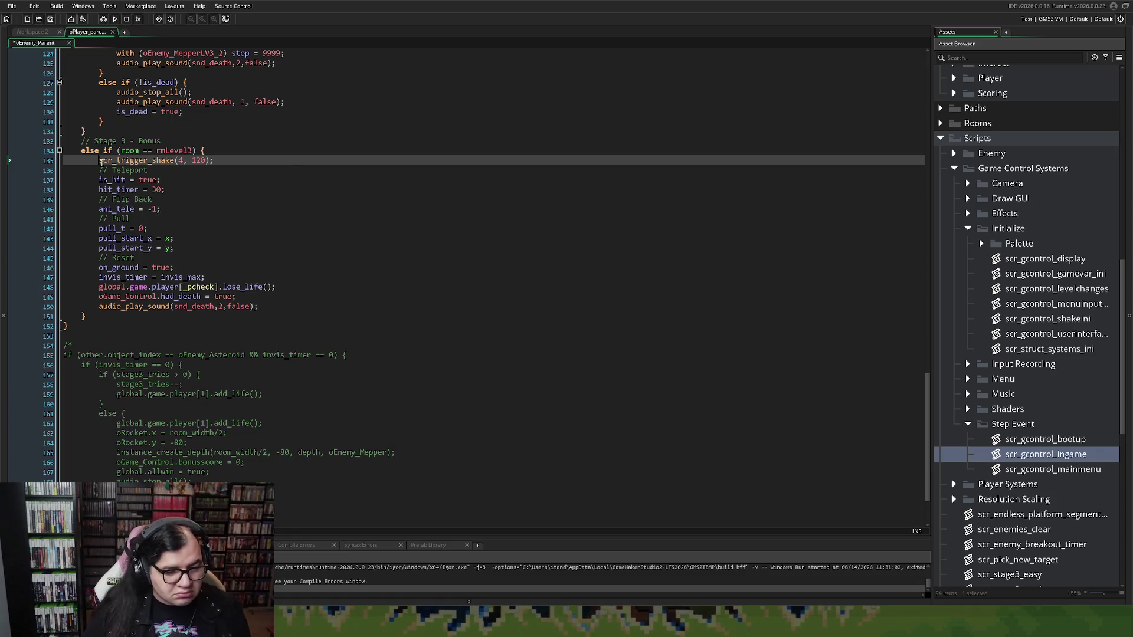
{"action": "key", "text": "Return"}
{"action": "key", "text": "Up"}
{"action": "type", "text": "// S"}
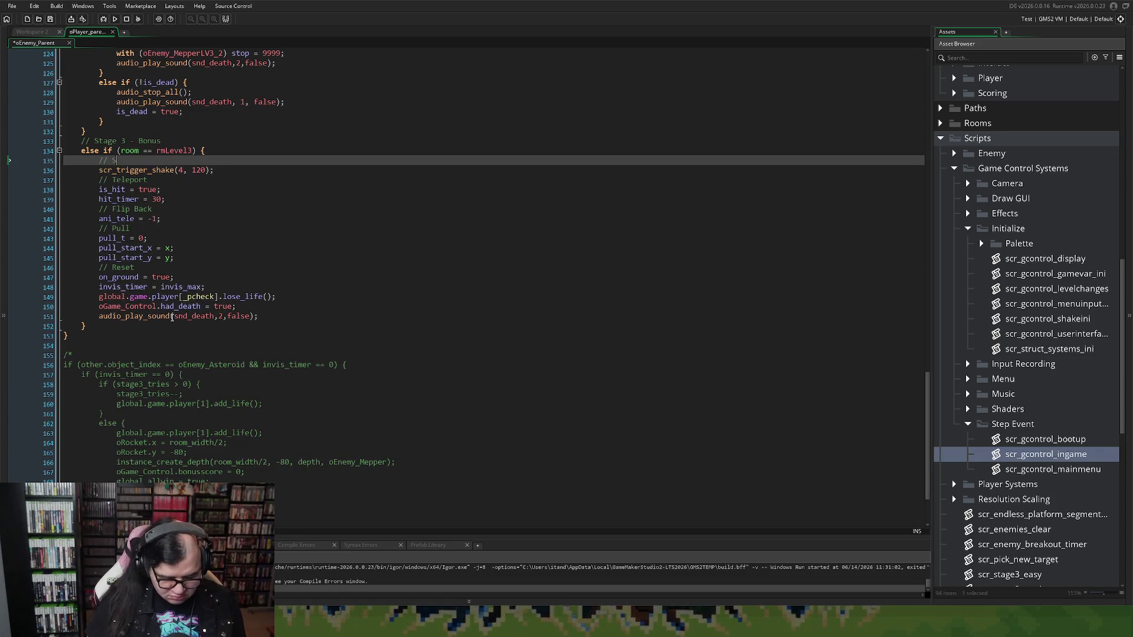
{"action": "type", "text": "hake Screen"}
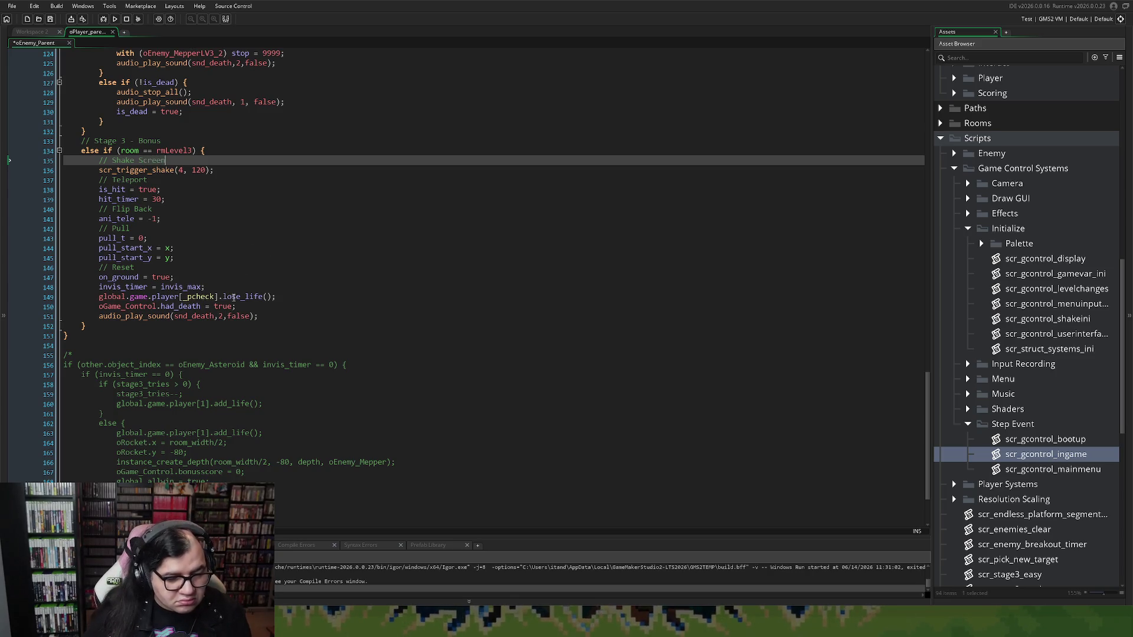
Start an 'if (global.game…' condition on a new line above the Shake Screen comment.
{"action": "left_click", "coordinate": [99, 161]}
{"action": "key", "text": "Return"}
{"action": "key", "text": "Return"}
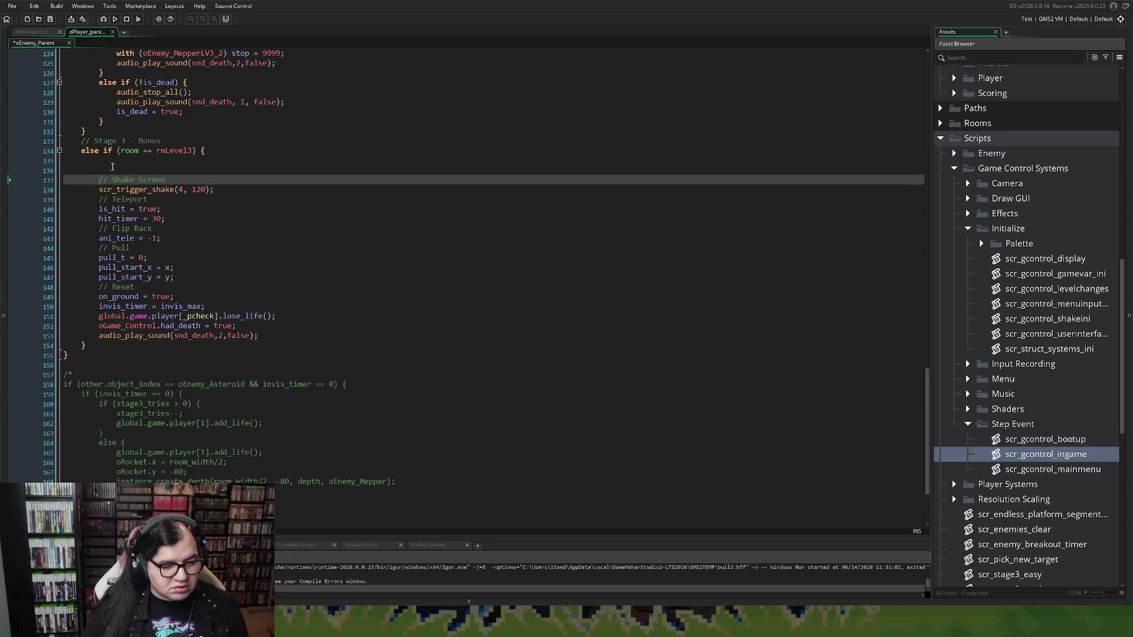
{"action": "left_click", "coordinate": [108, 161]}
{"action": "type", "text": "if ("}
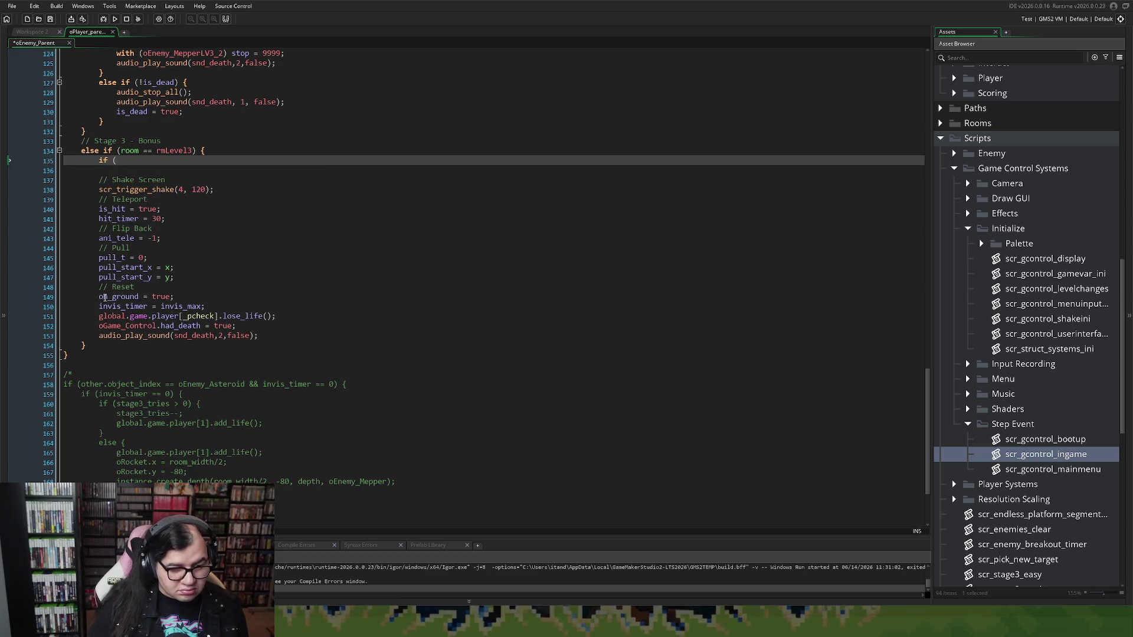
{"action": "type", "text": "global.game."}
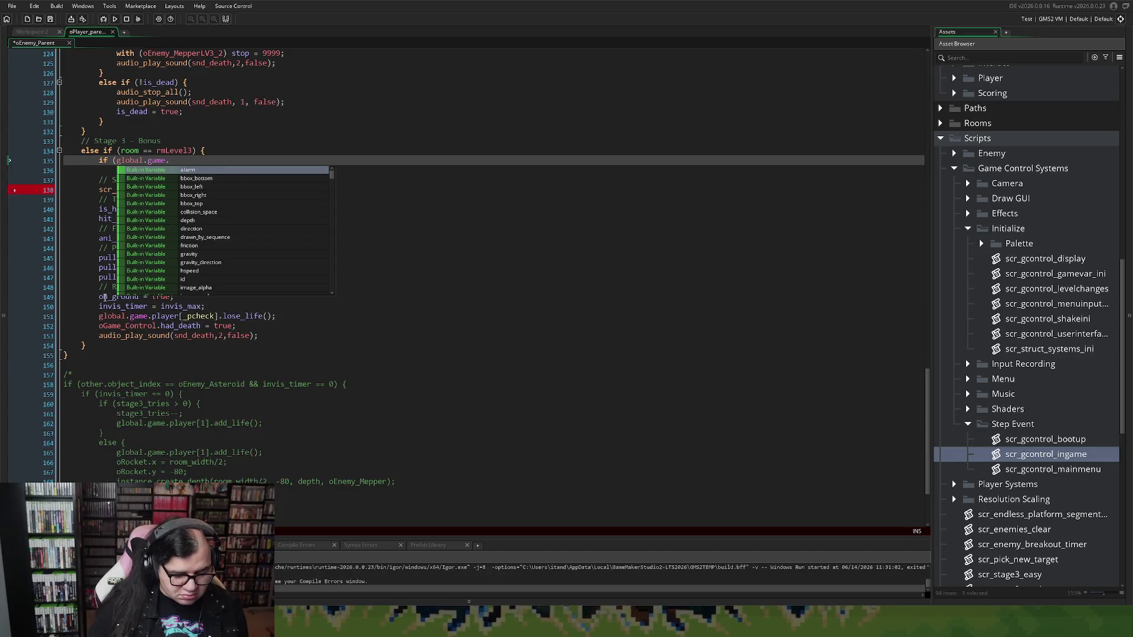
{"action": "type", "text": "sy"}
{"action": "key", "text": "BackSpace"}
{"action": "key", "text": "BackSpace"}
{"action": "key", "text": "BackSpace"}
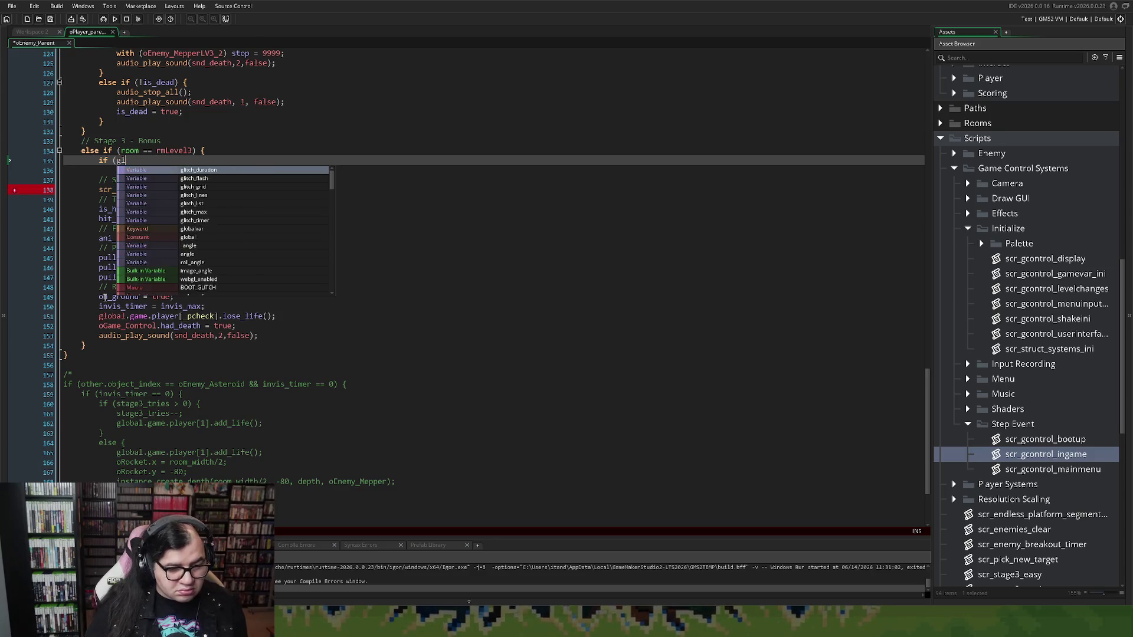
{"action": "key", "text": "BackSpace"}
{"action": "key", "text": "BackSpace"}
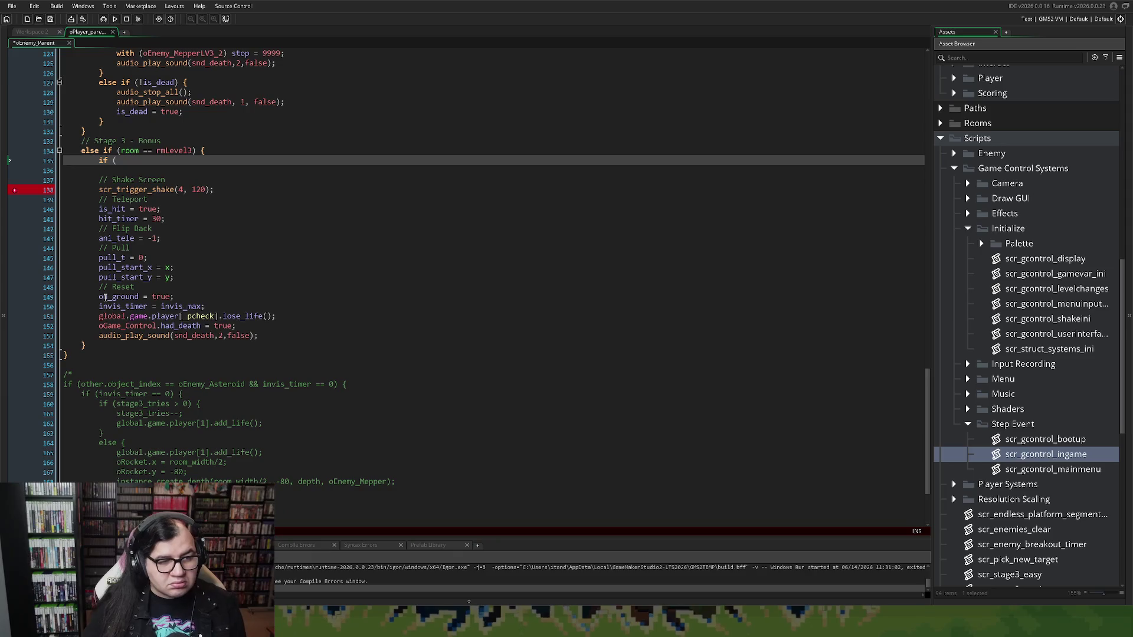
{"action": "double_click", "coordinate": [1067, 351]}
{"action": "scroll", "coordinate": [281, 254], "scroll_direction": "down", "scroll_amount": 6}
{"action": "scroll", "coordinate": [282, 255], "scroll_direction": "up", "scroll_amount": 4}
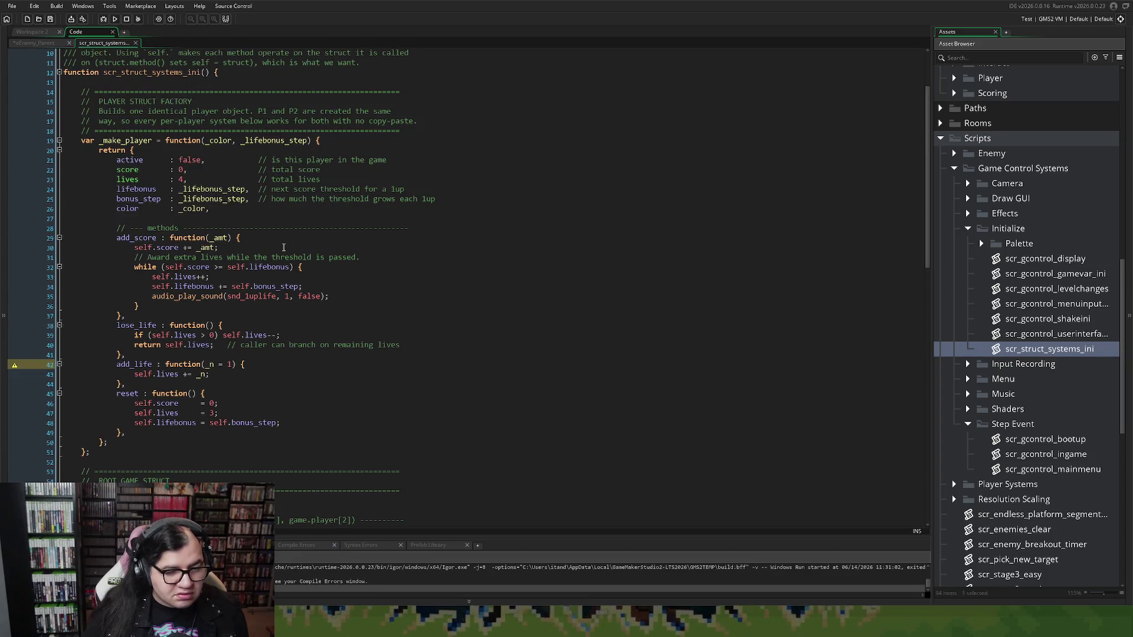
{"action": "scroll", "coordinate": [283, 247], "scroll_direction": "down", "scroll_amount": 2}
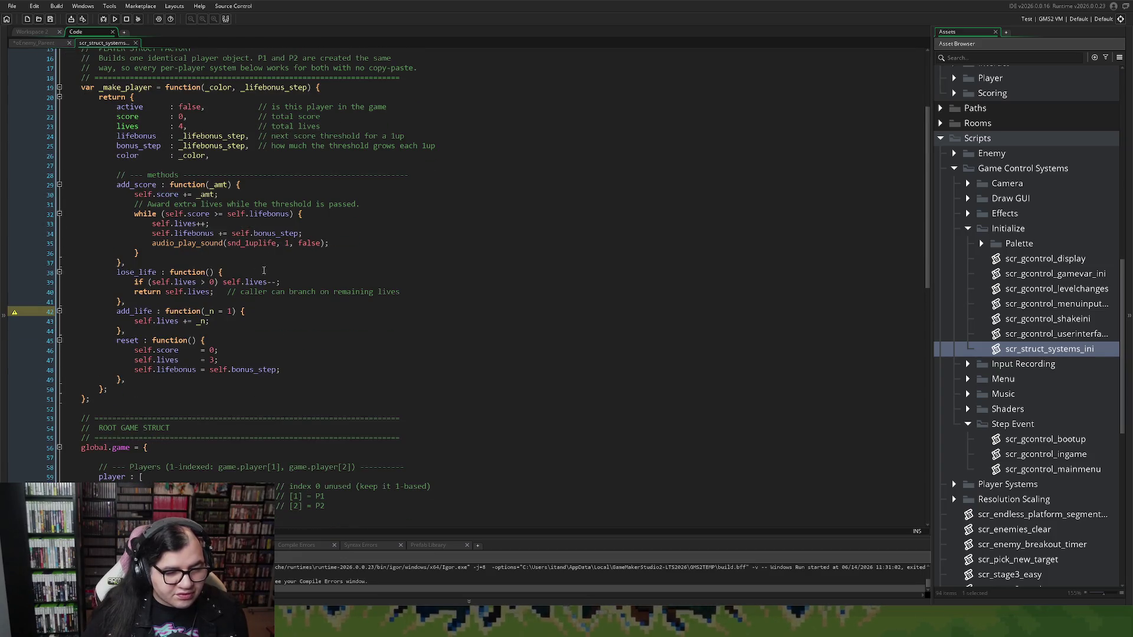
{"action": "double_click", "coordinate": [129, 107]}
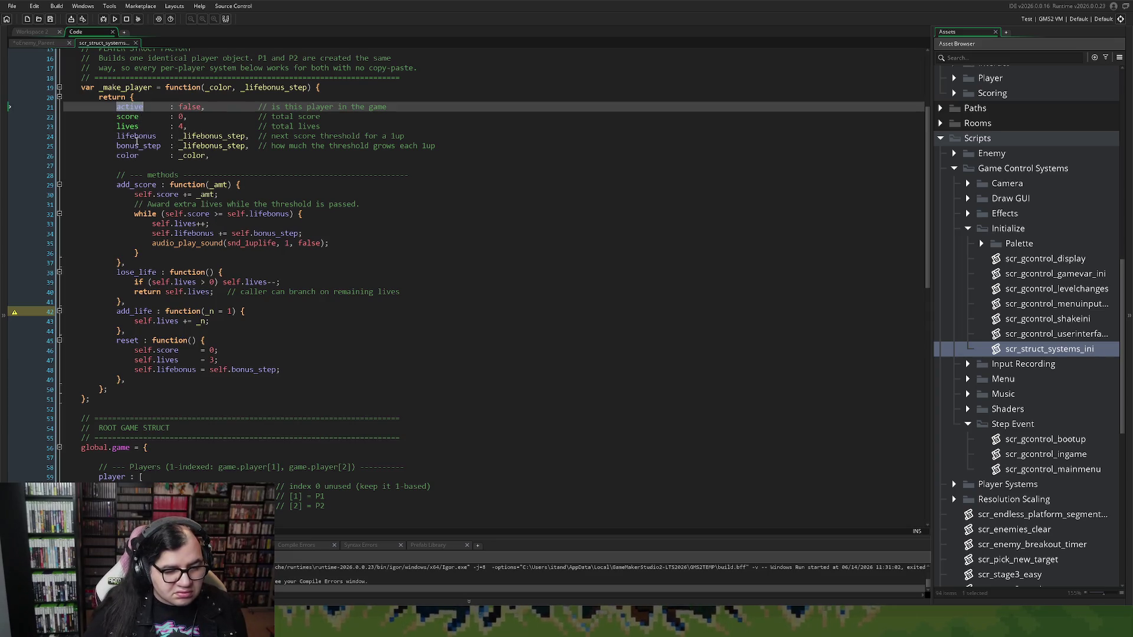
{"action": "scroll", "coordinate": [137, 142], "scroll_direction": "up", "scroll_amount": 2}
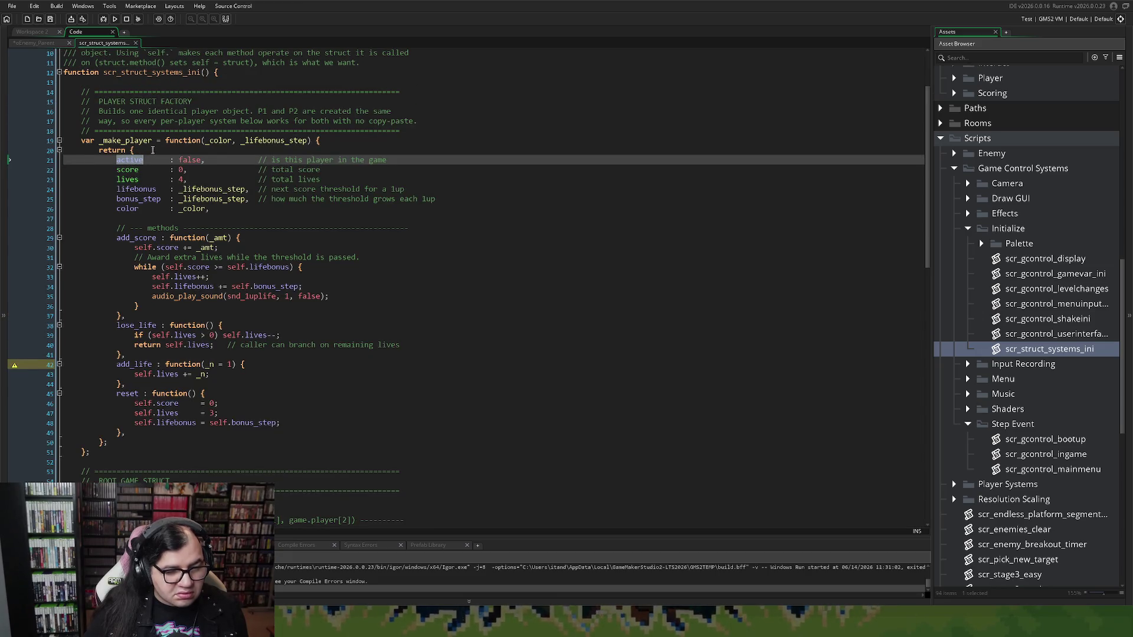
{"action": "scroll", "coordinate": [152, 149], "scroll_direction": "down", "scroll_amount": 4}
{"action": "scroll", "coordinate": [148, 154], "scroll_direction": "up", "scroll_amount": 4}
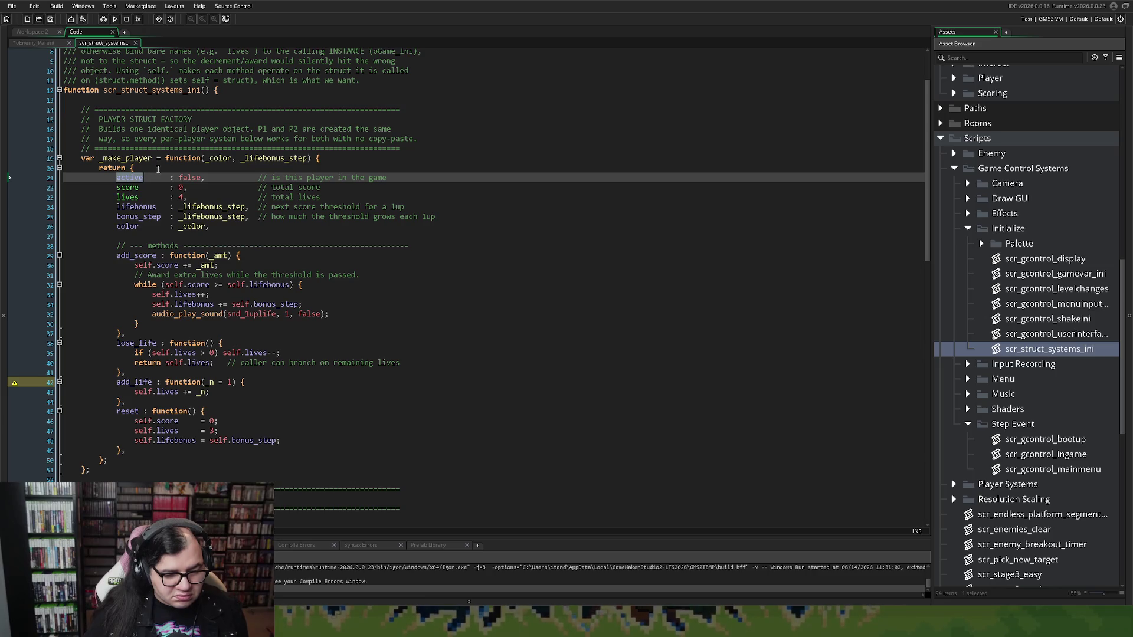
{"action": "scroll", "coordinate": [157, 171], "scroll_direction": "down", "scroll_amount": 5}
{"action": "right_click", "coordinate": [157, 181]}
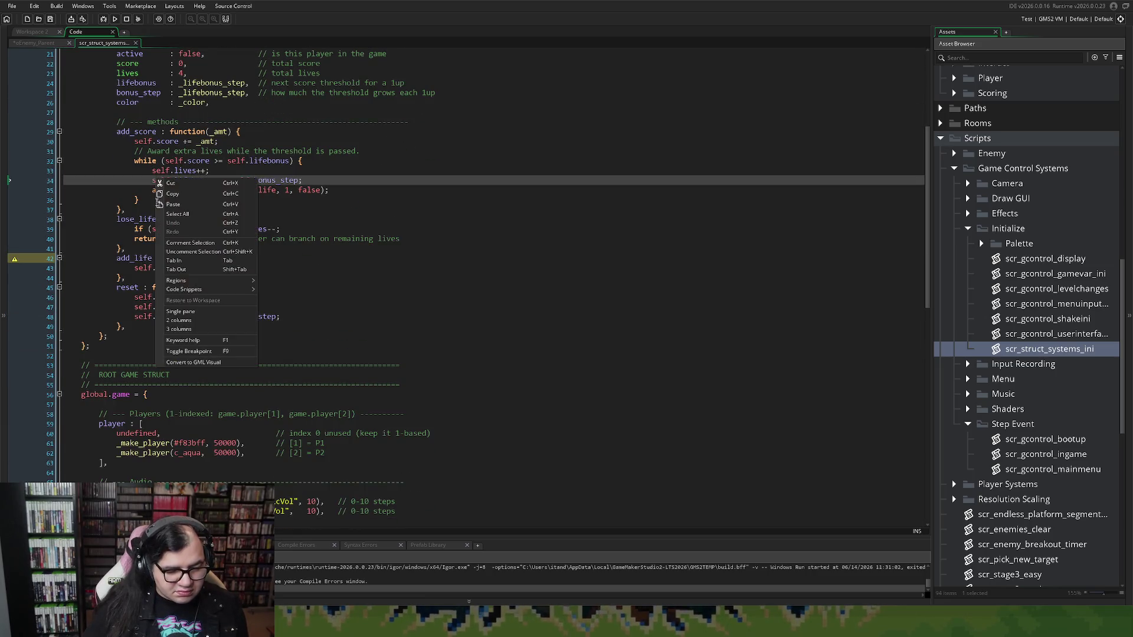
{"action": "left_click", "coordinate": [125, 401]}
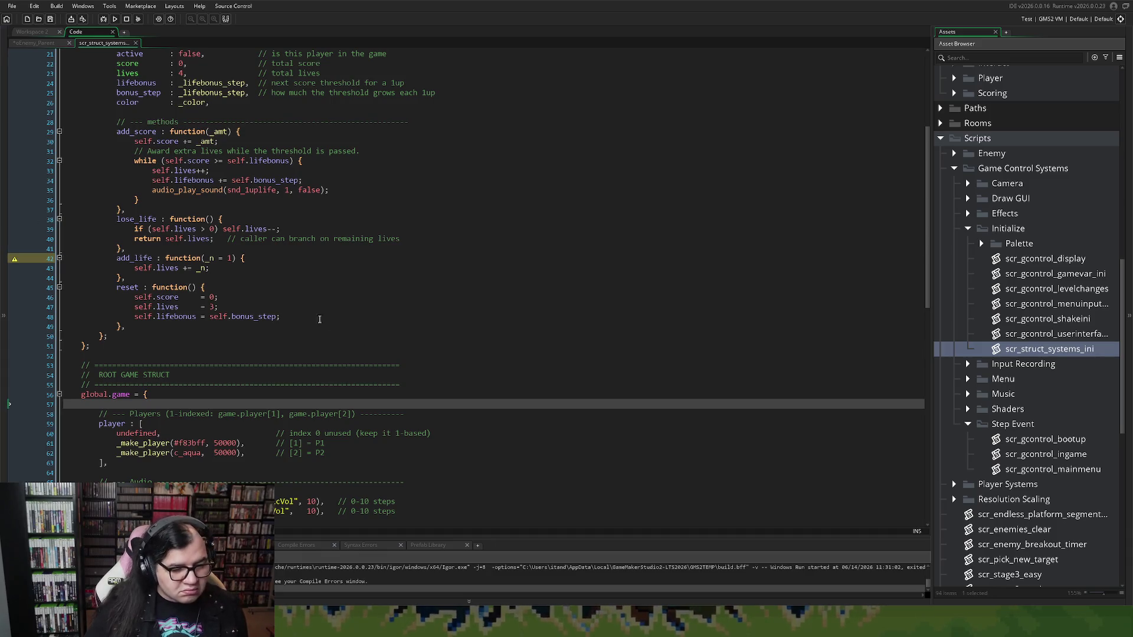
{"action": "left_click", "coordinate": [335, 353]}
{"action": "left_click", "coordinate": [119, 258]}
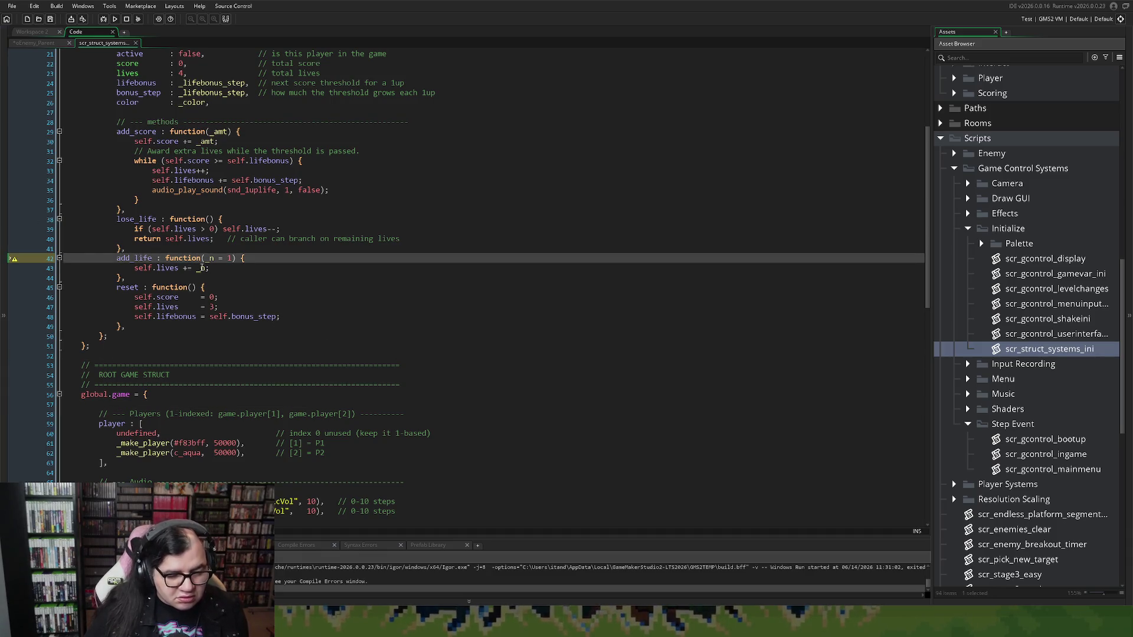
{"action": "left_click", "coordinate": [38, 43]}
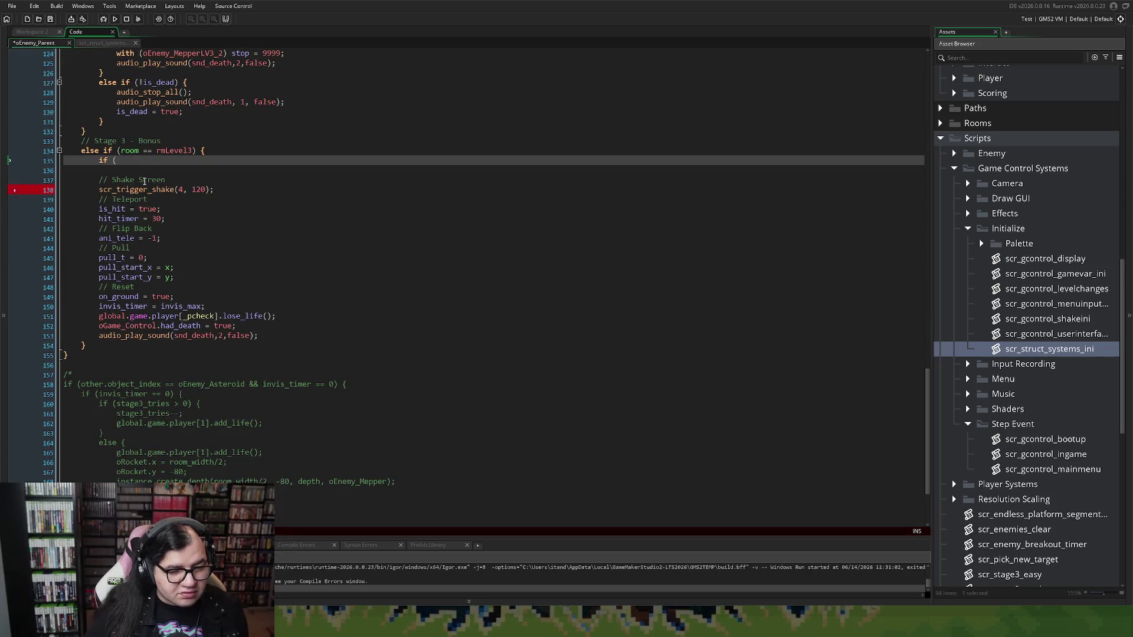
Replace the unfinished 'if (' with the pasted active check, using global.game.player[_pcheck].
{"action": "key", "text": "shift+Home"}
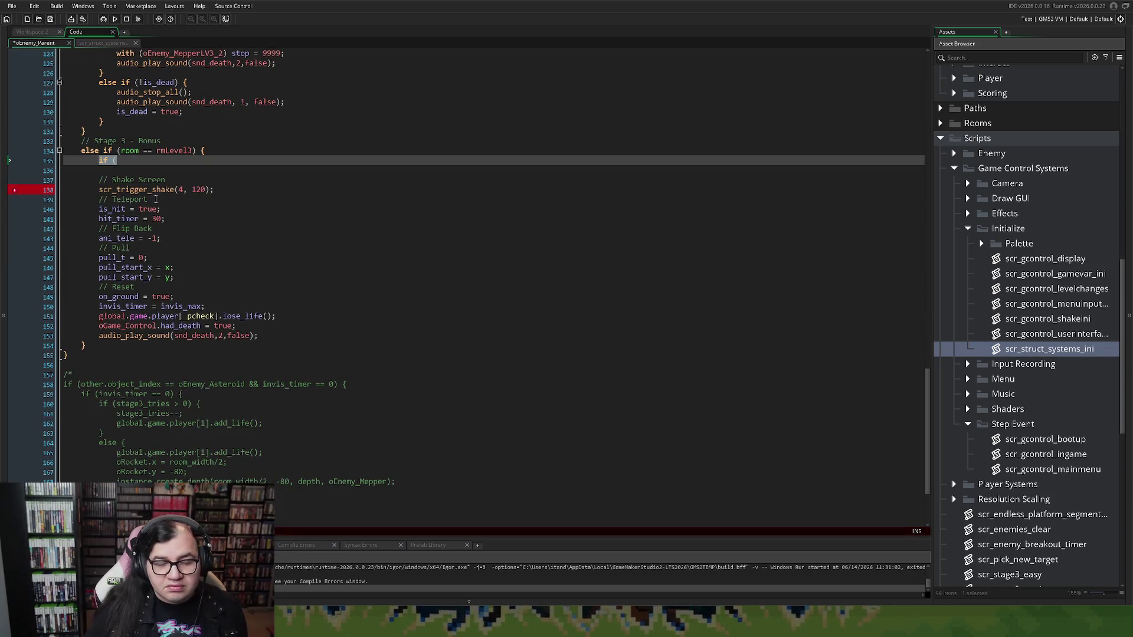
{"action": "type", "text": "if (global.game.player[1].active) {"}
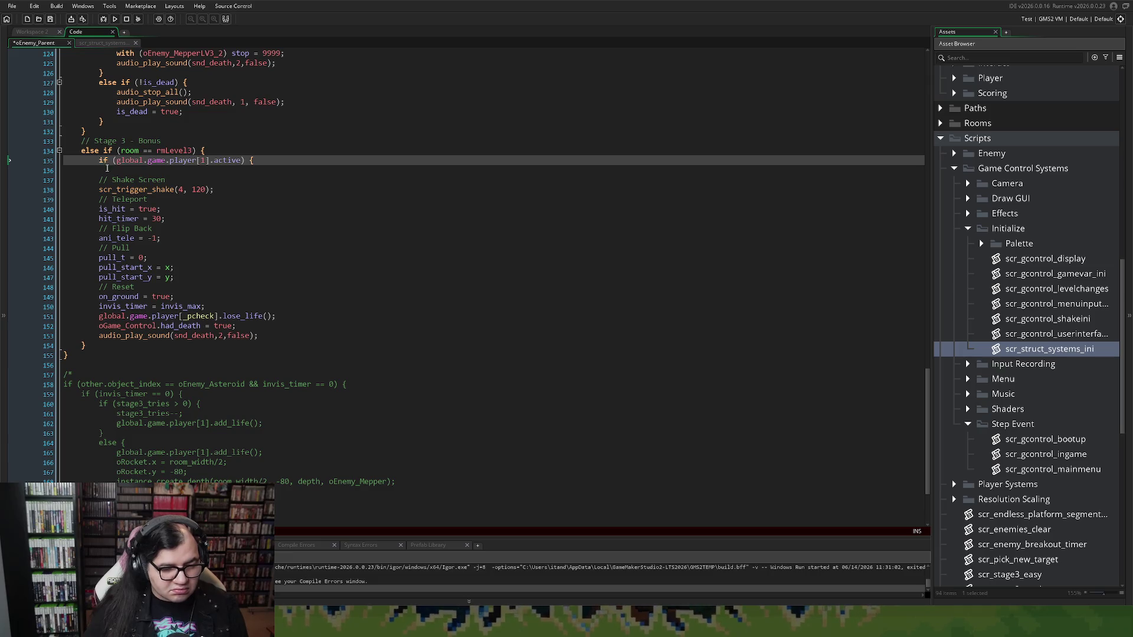
{"action": "key", "text": "Return"}
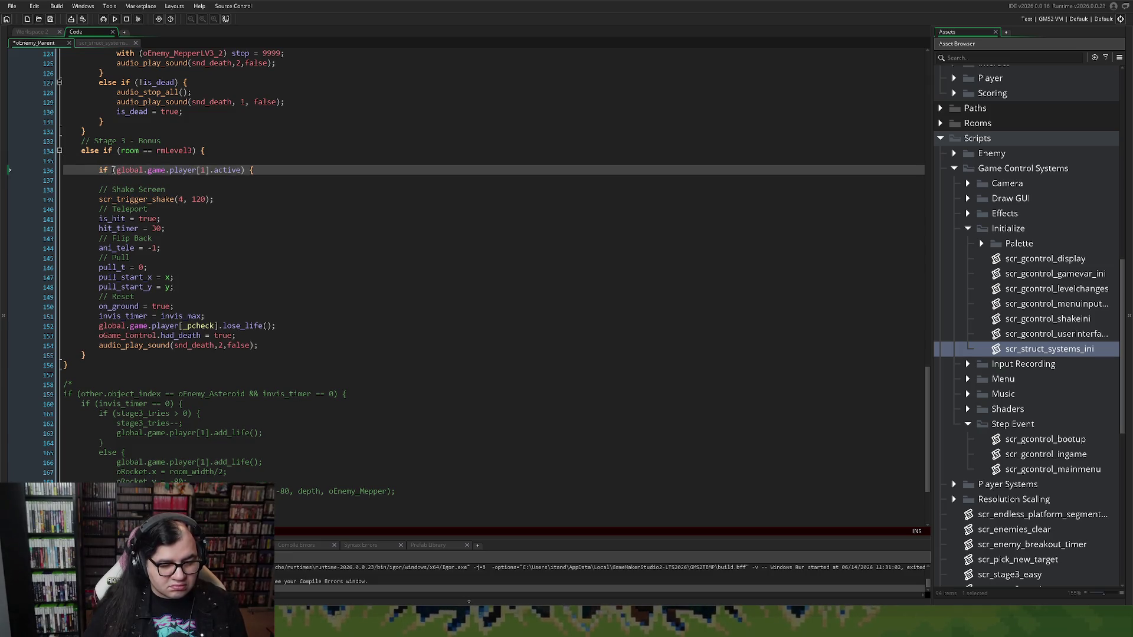
{"action": "key", "text": "Up"}
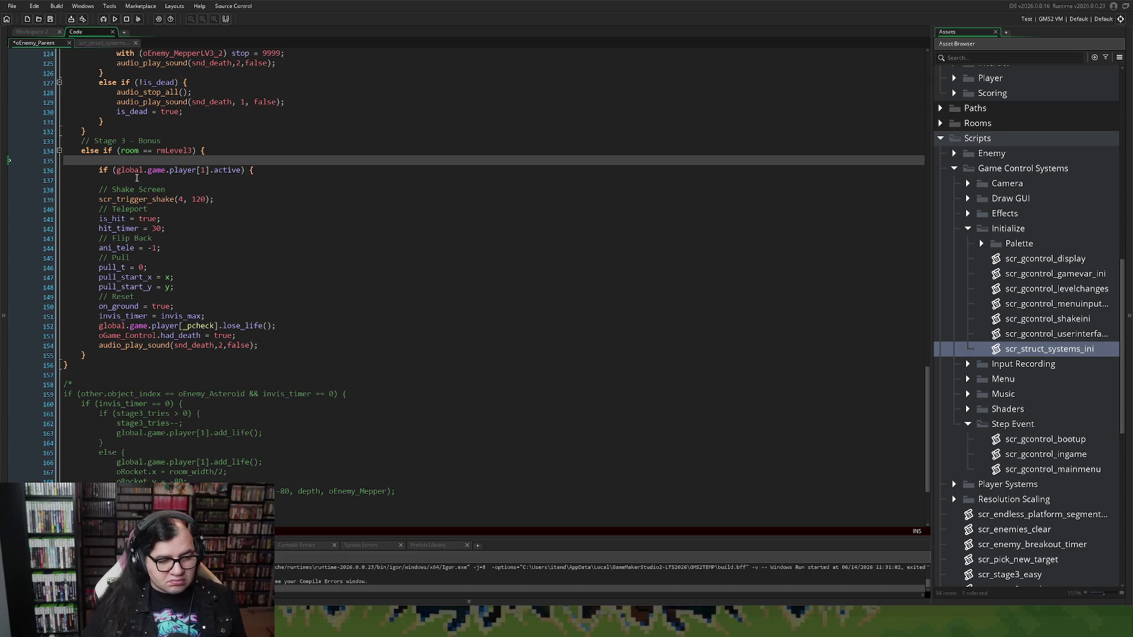
{"action": "scroll", "coordinate": [136, 178], "scroll_direction": "up", "scroll_amount": 15}
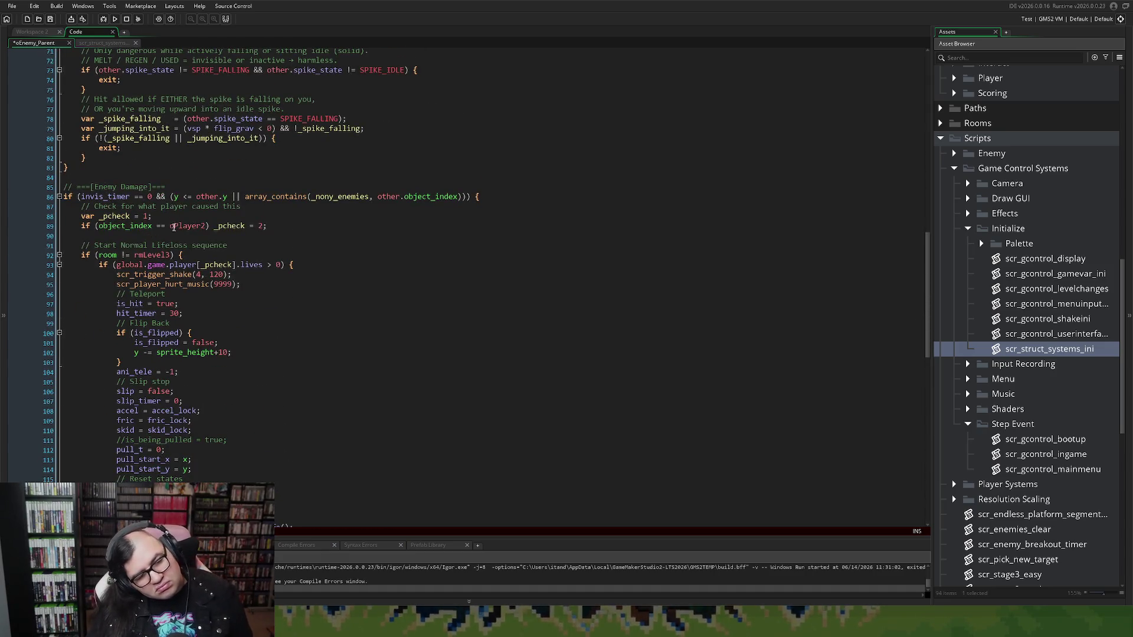
{"action": "double_click", "coordinate": [114, 216]}
{"action": "key", "text": "ctrl+c"}
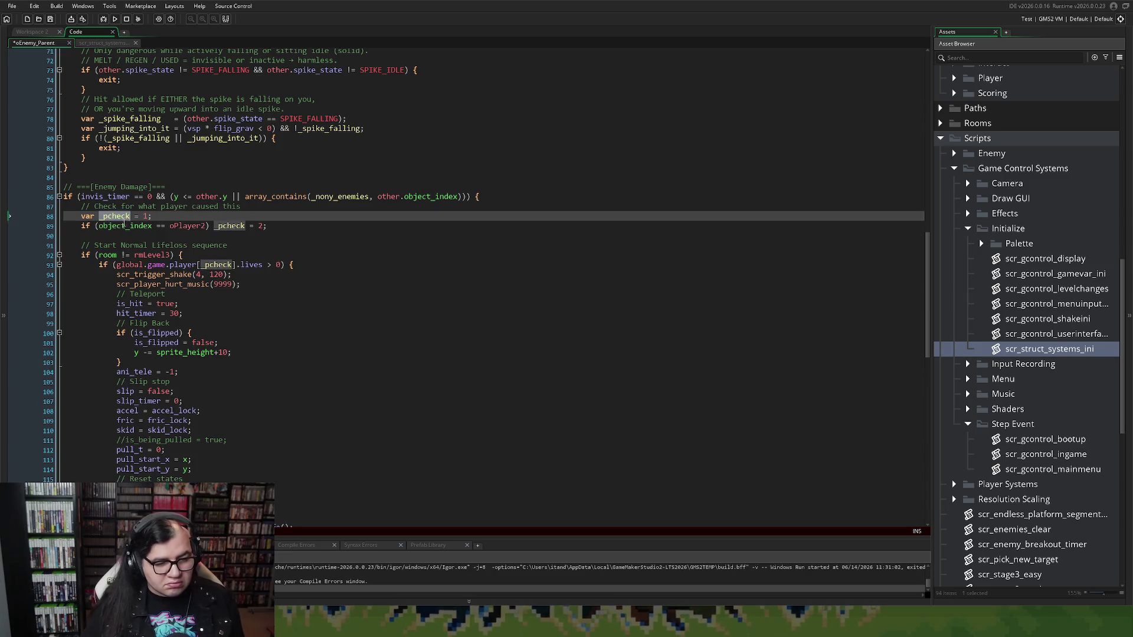
{"action": "scroll", "coordinate": [123, 230], "scroll_direction": "down", "scroll_amount": 12}
{"action": "scroll", "coordinate": [131, 251], "scroll_direction": "down", "scroll_amount": 6}
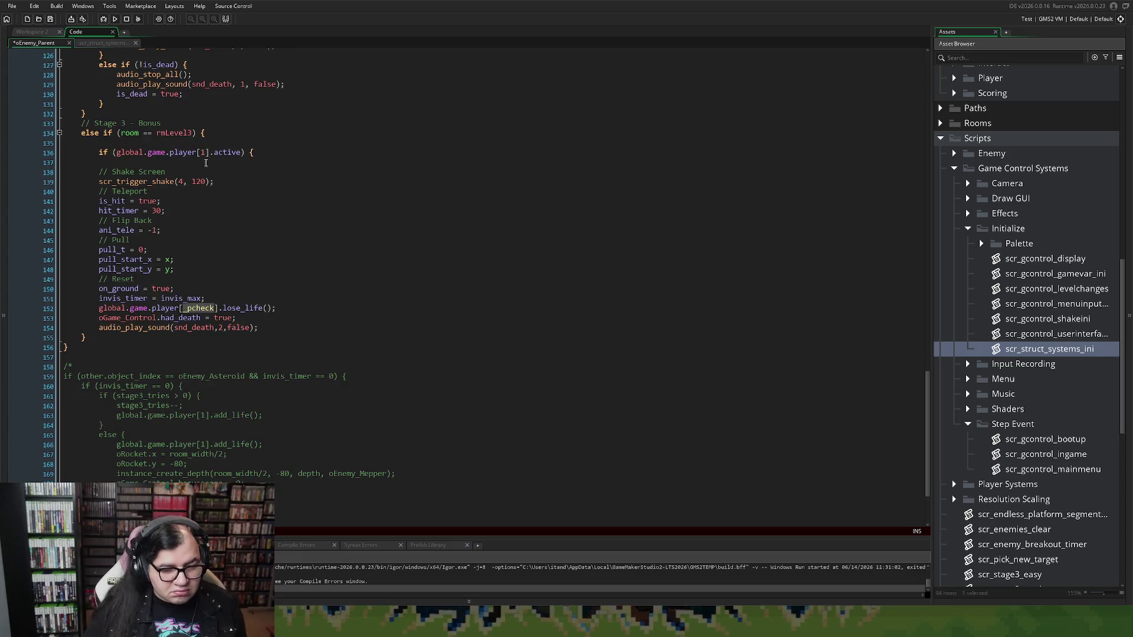
{"action": "double_click", "coordinate": [202, 152]}
{"action": "key", "text": "ctrl+v"}
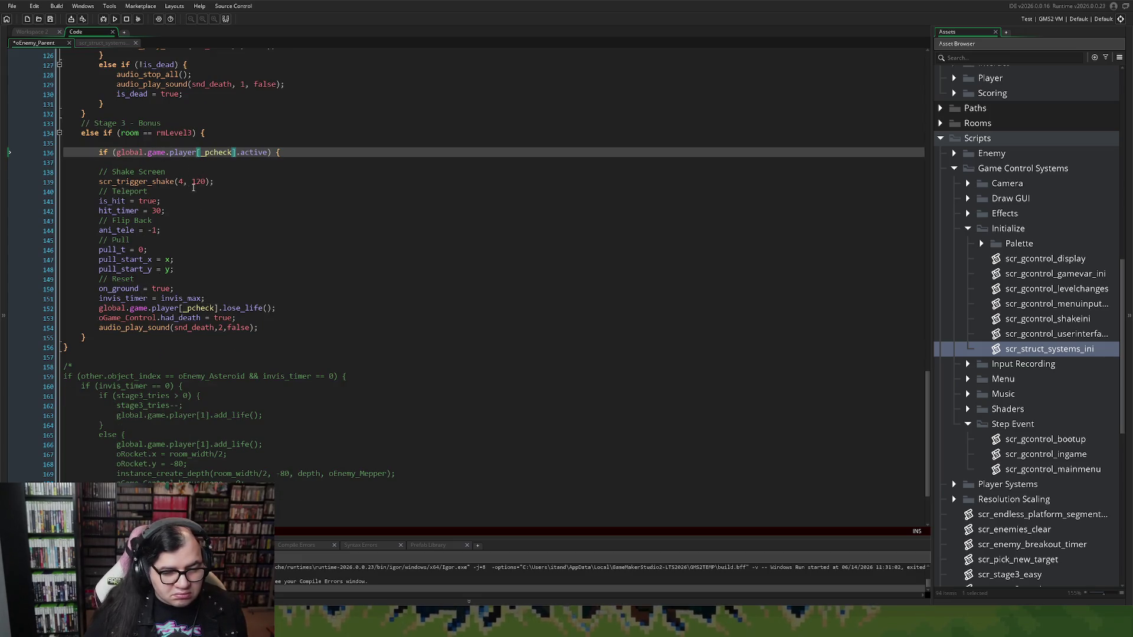
Delete the 'if (global.game.player[_pcheck].active) {' line and its leftover blank lines.
{"action": "left_click", "coordinate": [98, 151]}
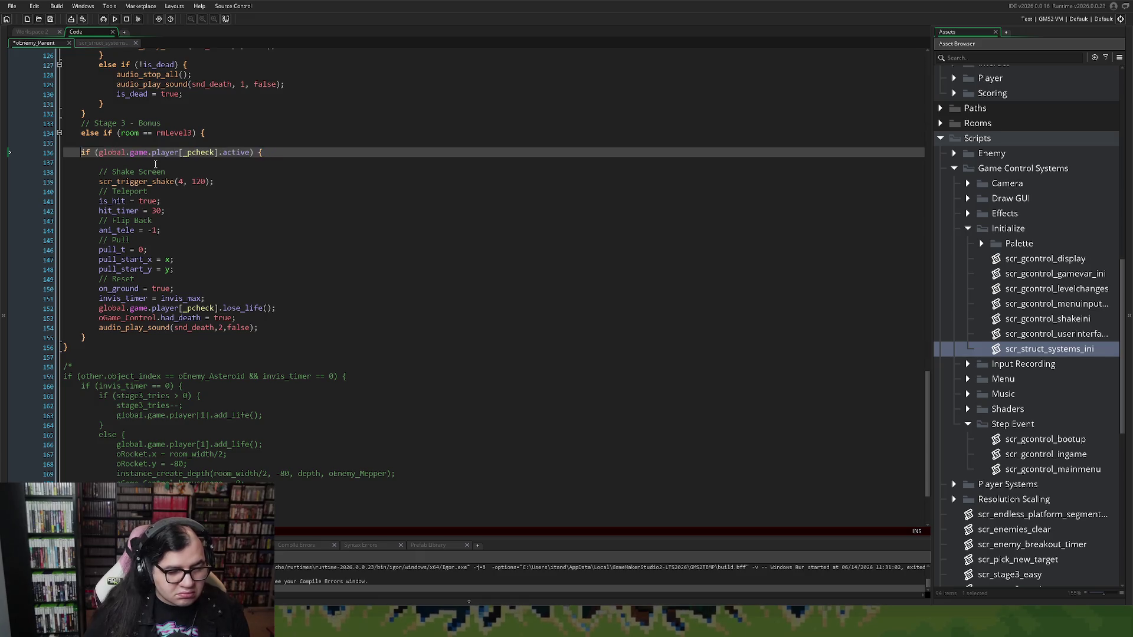
{"action": "key", "text": "BackSpace"}
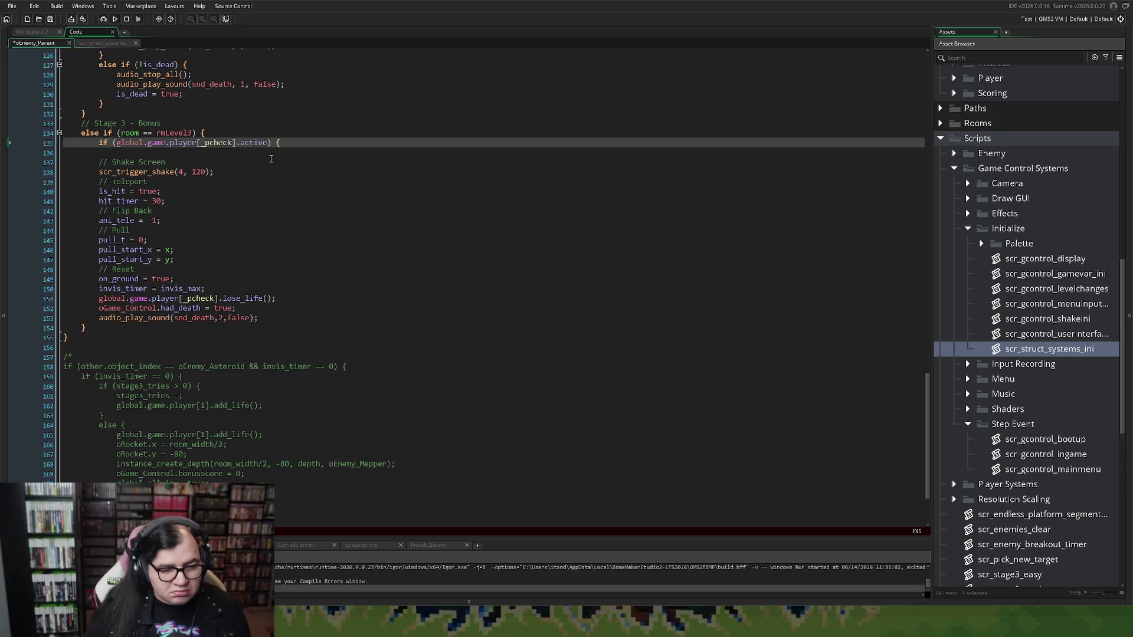
{"action": "left_click", "coordinate": [115, 154]}
{"action": "left_click_drag", "start_coordinate": [281, 143], "coordinate": [68, 148]}
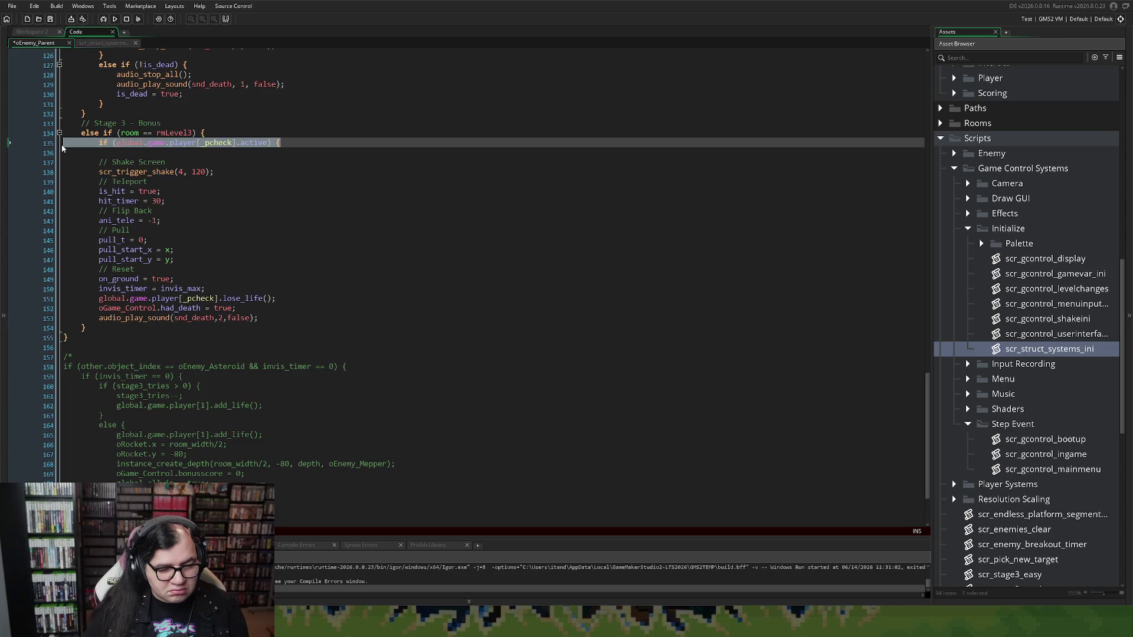
{"action": "key", "text": "BackSpace"}
{"action": "key", "text": "BackSpace"}
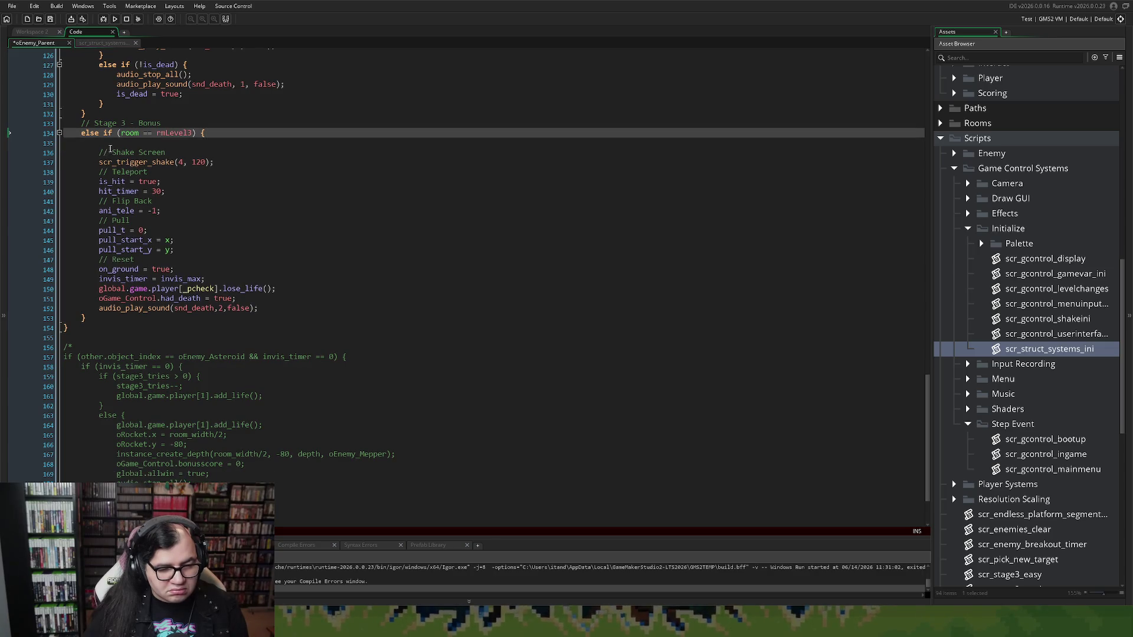
{"action": "key", "text": "Delete"}
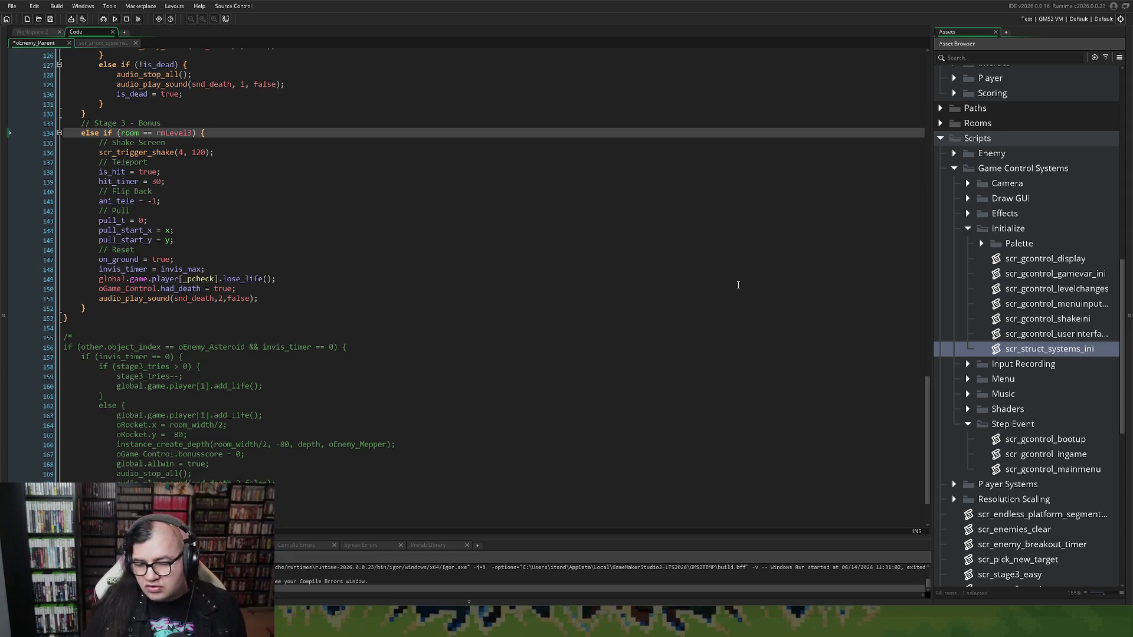
{"action": "left_click", "coordinate": [35, 31]}
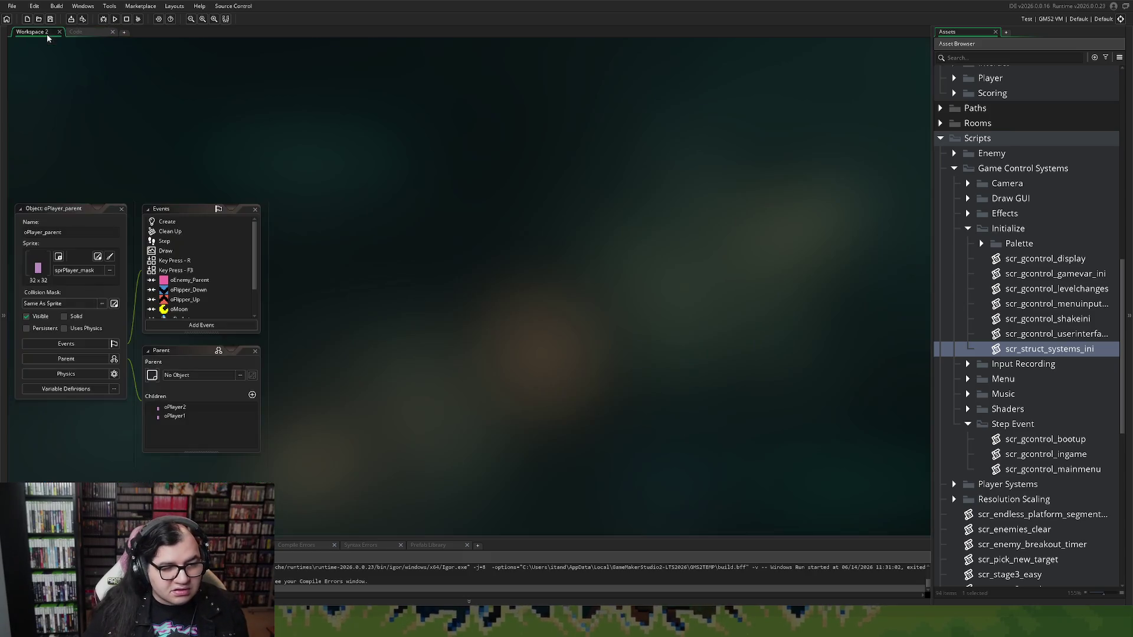
Open oPlayer_parent's Create event code in its own tab and select the pull_end_x and pull_end_y lines.
{"action": "left_click", "coordinate": [165, 243]}
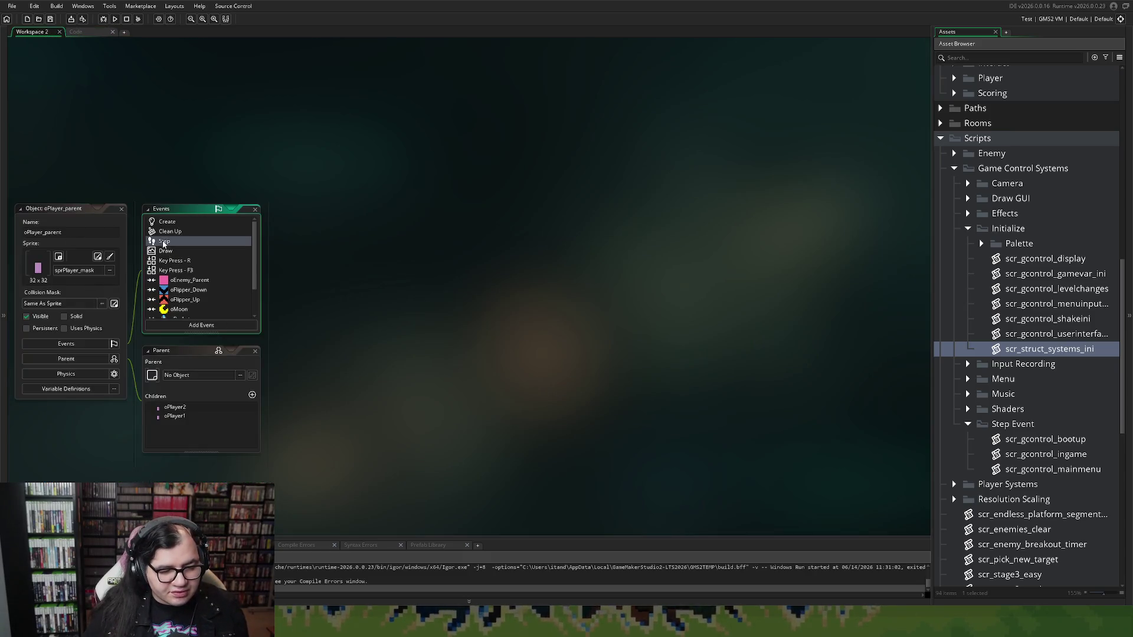
{"action": "double_click", "coordinate": [168, 223]}
{"action": "left_click", "coordinate": [662, 211]}
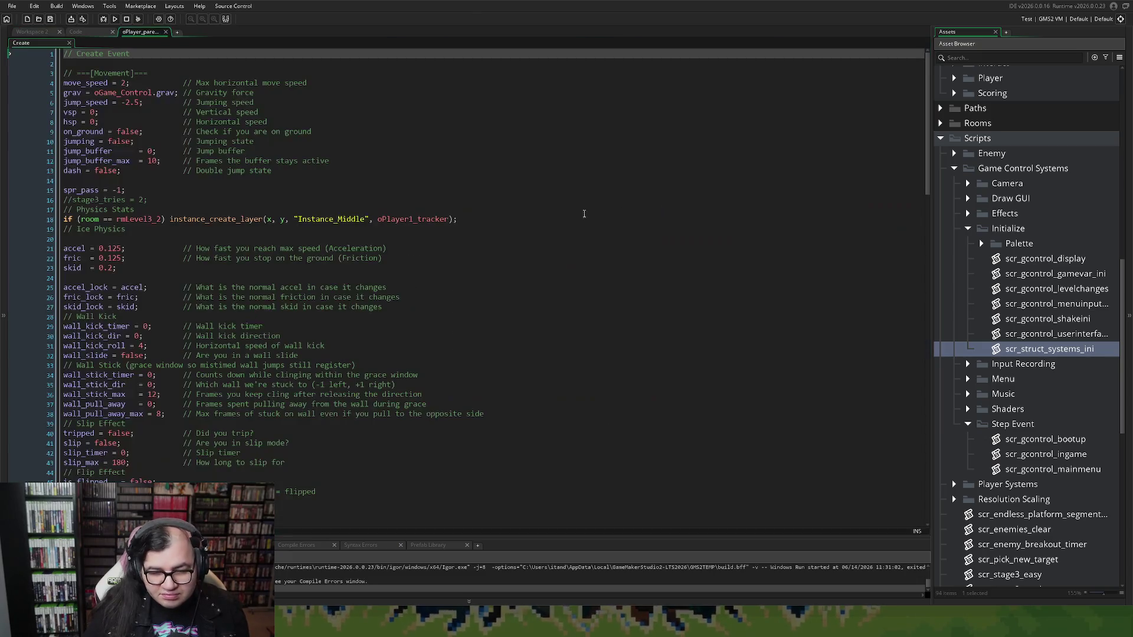
{"action": "scroll", "coordinate": [214, 206], "scroll_direction": "down", "scroll_amount": 20}
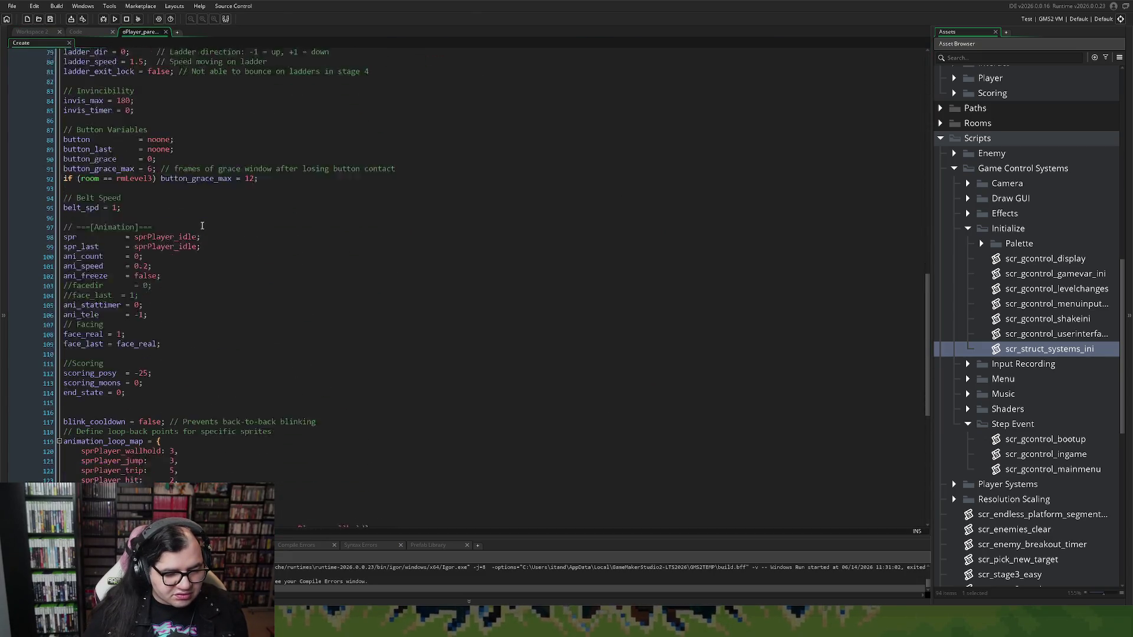
{"action": "scroll", "coordinate": [199, 225], "scroll_direction": "down", "scroll_amount": 6}
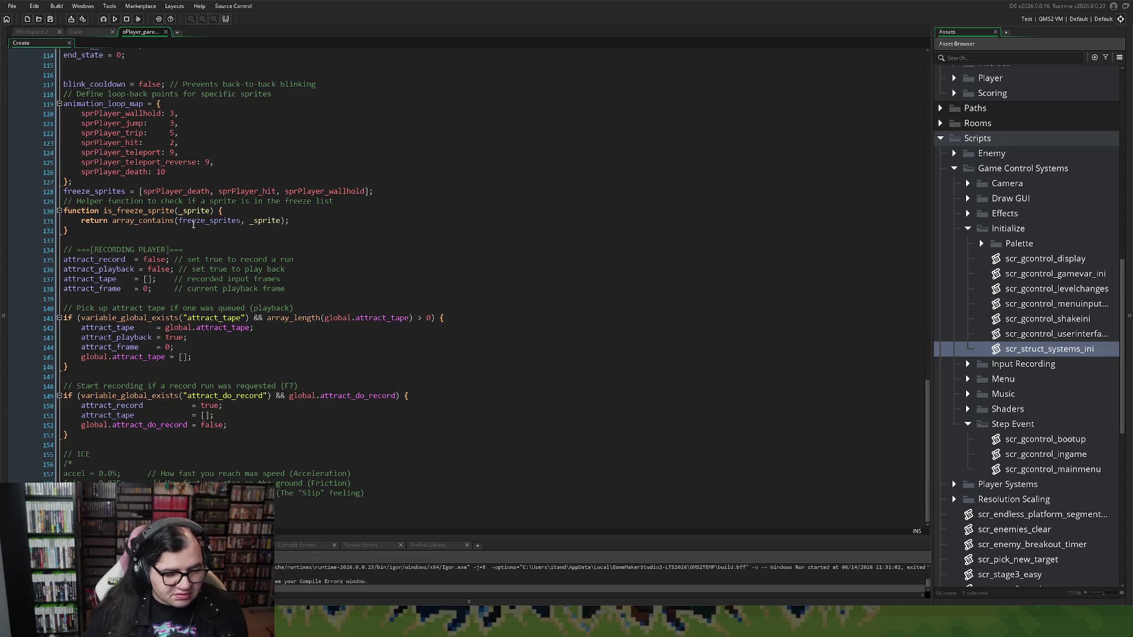
{"action": "scroll", "coordinate": [195, 228], "scroll_direction": "up", "scroll_amount": 11}
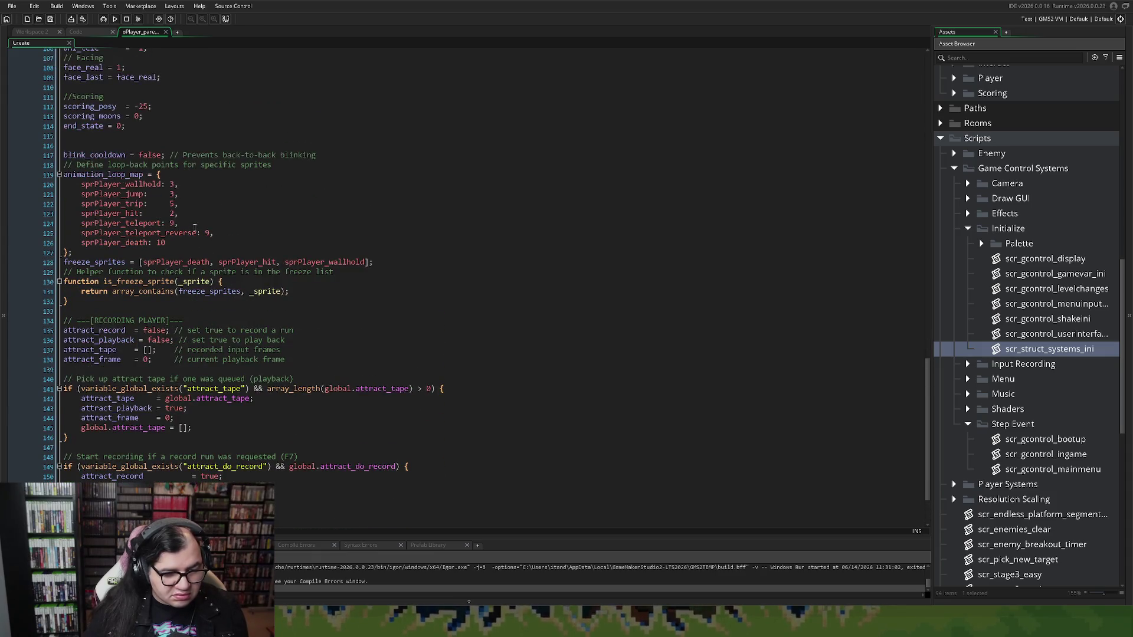
{"action": "scroll", "coordinate": [198, 228], "scroll_direction": "up", "scroll_amount": 10}
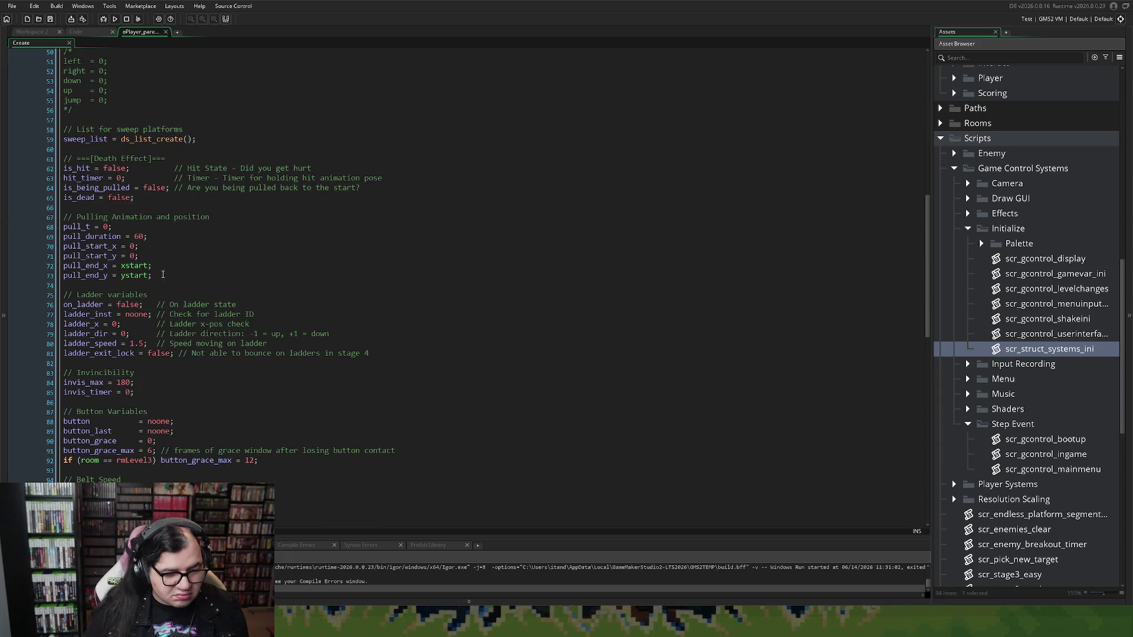
{"action": "double_click", "coordinate": [108, 267]}
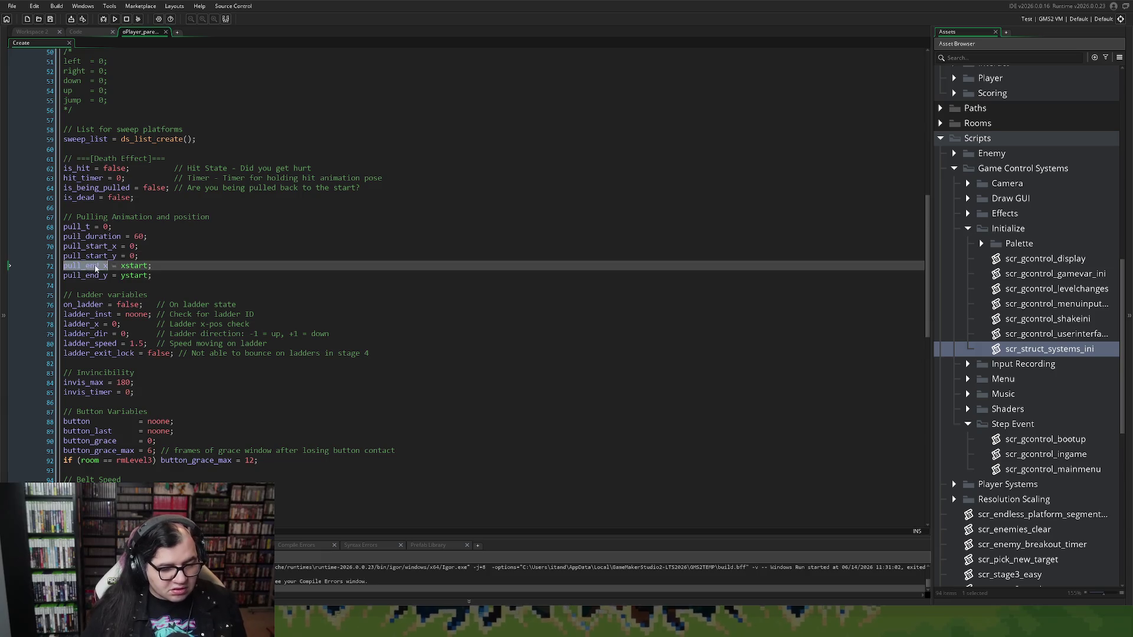
{"action": "left_click", "coordinate": [152, 275], "text": "shift"}
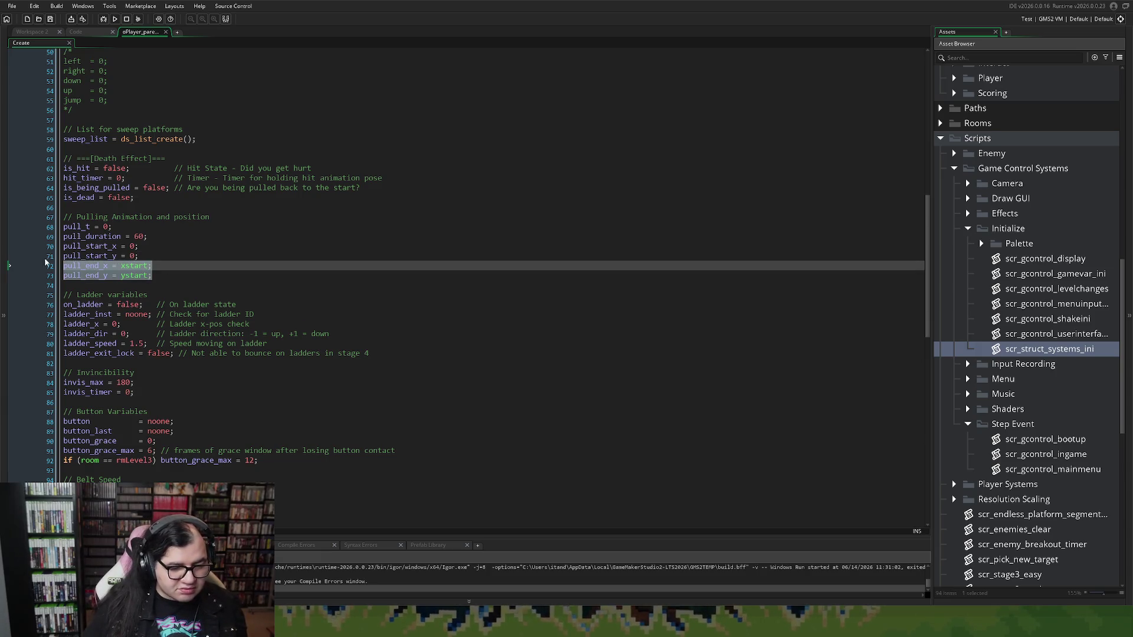
{"action": "left_click", "coordinate": [82, 30]}
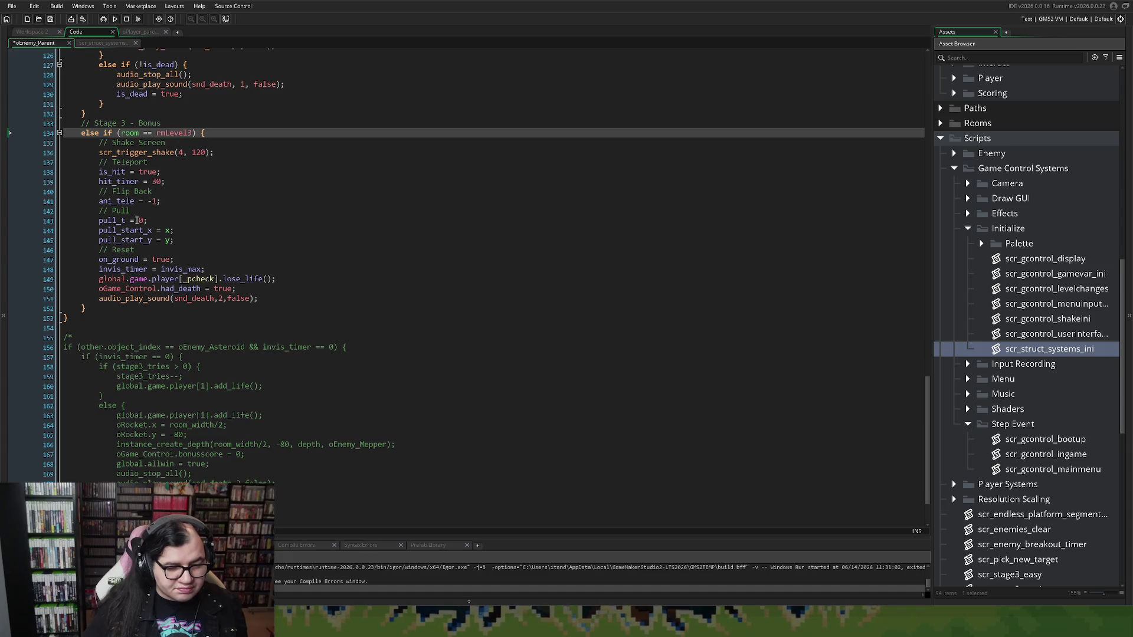
Paste the indented pull_end_x and pull_end_y lines at the start of the Stage 3 branch.
{"action": "left_click", "coordinate": [102, 143]}
{"action": "key", "text": "Return"}
{"action": "key", "text": "Up"}
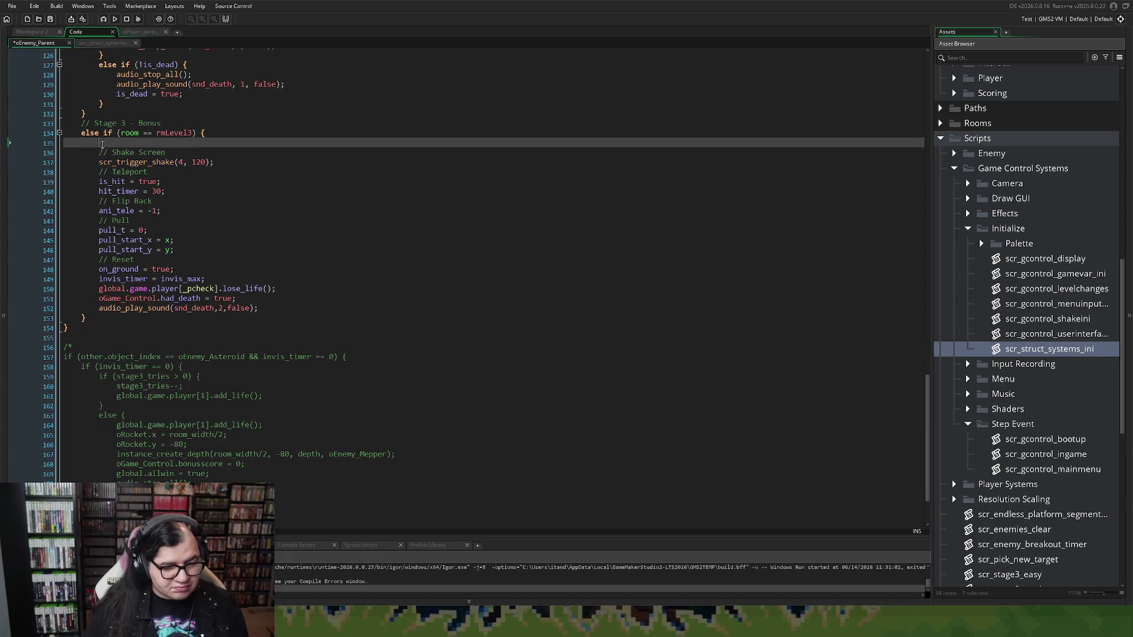
{"action": "key", "text": "Return"}
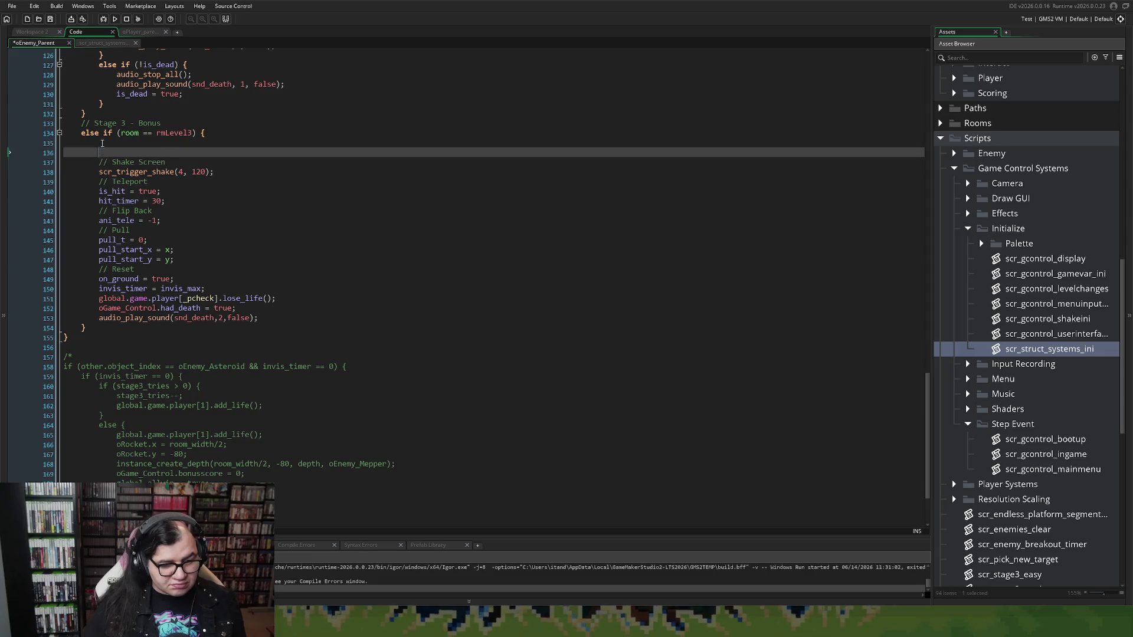
{"action": "type", "text": "pull_end_x = xstart; pull_end_y = ystart;"}
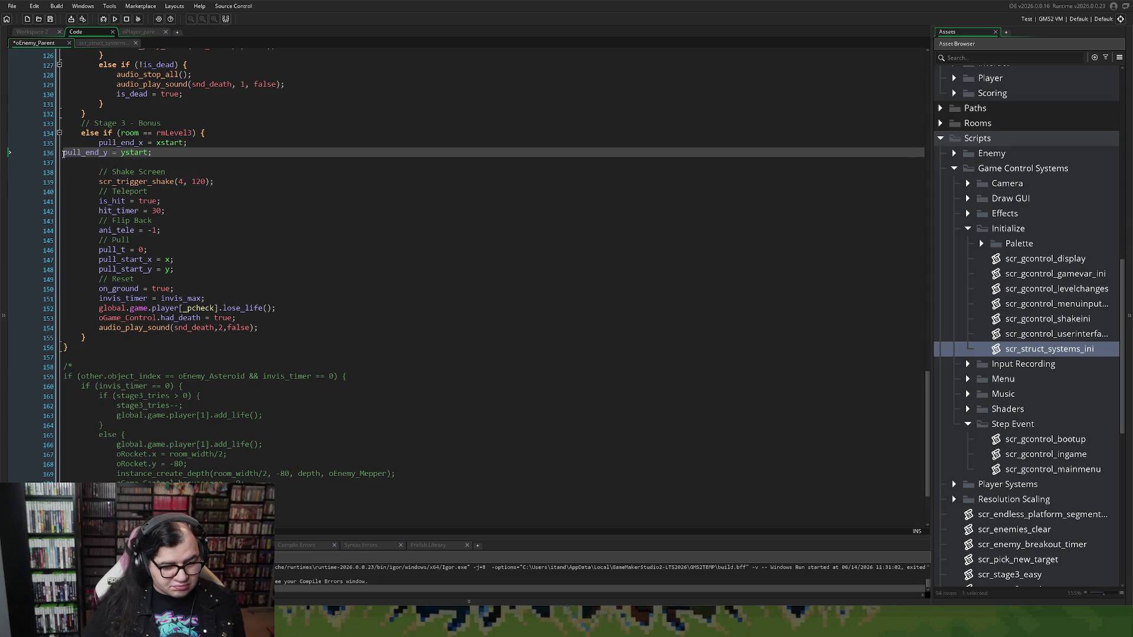
{"action": "key", "text": "Tab"}
{"action": "key", "text": "Tab"}
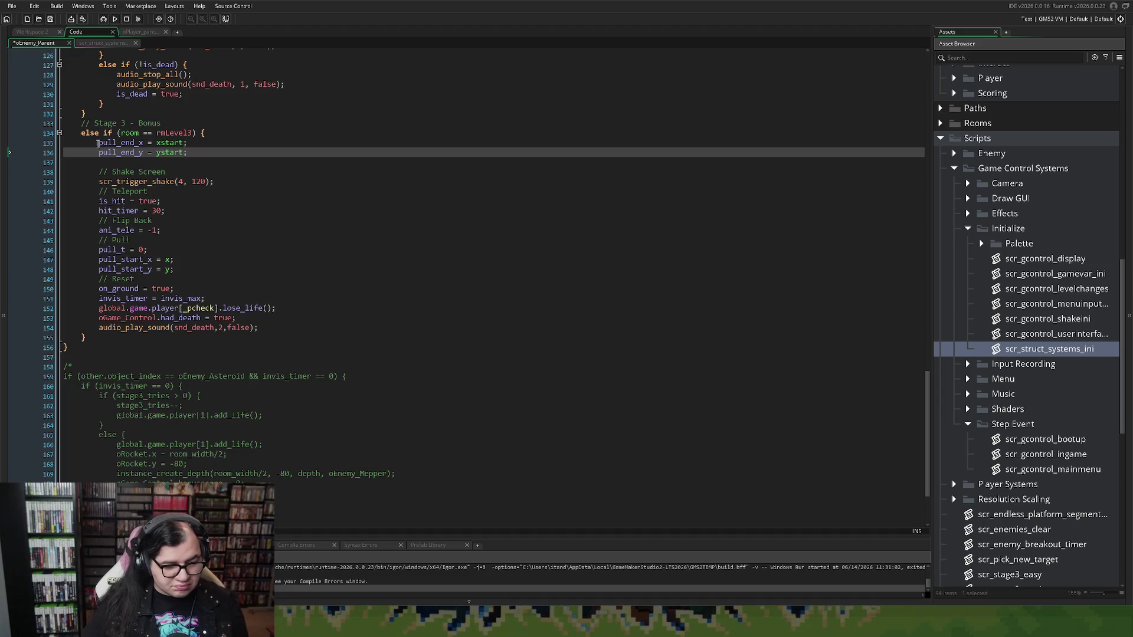
Add a '// Change Pulled Position' comment above the pasted pull_end lines.
{"action": "left_click", "coordinate": [98, 143]}
{"action": "key", "text": "Return"}
{"action": "key", "text": "Up"}
{"action": "type", "text": "//"}
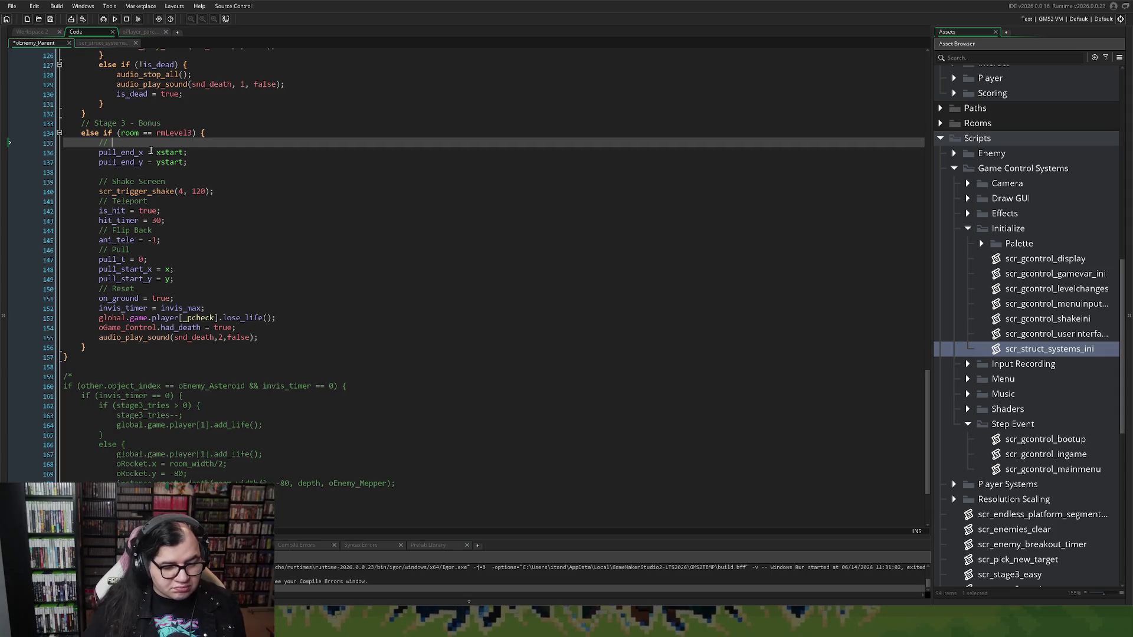
{"action": "type", "text": "Change"}
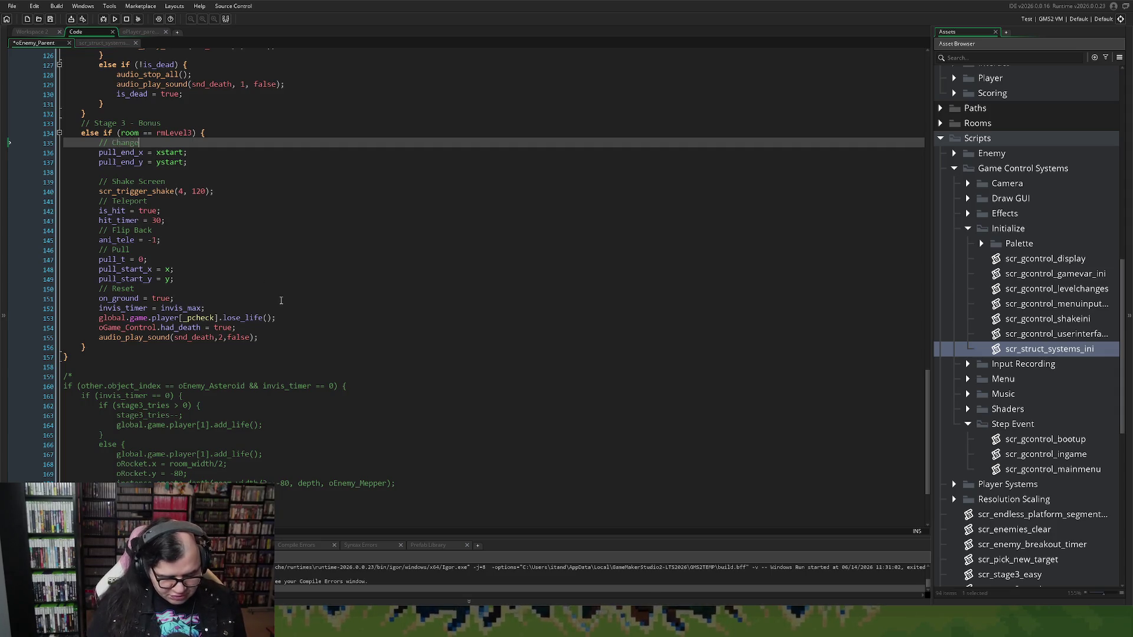
{"action": "type", "text": " Pulle"}
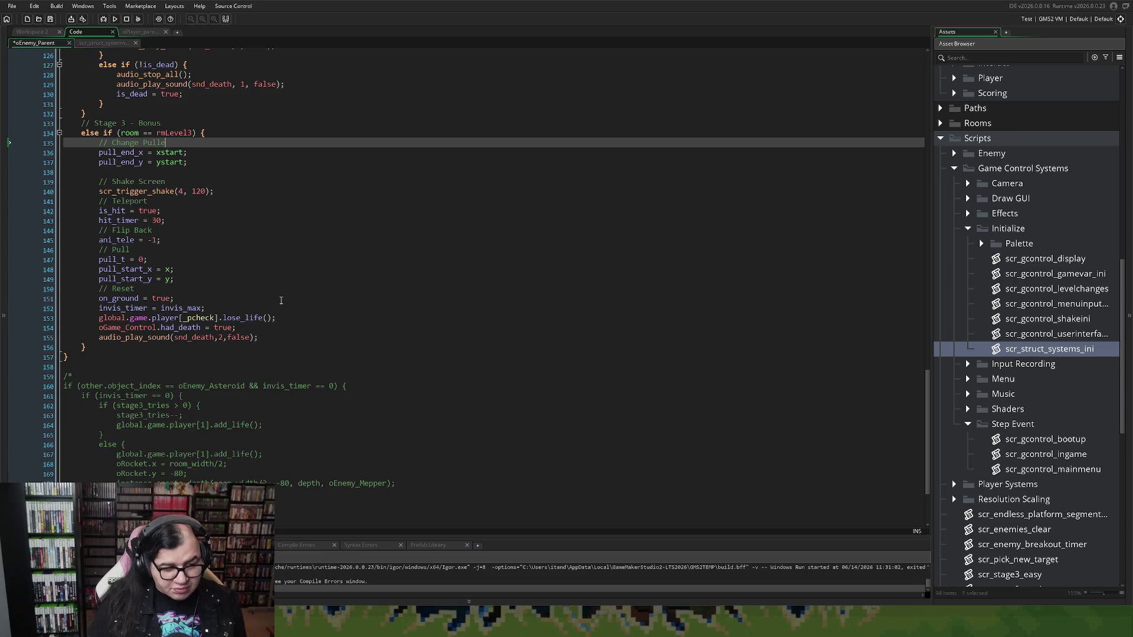
{"action": "type", "text": "d Position"}
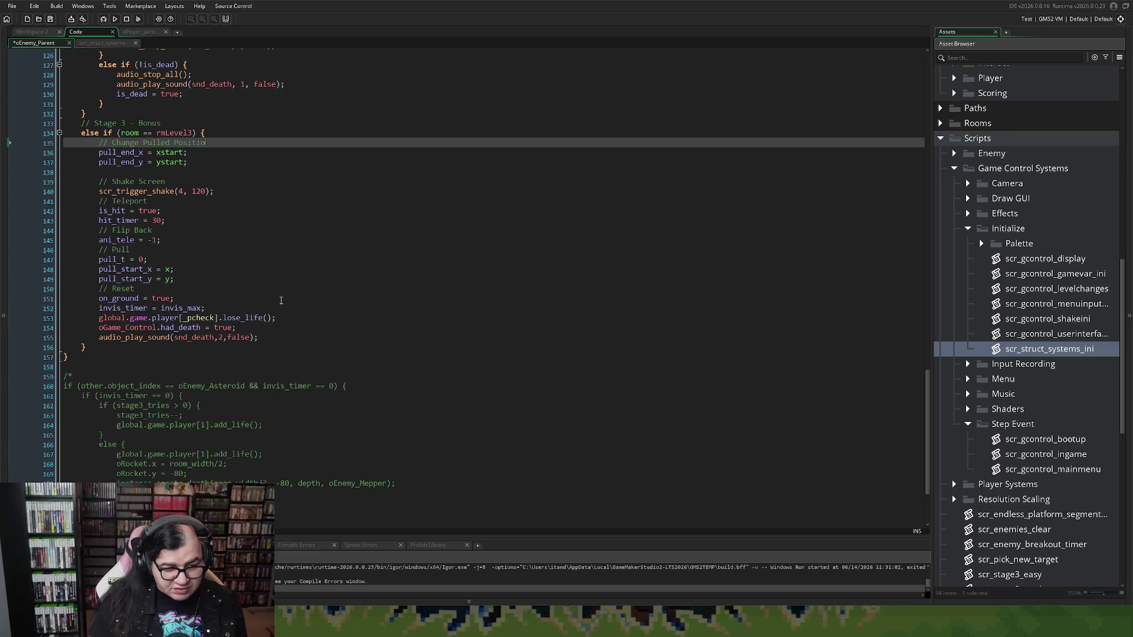
{"action": "left_click", "coordinate": [141, 173]}
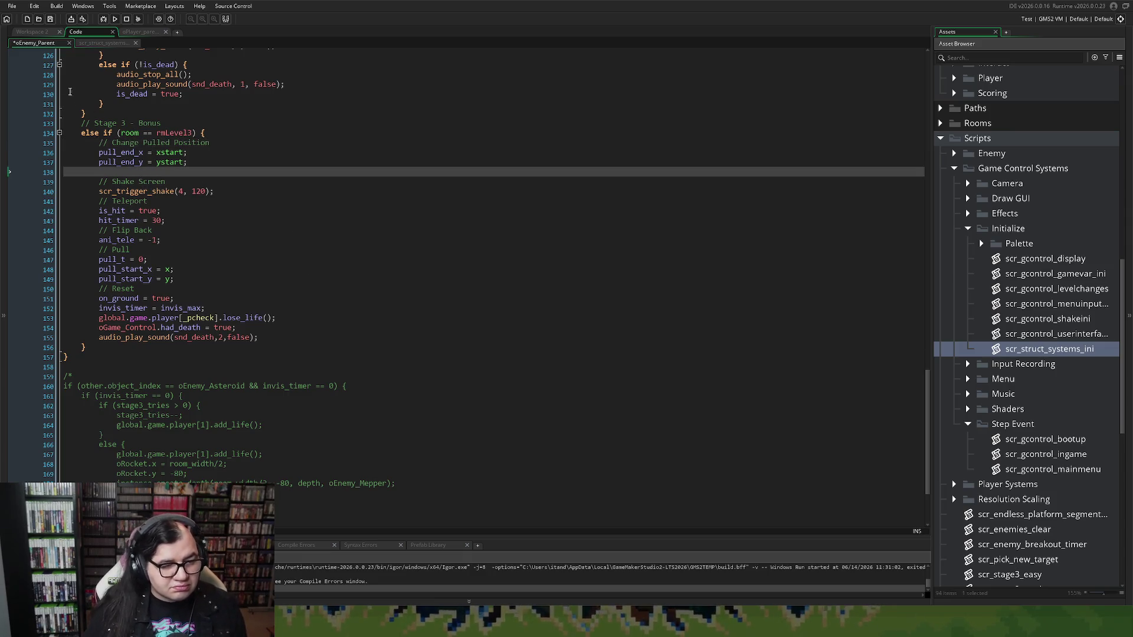
{"action": "left_click", "coordinate": [144, 33]}
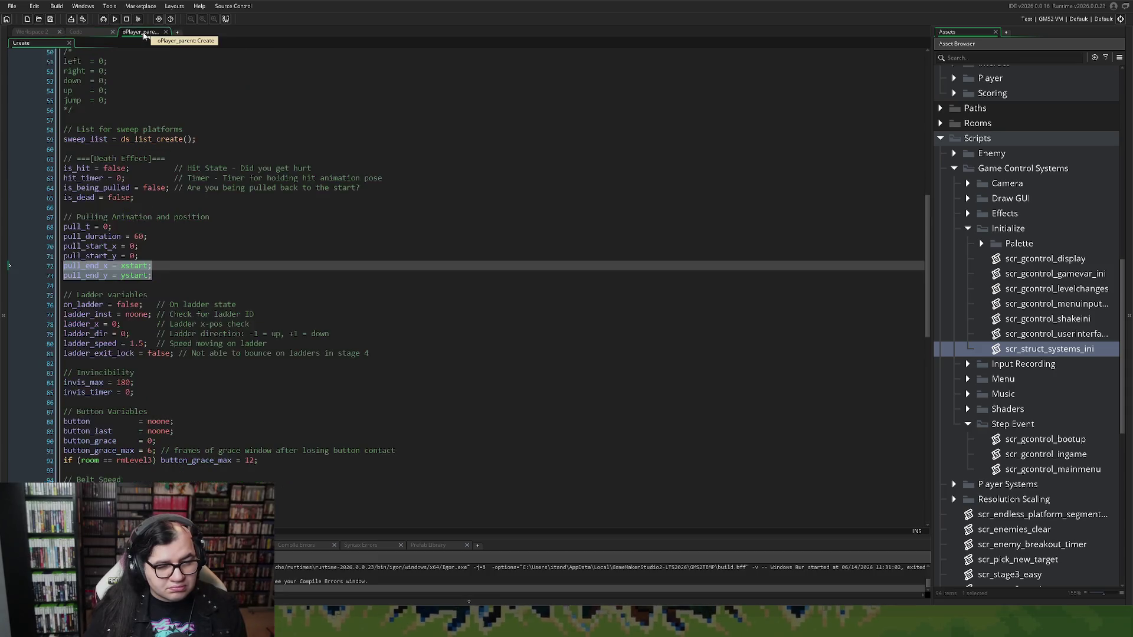
Dock the oPlayer_parent Create code as a Code workspace sub-tab beside scr_struct_systems and oEnemy_Parent.
{"action": "left_click", "coordinate": [83, 33]}
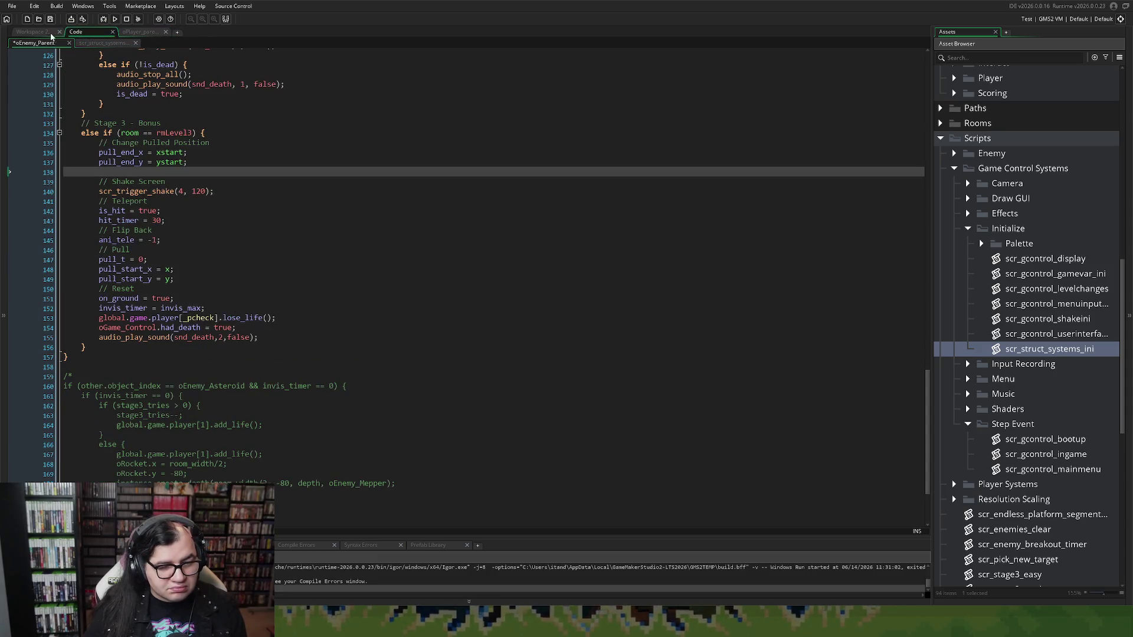
{"action": "left_click", "coordinate": [100, 44]}
{"action": "left_click_drag", "start_coordinate": [138, 31], "coordinate": [82, 31]}
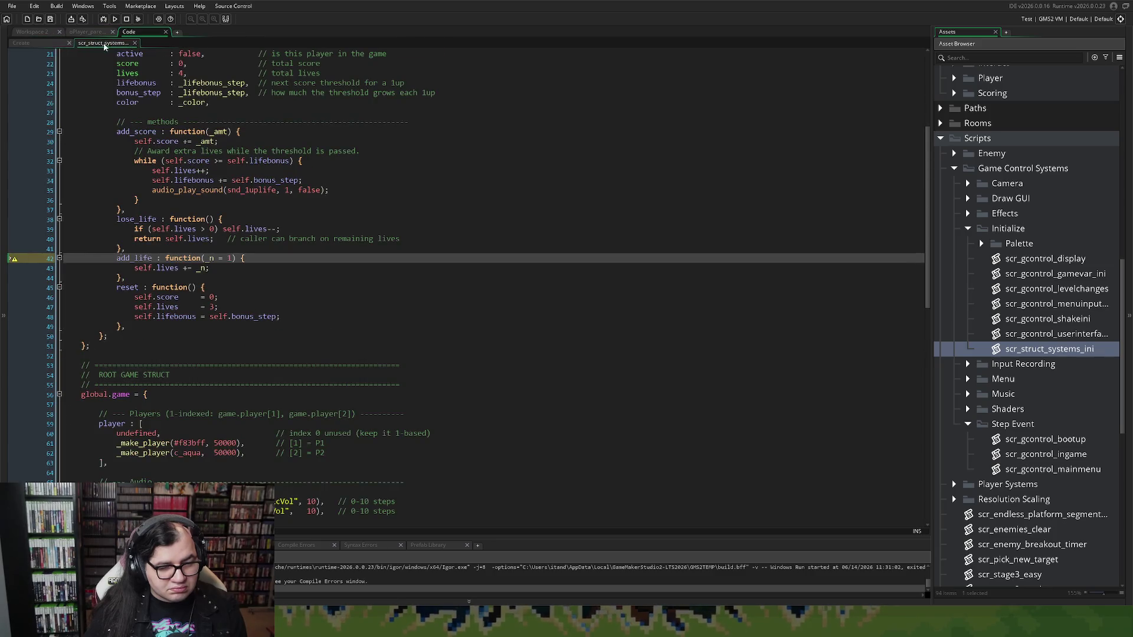
{"action": "left_click", "coordinate": [84, 33]}
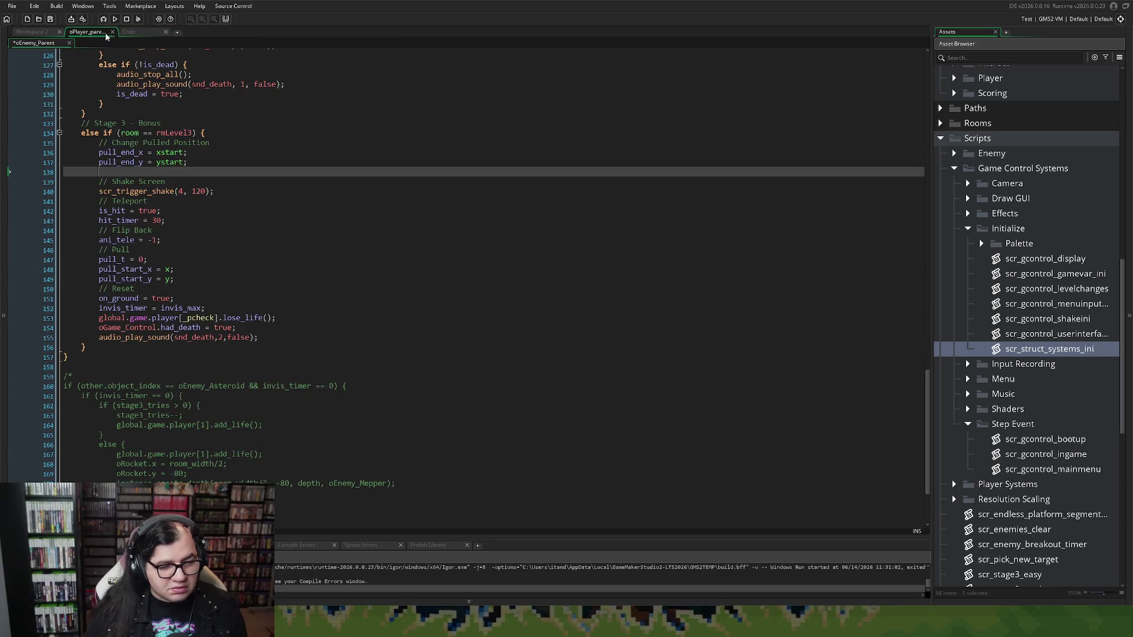
{"action": "left_click", "coordinate": [128, 32]}
{"action": "mouse_move", "coordinate": [89, 32]}
{"action": "left_mouse_down"}
{"action": "mouse_move", "coordinate": [136, 38]}
{"action": "mouse_move", "coordinate": [92, 44]}
{"action": "mouse_move", "coordinate": [177, 47]}
{"action": "left_mouse_up"}
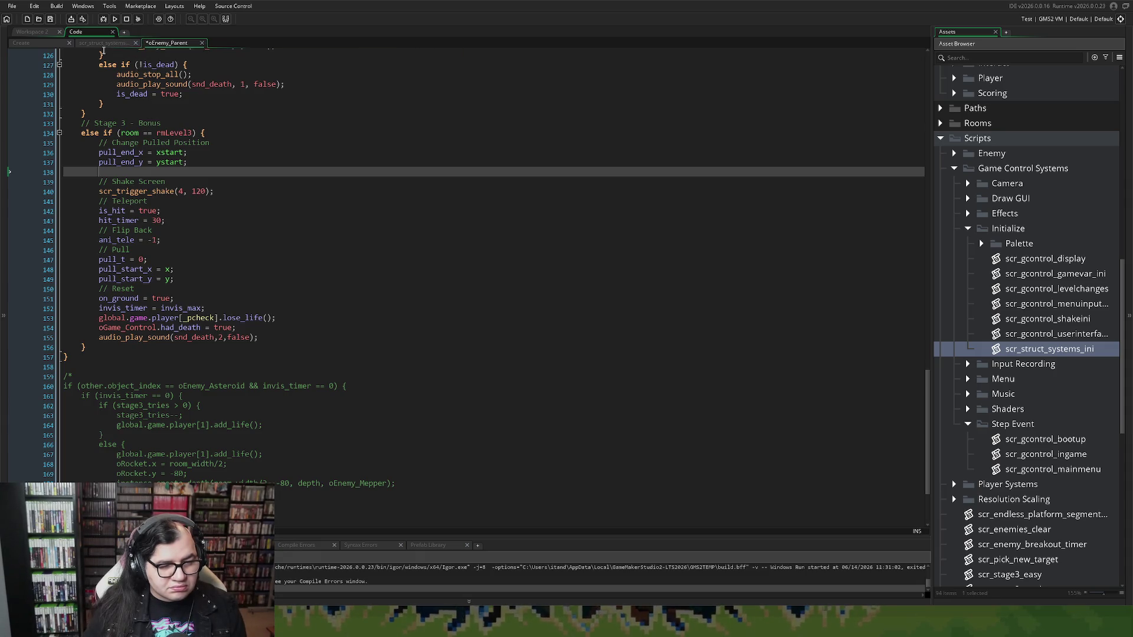
Change the Stage 3 pull_end_x to room_width/2 and pull_end_y to 0.
{"action": "double_click", "coordinate": [157, 153]}
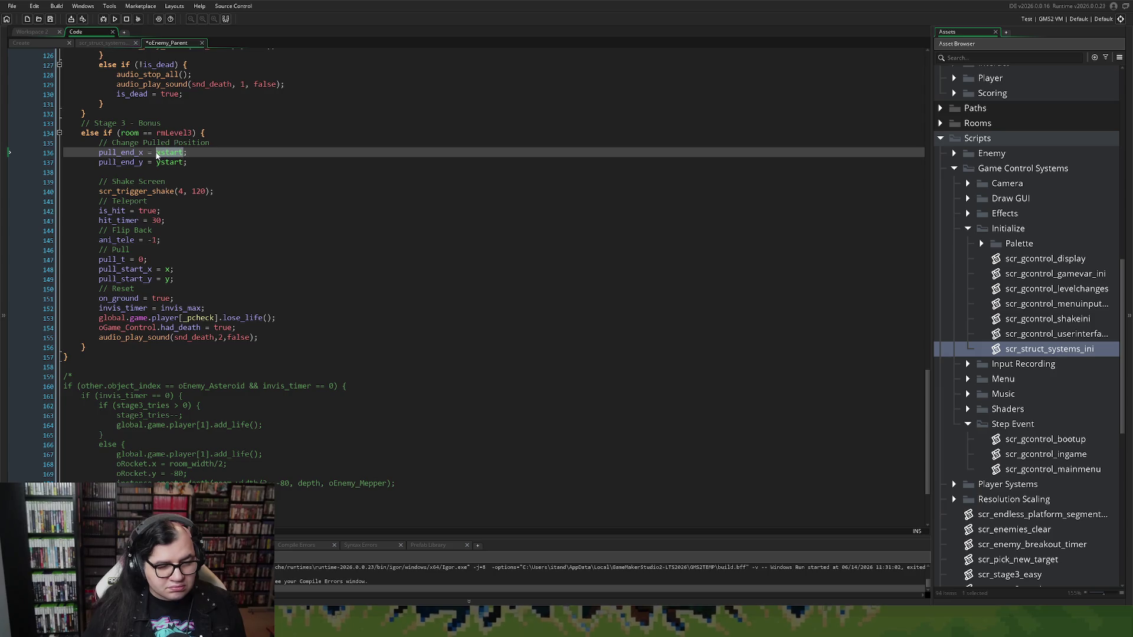
{"action": "type", "text": "room"}
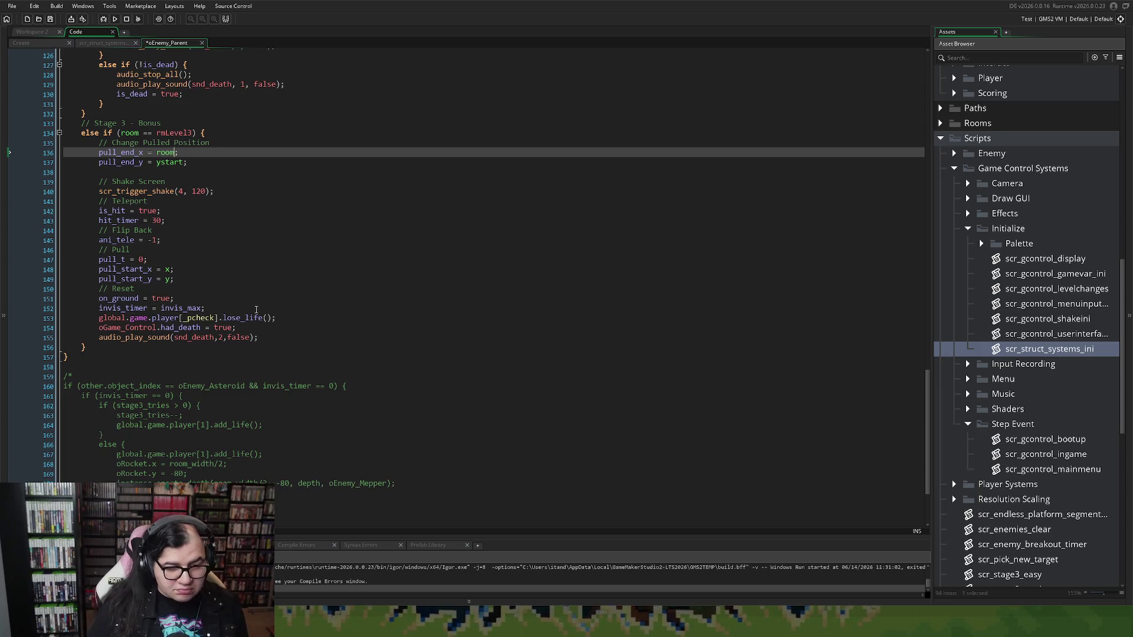
{"action": "type", "text": "_width/"}
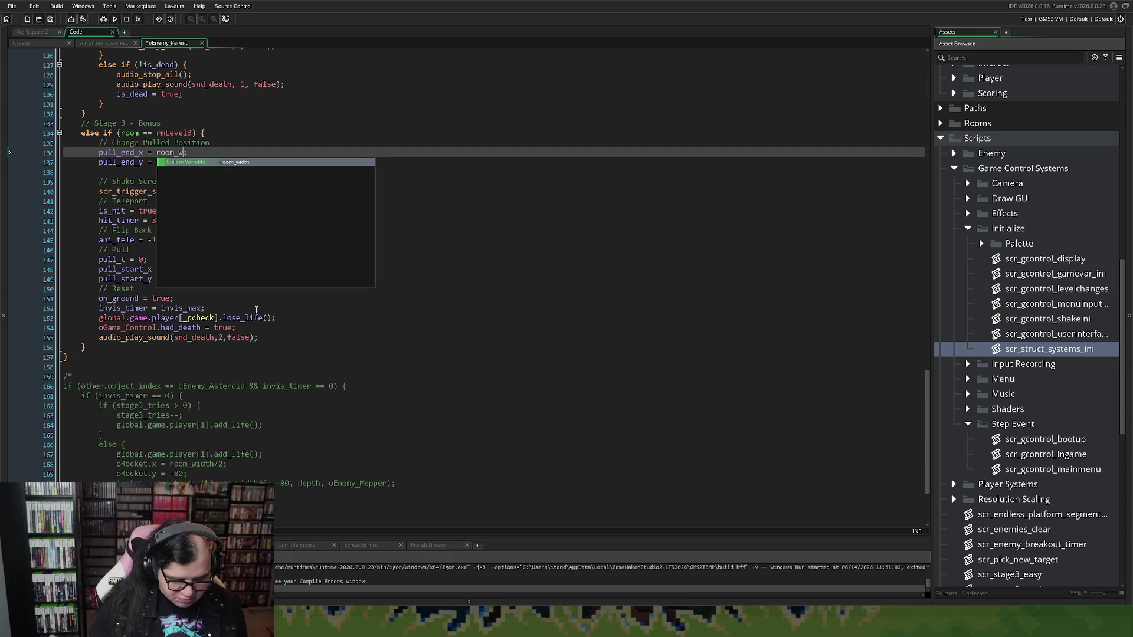
{"action": "type", "text": "2"}
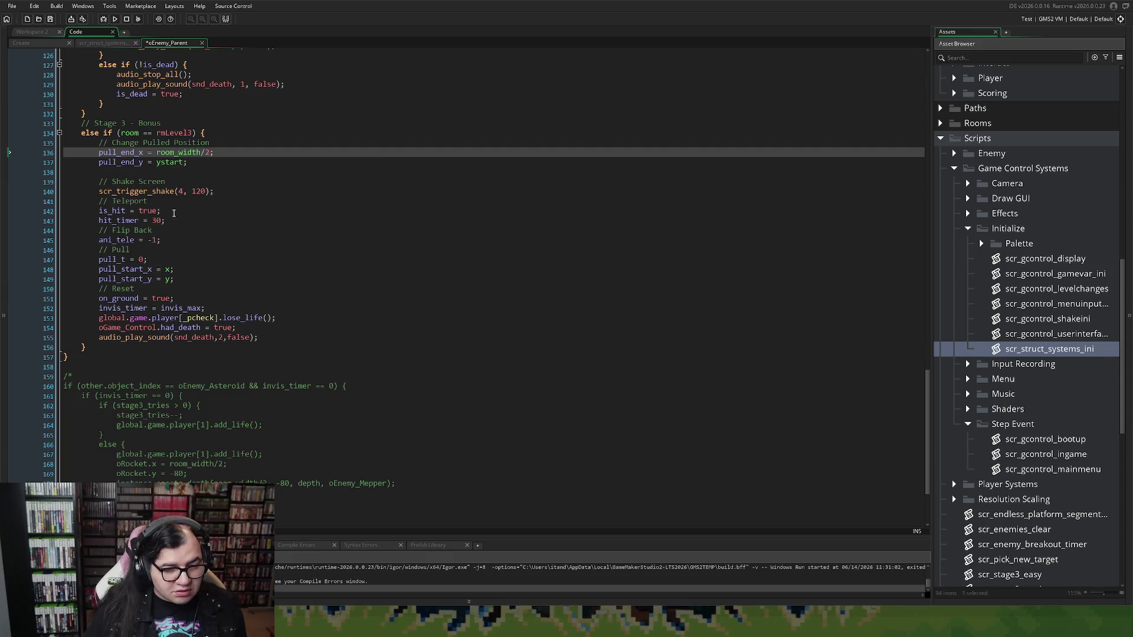
{"action": "left_click_drag", "start_coordinate": [184, 163], "coordinate": [156, 165]}
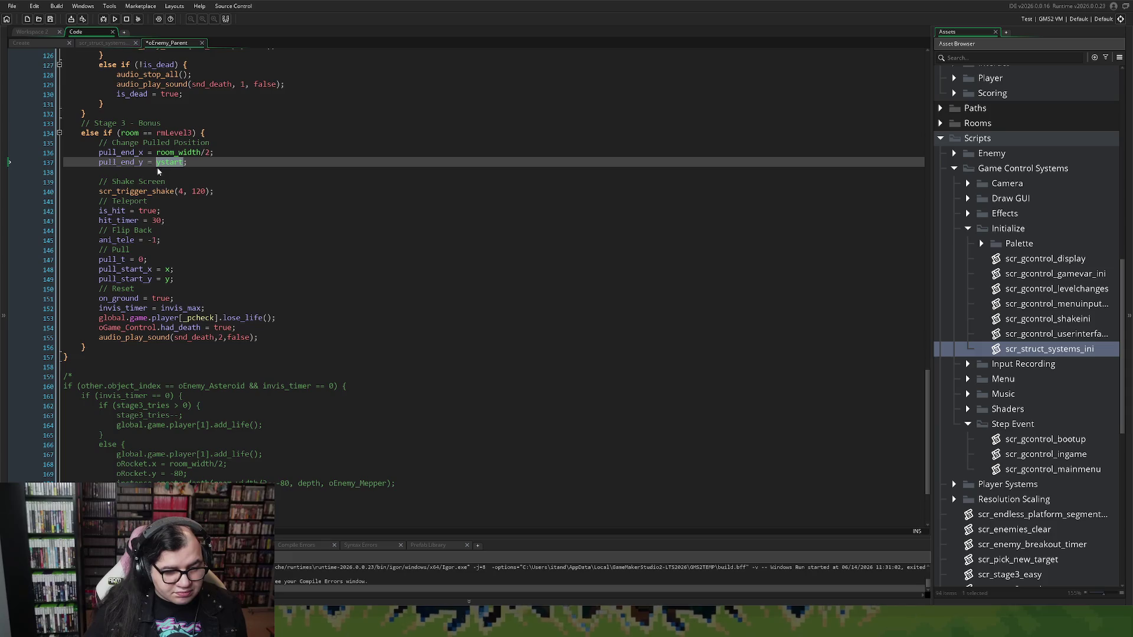
{"action": "type", "text": "0"}
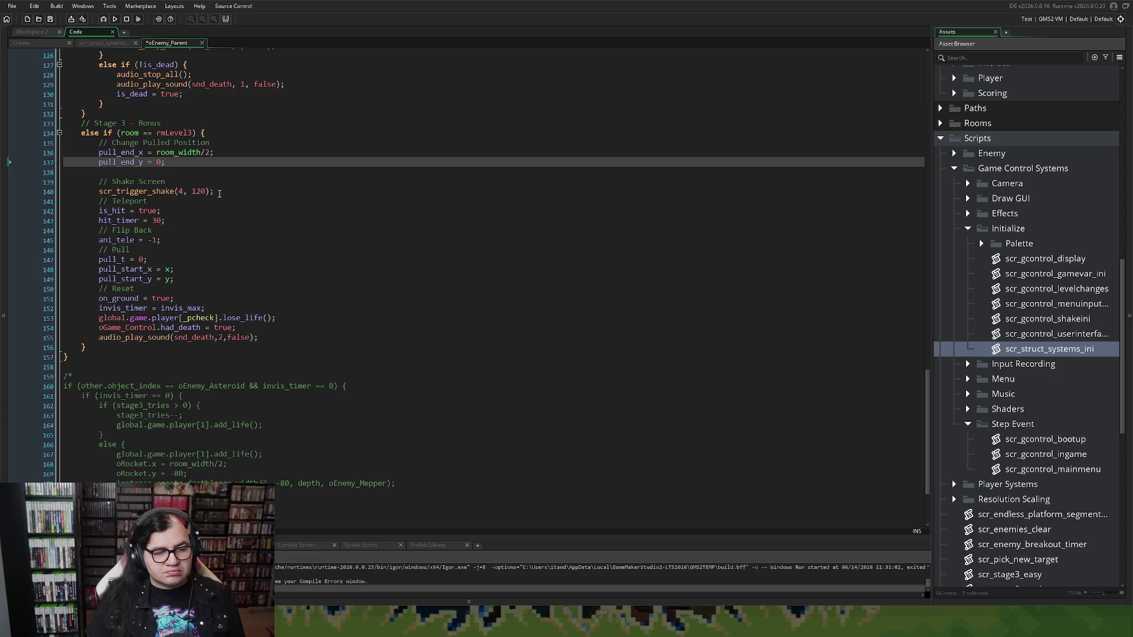
{"action": "left_click", "coordinate": [147, 172]}
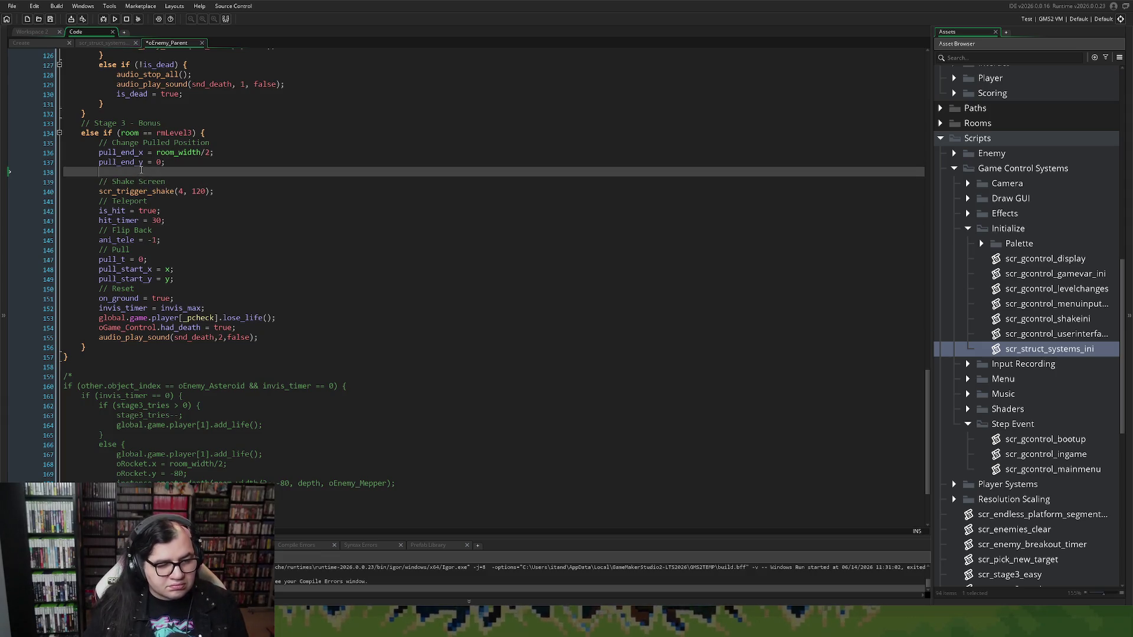
{"action": "key", "text": "BackSpace"}
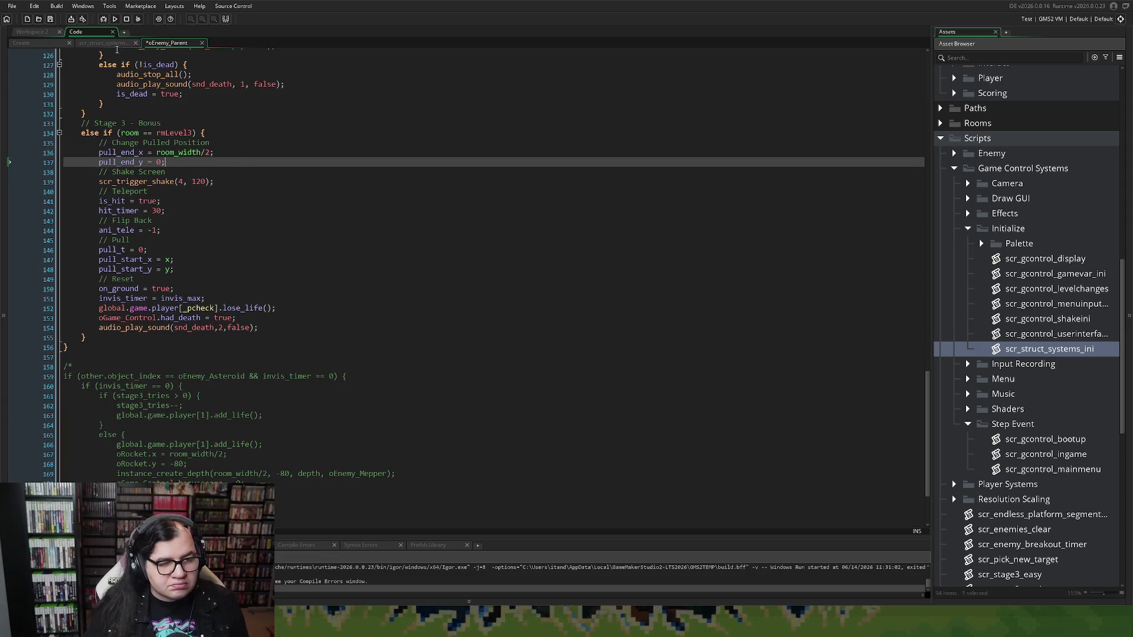
After checking scr_struct_systems, add a // line below pull_end_y and switch to Workspace 2.
{"action": "left_click", "coordinate": [115, 44]}
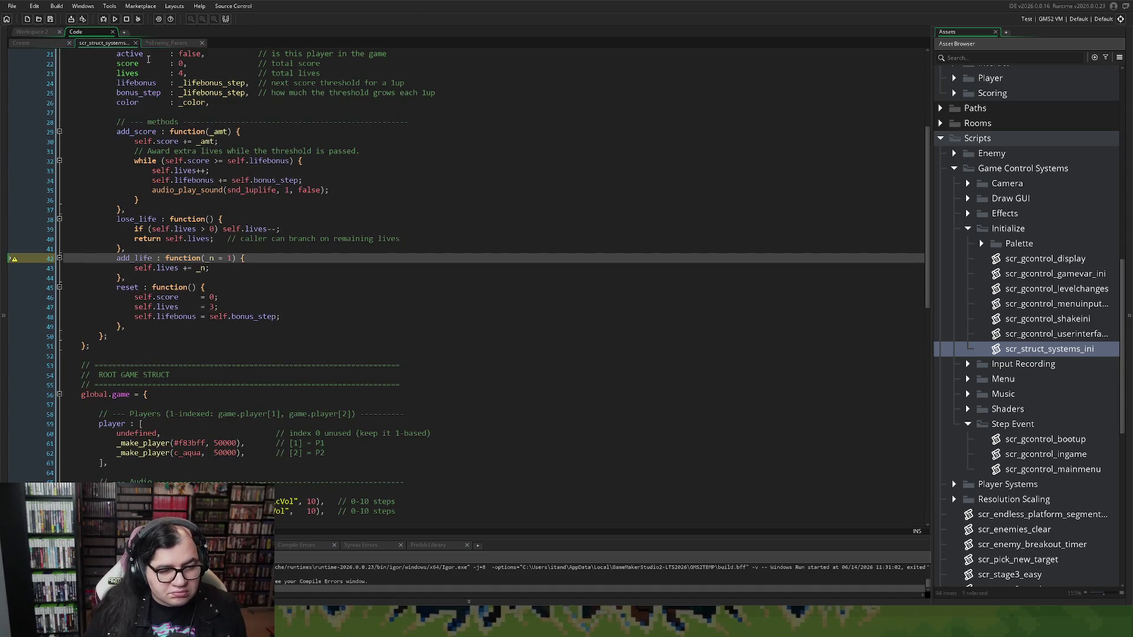
{"action": "left_click", "coordinate": [161, 42]}
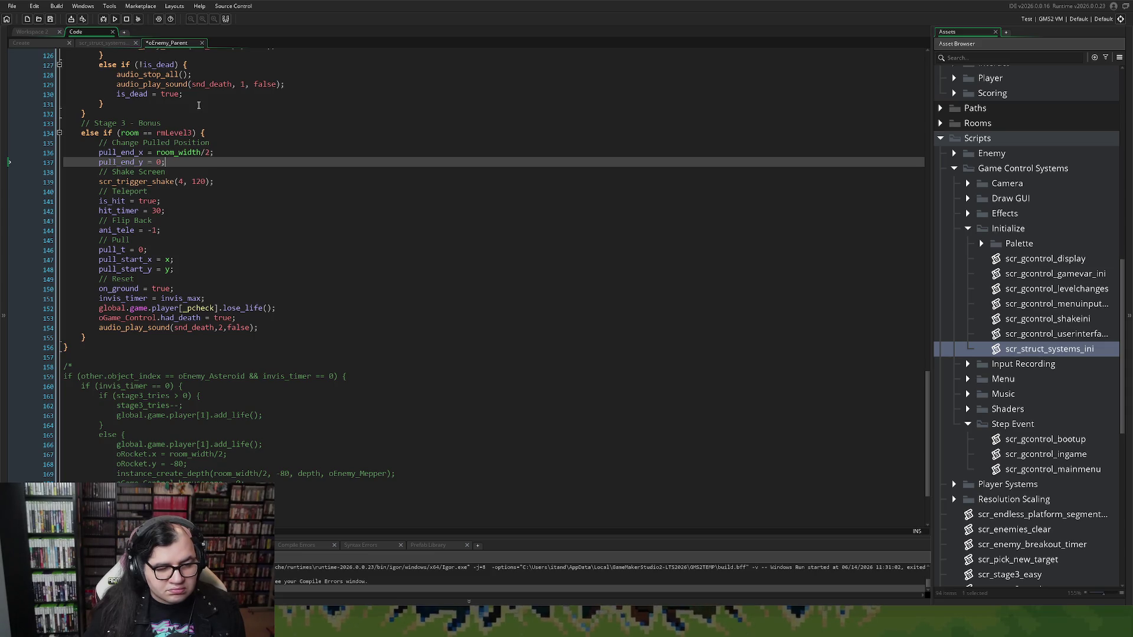
{"action": "left_click", "coordinate": [182, 163]}
{"action": "key", "text": "Return"}
{"action": "type", "text": "//"}
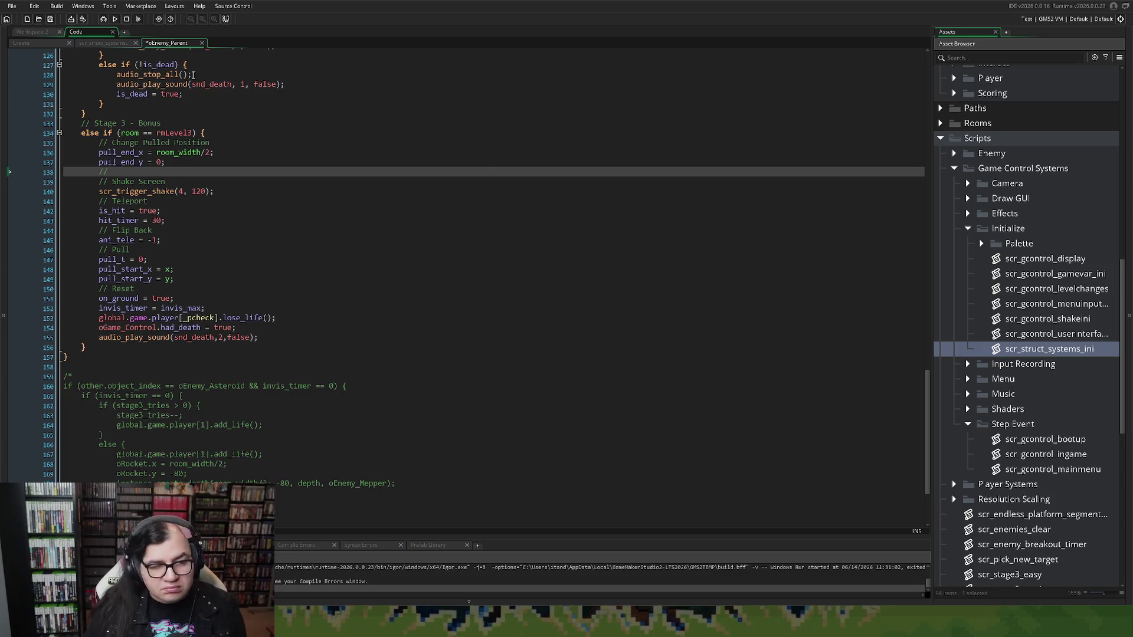
{"action": "left_click", "coordinate": [48, 33]}
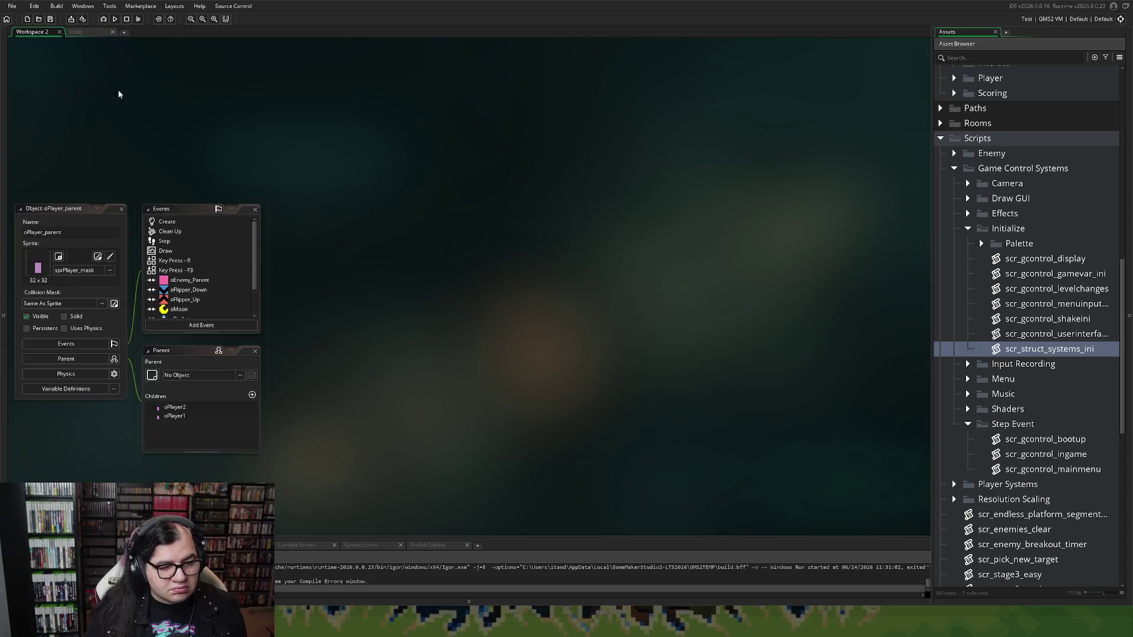
Open the scr_gcontrol_ingame script, then collapse its code window.
{"action": "scroll", "coordinate": [135, 394], "scroll_direction": "down", "scroll_amount": 2}
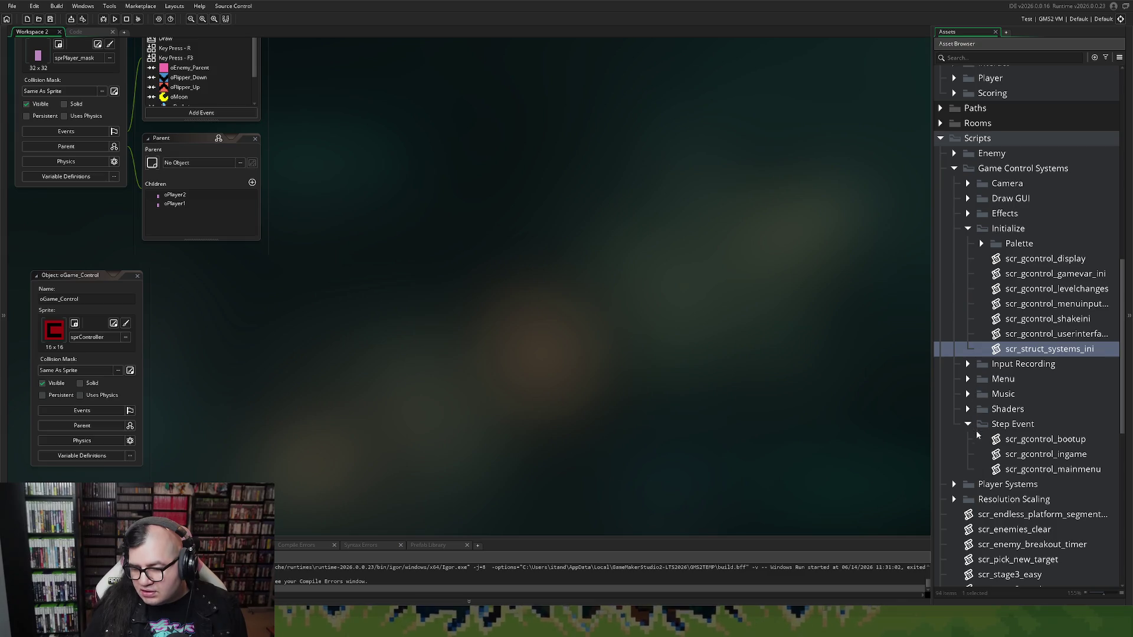
{"action": "left_click", "coordinate": [1046, 455]}
{"action": "double_click", "coordinate": [1046, 455]}
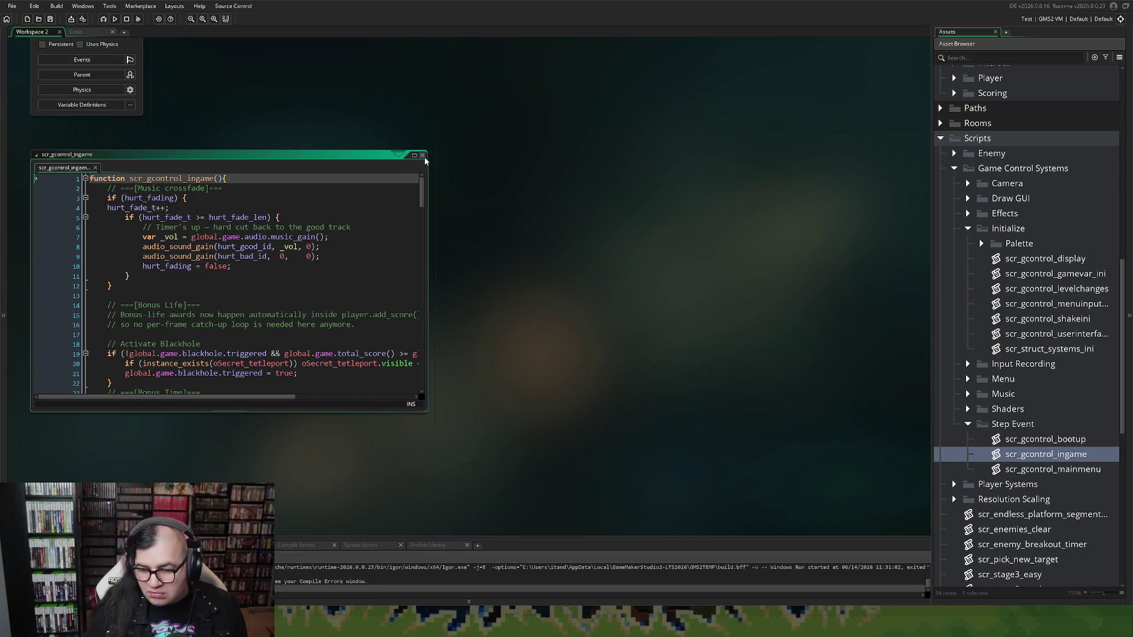
{"action": "double_click", "coordinate": [407, 155]}
Open scr_gcontrol_draw_wintrigger from the Draw GUI folder in a full-size editor.
{"action": "scroll", "coordinate": [966, 420], "scroll_direction": "down", "scroll_amount": 3}
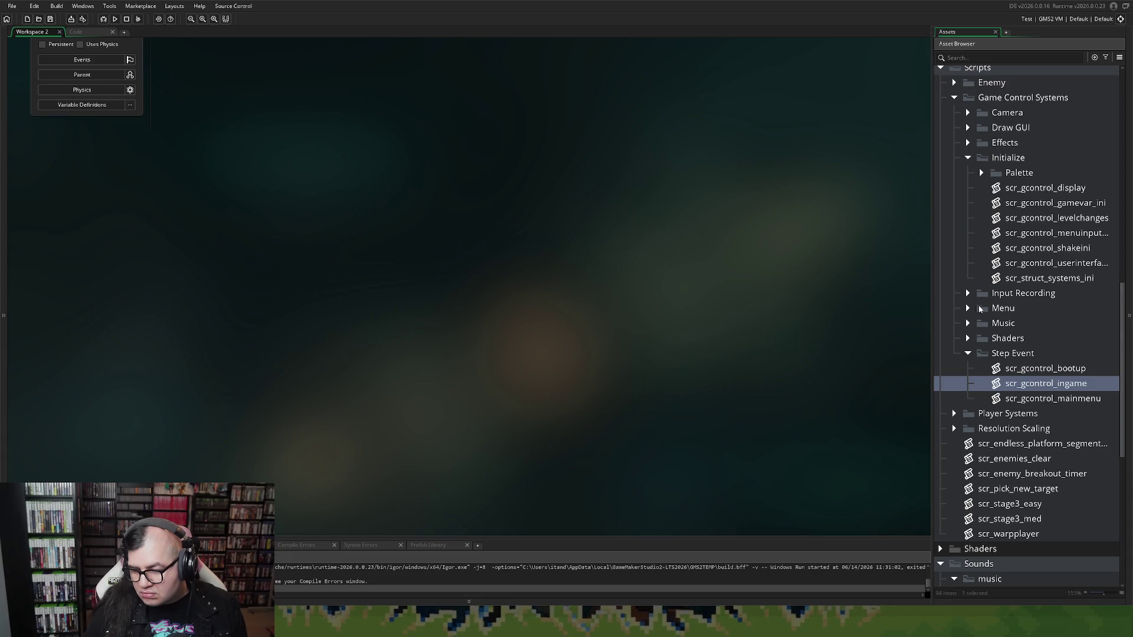
{"action": "left_click", "coordinate": [968, 128]}
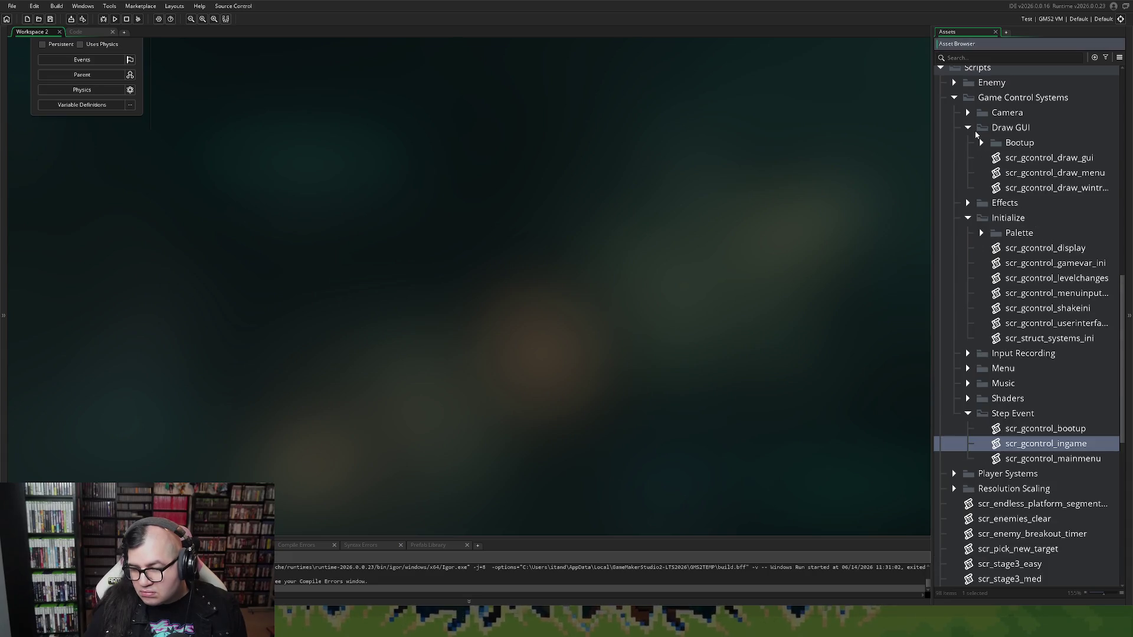
{"action": "double_click", "coordinate": [1032, 188]}
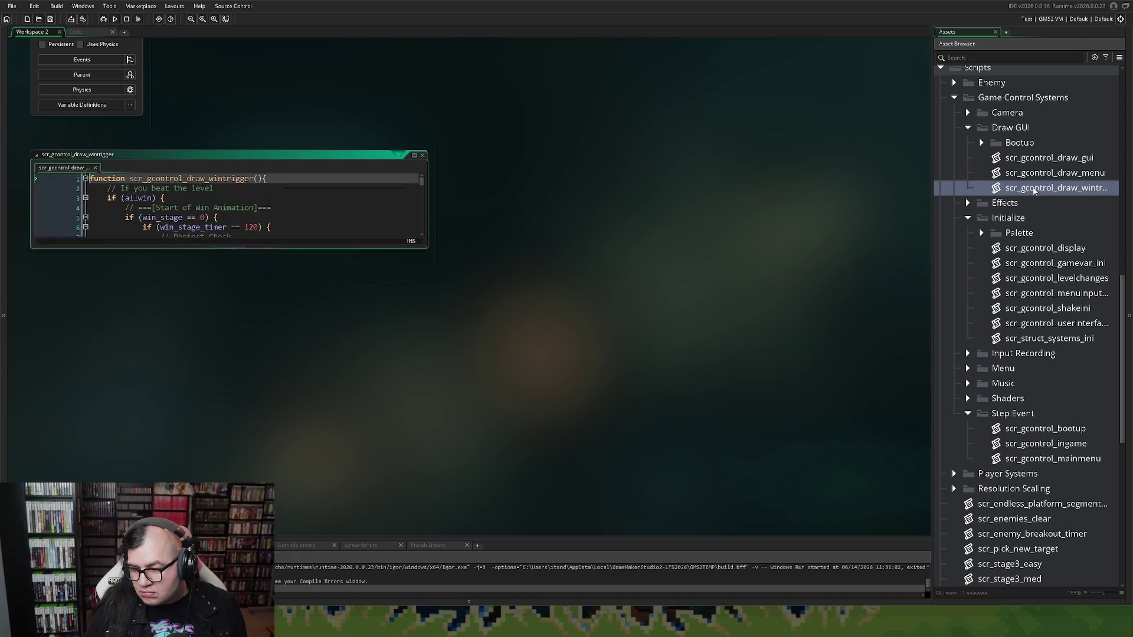
{"action": "left_click", "coordinate": [414, 155]}
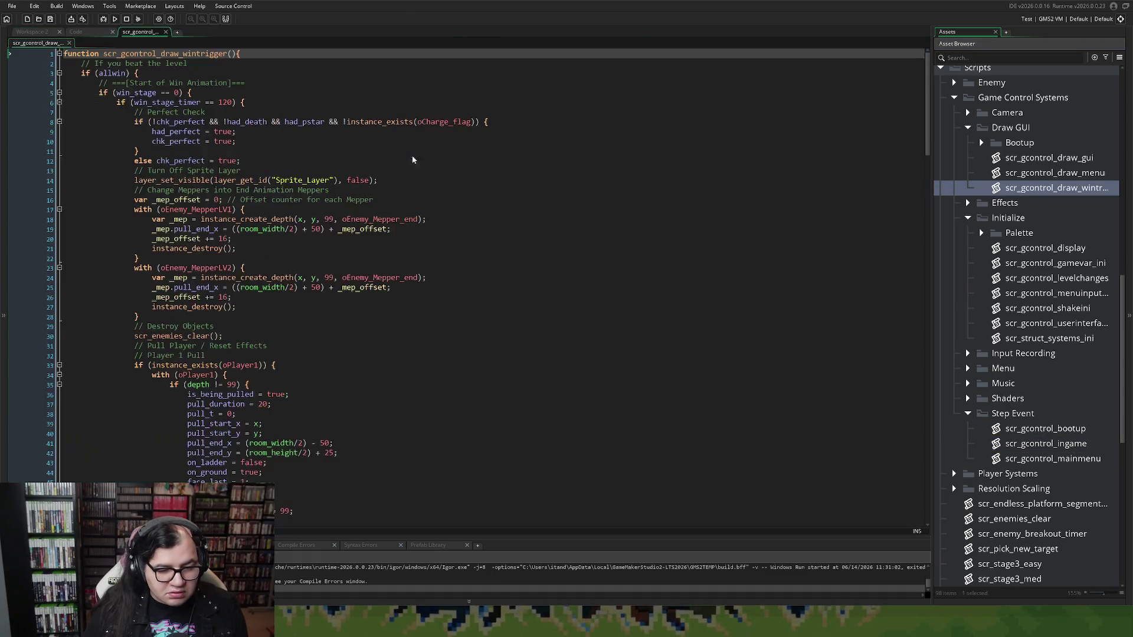
Select the allwin condition on line 3 of the wintrigger script, then return to oEnemy_Parent.
{"action": "scroll", "coordinate": [414, 157], "scroll_direction": "down", "scroll_amount": 4}
{"action": "scroll", "coordinate": [245, 258], "scroll_direction": "up", "scroll_amount": 4}
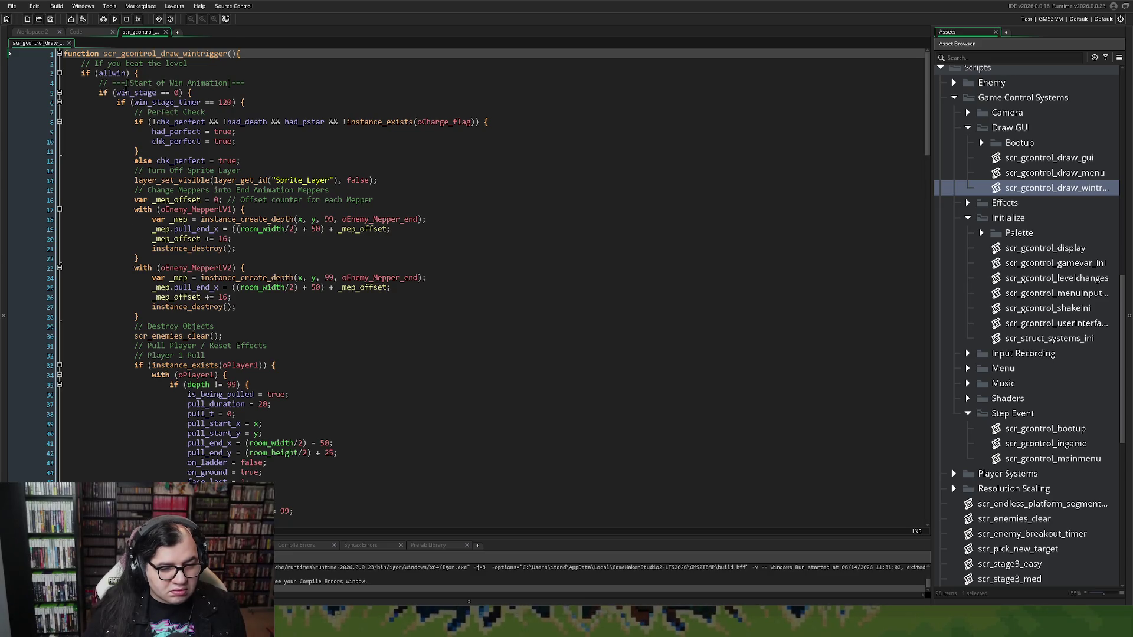
{"action": "double_click", "coordinate": [110, 74]}
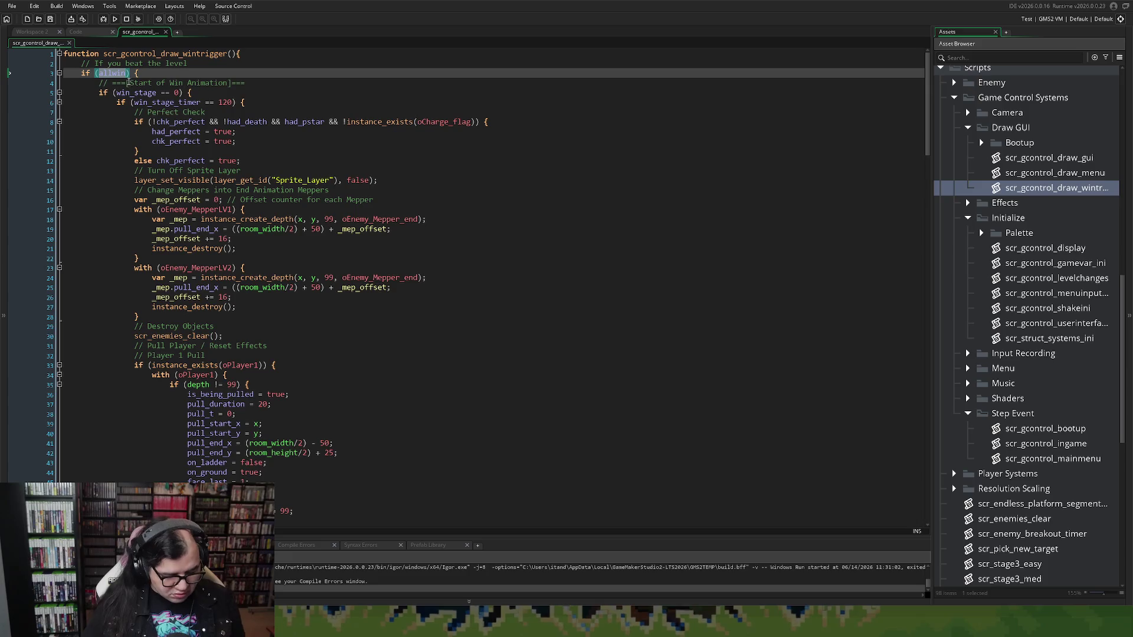
{"action": "left_click", "coordinate": [105, 33]}
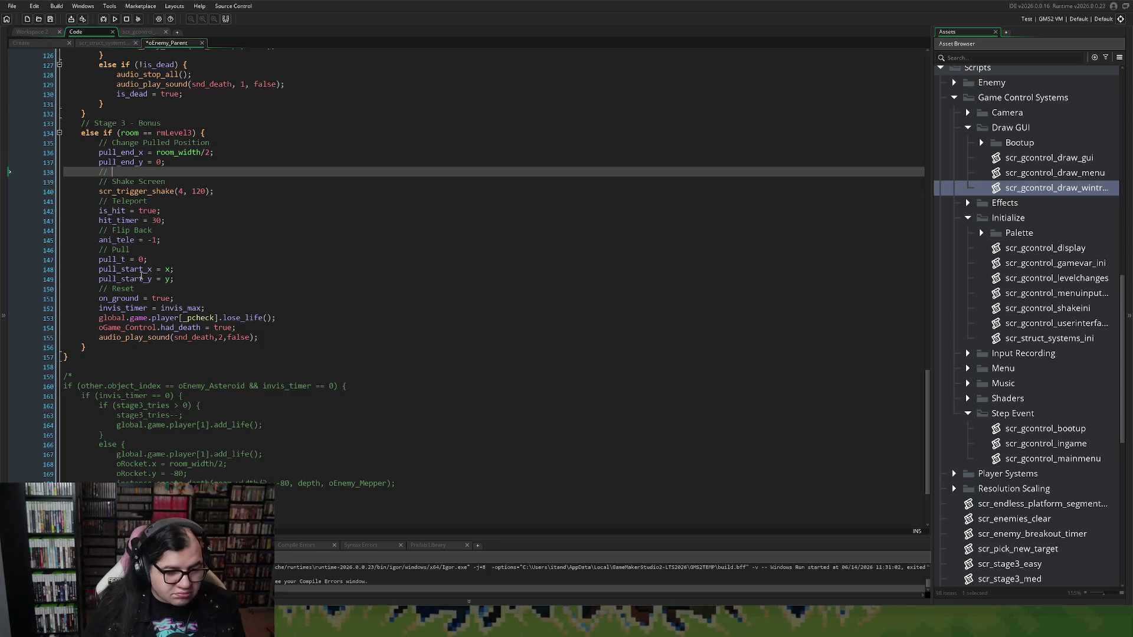
Delete the // line below pull_end_y and the player lose_life() call.
{"action": "key", "text": "shift+Home"}
{"action": "key", "text": "BackSpace"}
{"action": "key", "text": "BackSpace"}
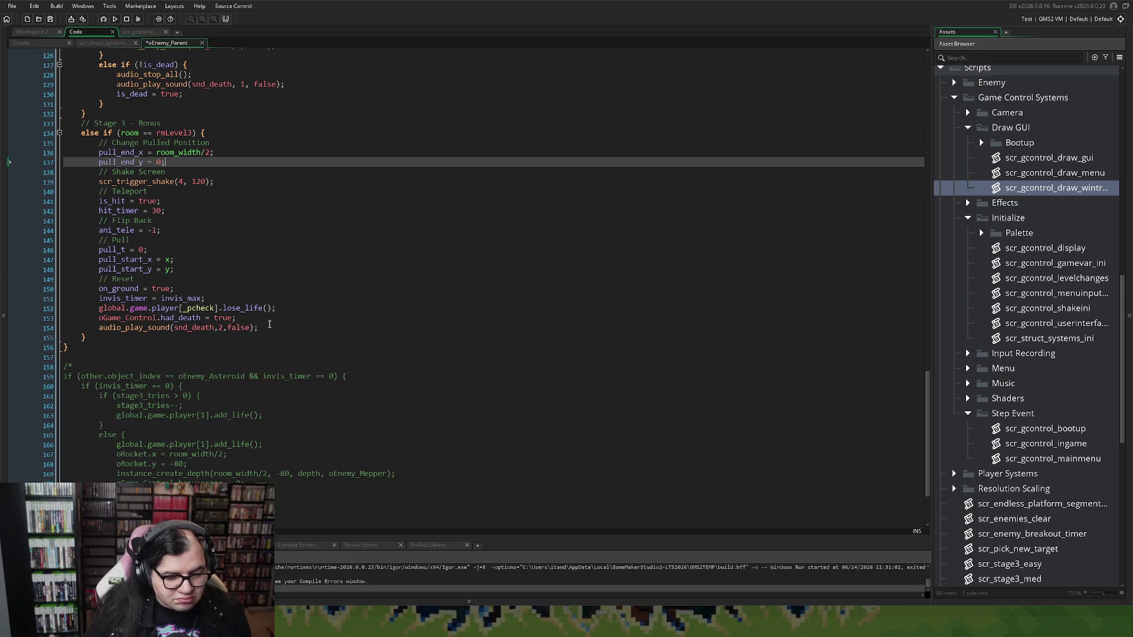
{"action": "left_click", "coordinate": [264, 310]}
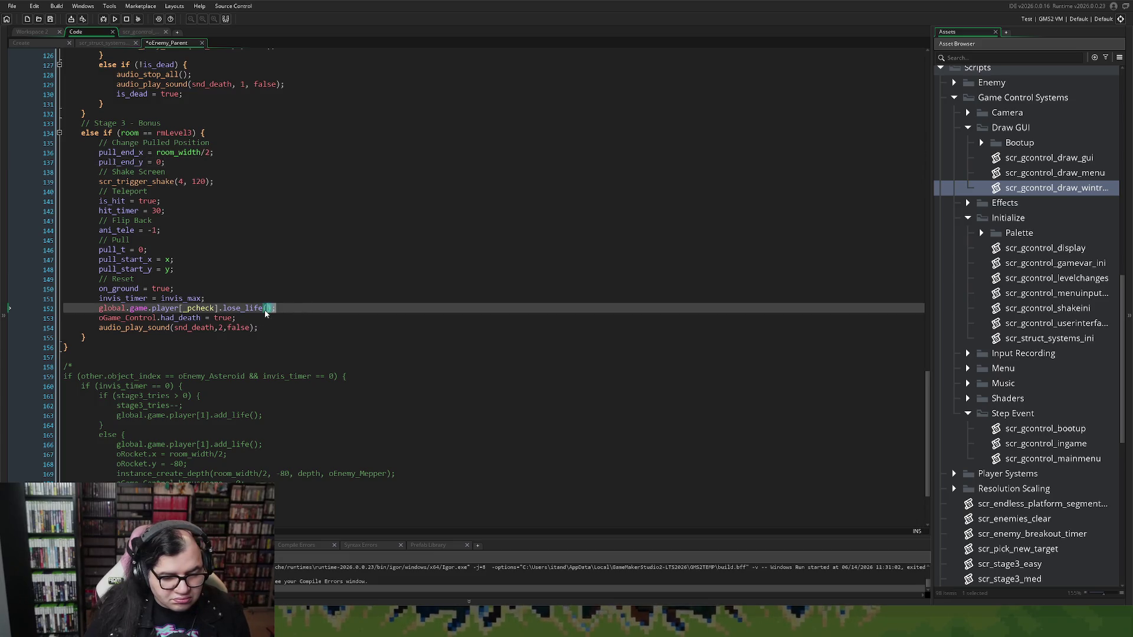
{"action": "mouse_move", "coordinate": [275, 309]}
{"action": "left_mouse_down"}
{"action": "mouse_move", "coordinate": [41, 311]}
{"action": "mouse_move", "coordinate": [71, 308]}
{"action": "left_mouse_up"}
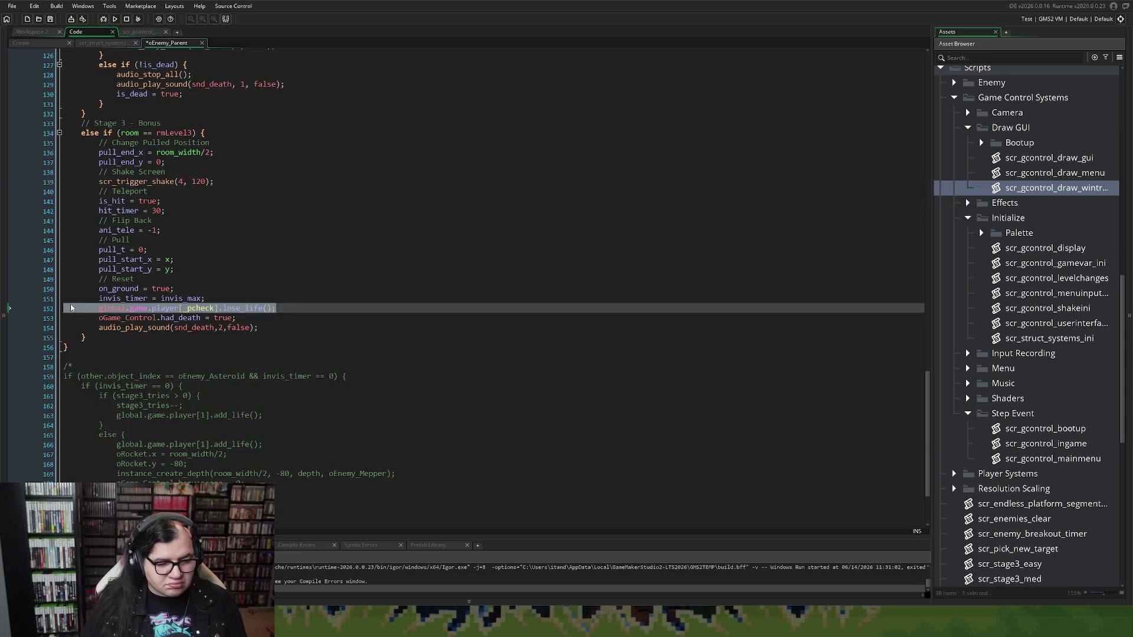
{"action": "key", "text": "BackSpace"}
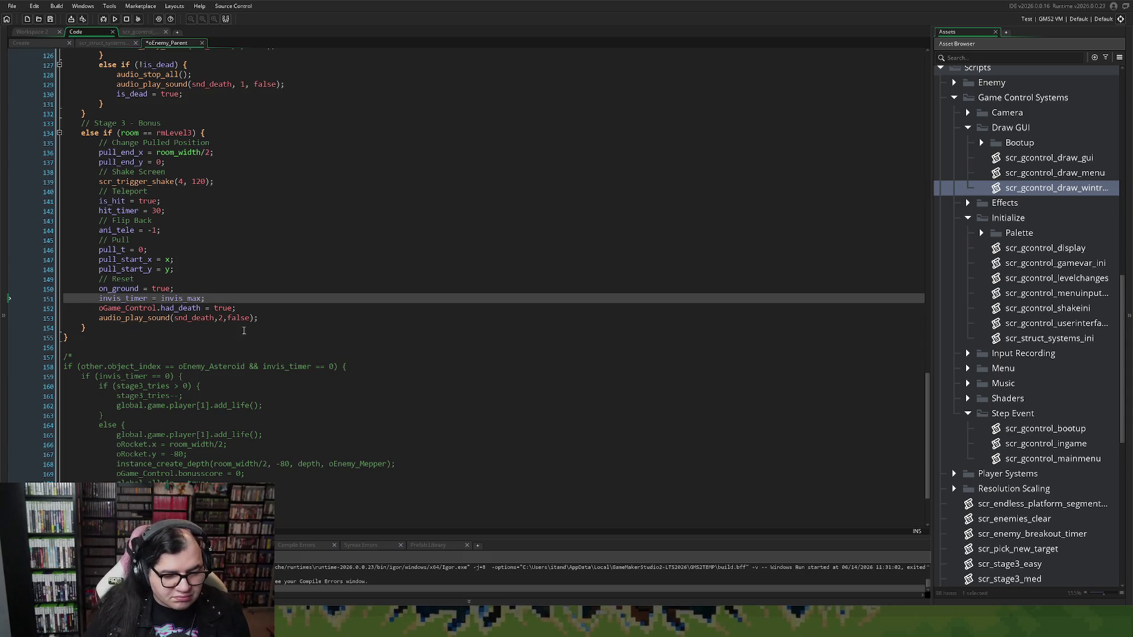
Add a // comment line after audio_play_sound(snd_death,2,false).
{"action": "left_click", "coordinate": [257, 307]}
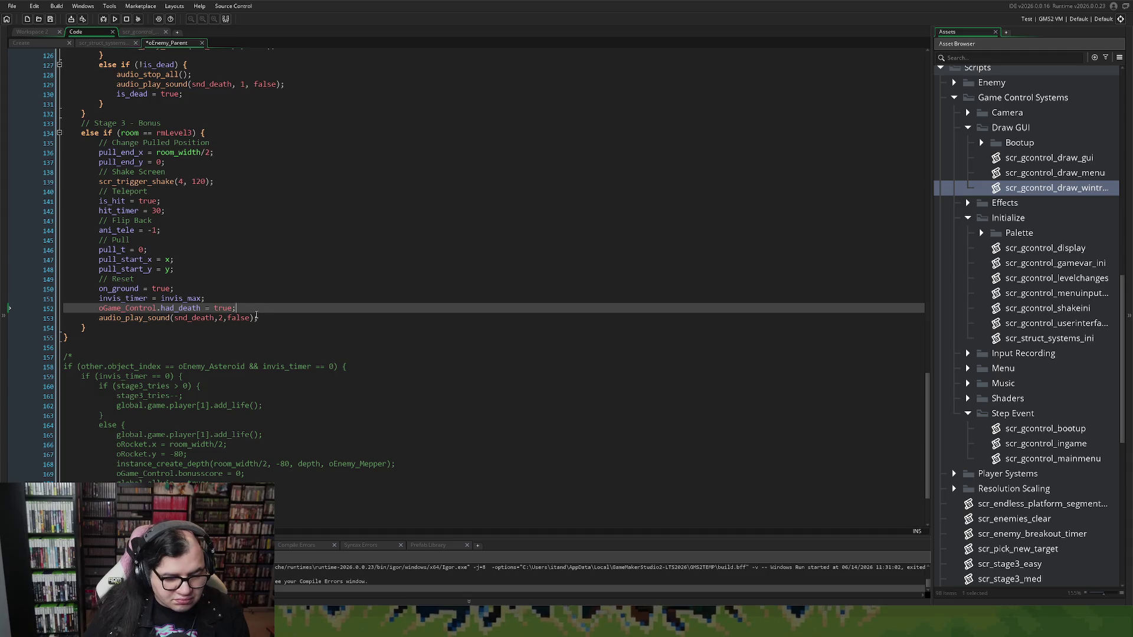
{"action": "type", "text": ";"}
{"action": "left_click", "coordinate": [257, 319]}
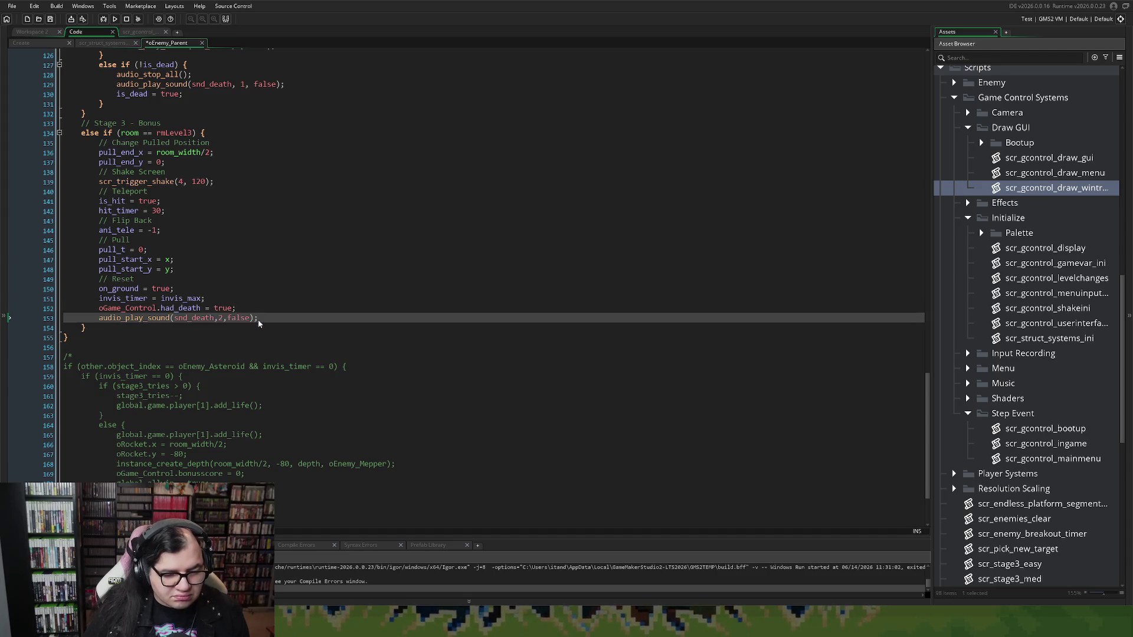
{"action": "key", "text": "Return"}
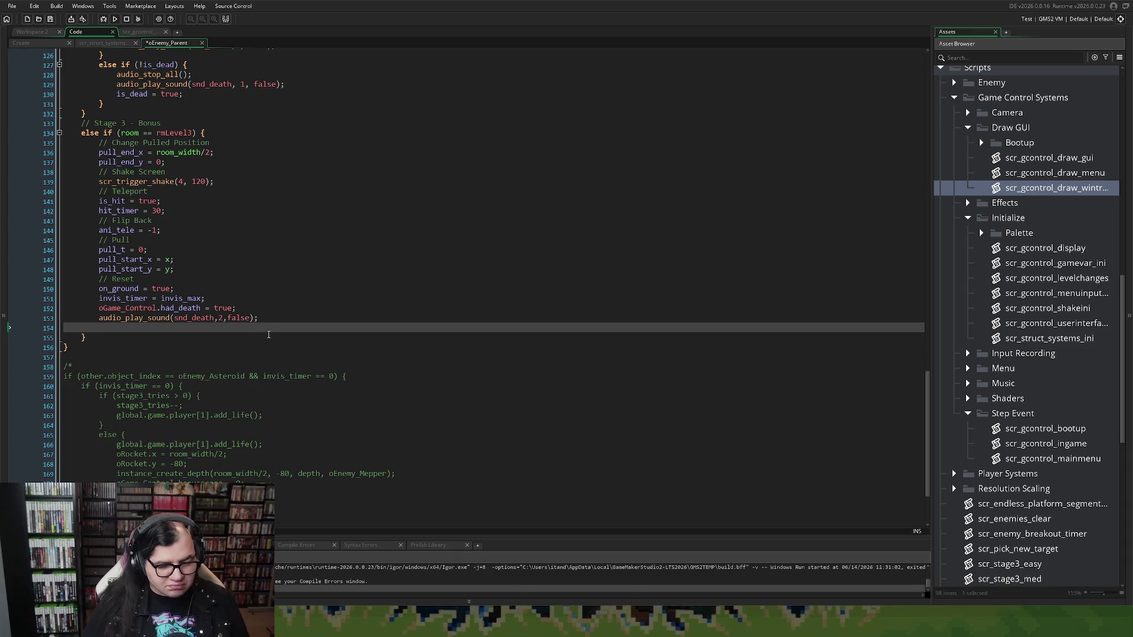
{"action": "type", "text": "//"}
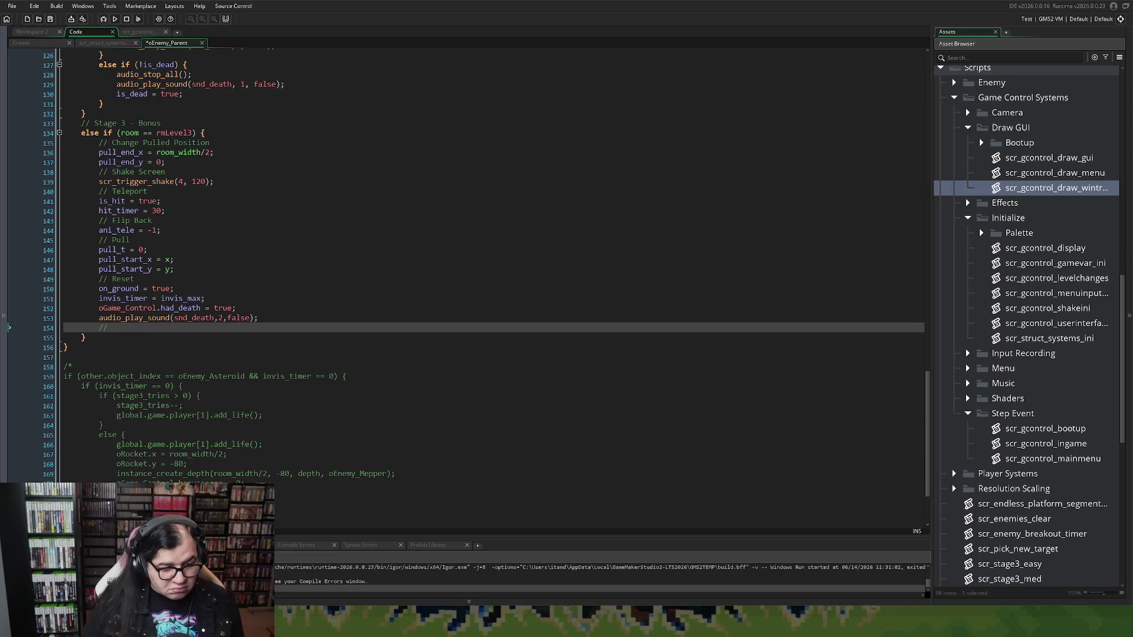
Select from the // line after the death sound up to the top of the code.
{"action": "left_click_drag", "start_coordinate": [111, 328], "coordinate": [35, 328]}
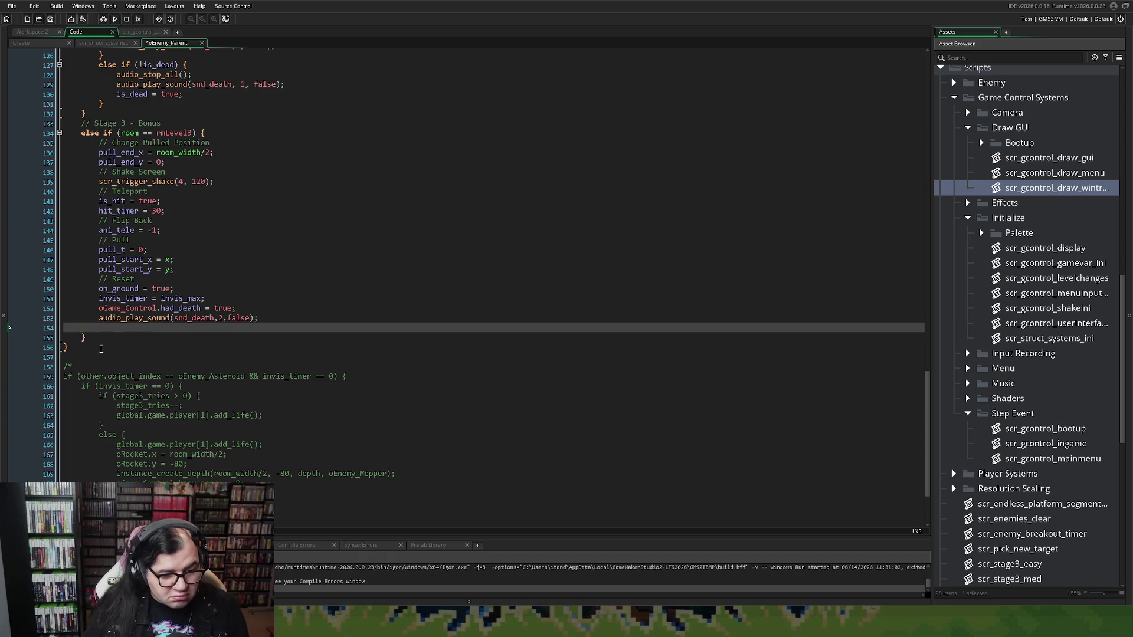
{"action": "mouse_move", "coordinate": [106, 337]}
{"action": "left_mouse_down"}
{"action": "mouse_move", "coordinate": [177, 310]}
{"action": "mouse_move", "coordinate": [354, 53]}
{"action": "mouse_move", "coordinate": [386, 52]}
{"action": "left_mouse_up"}
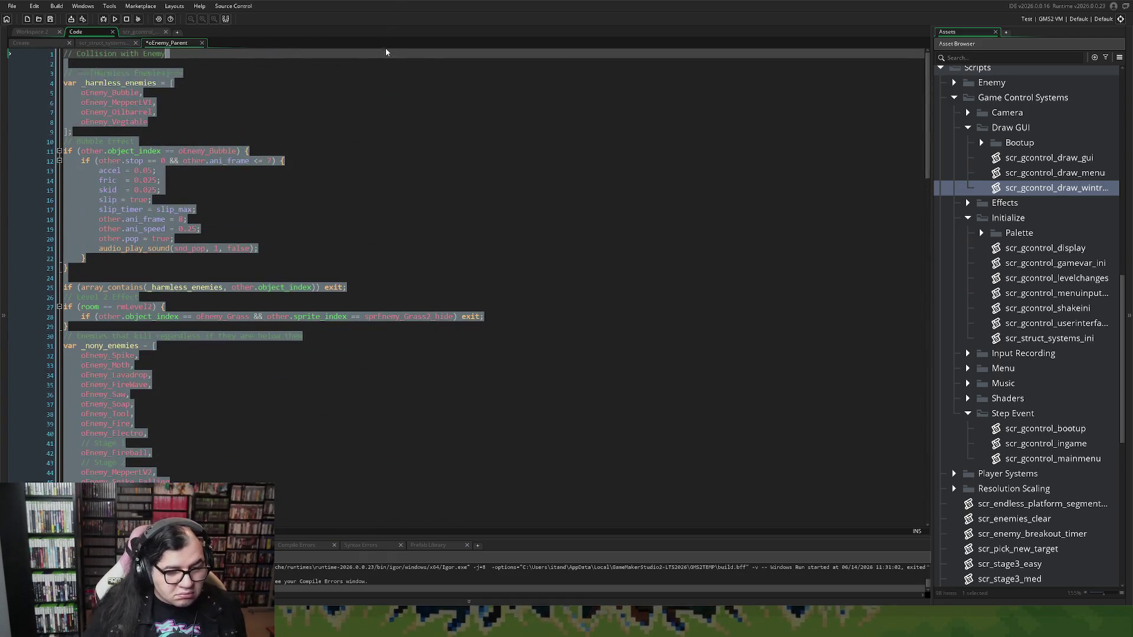
{"action": "left_click", "coordinate": [219, 134]}
{"action": "scroll", "coordinate": [218, 136], "scroll_direction": "down", "scroll_amount": 15}
{"action": "scroll", "coordinate": [203, 259], "scroll_direction": "down", "scroll_amount": 2}
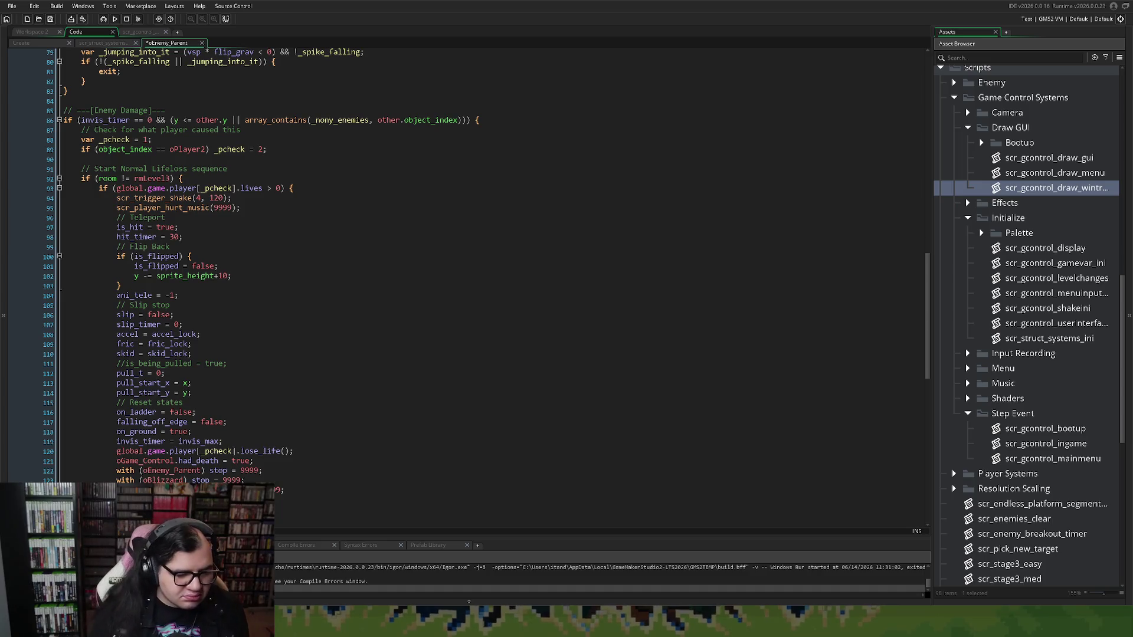
{"action": "scroll", "coordinate": [466, 283], "scroll_direction": "down", "scroll_amount": 4}
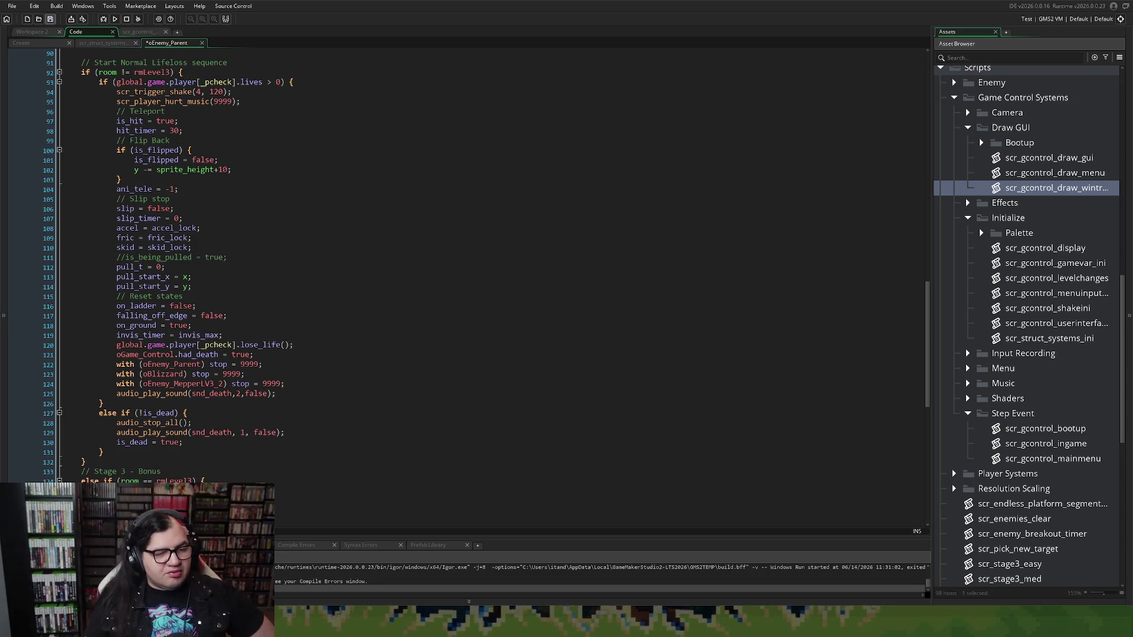
{"action": "left_click", "coordinate": [50, 20]}
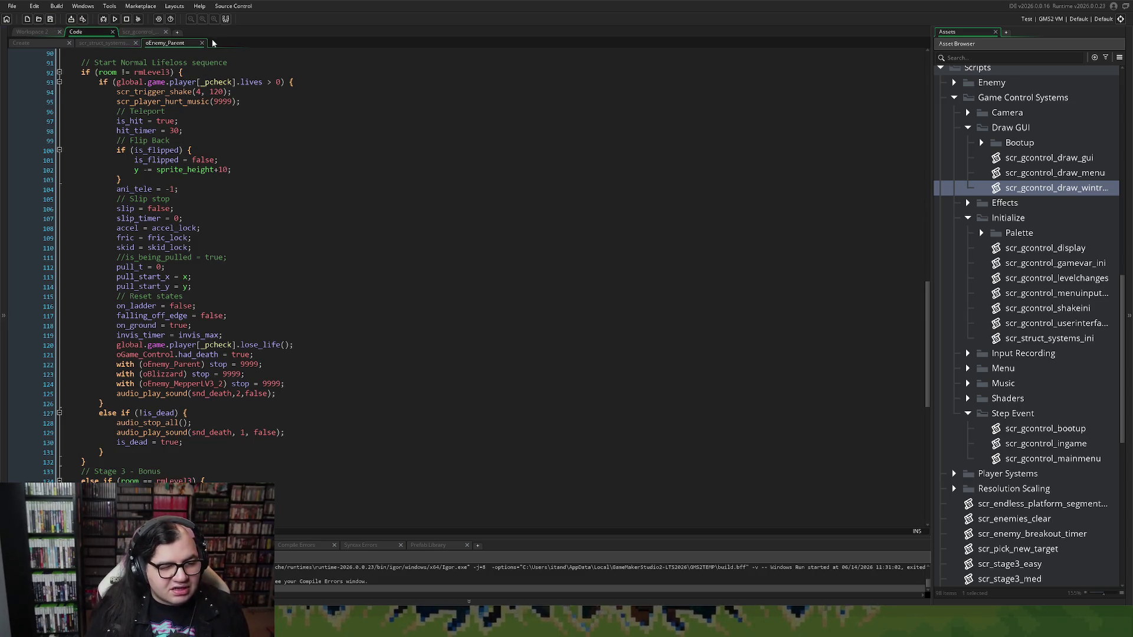
Switch to the wintrigger script's workspace and open scr_struct_systems_ini from the Asset Browser.
{"action": "left_click", "coordinate": [139, 32]}
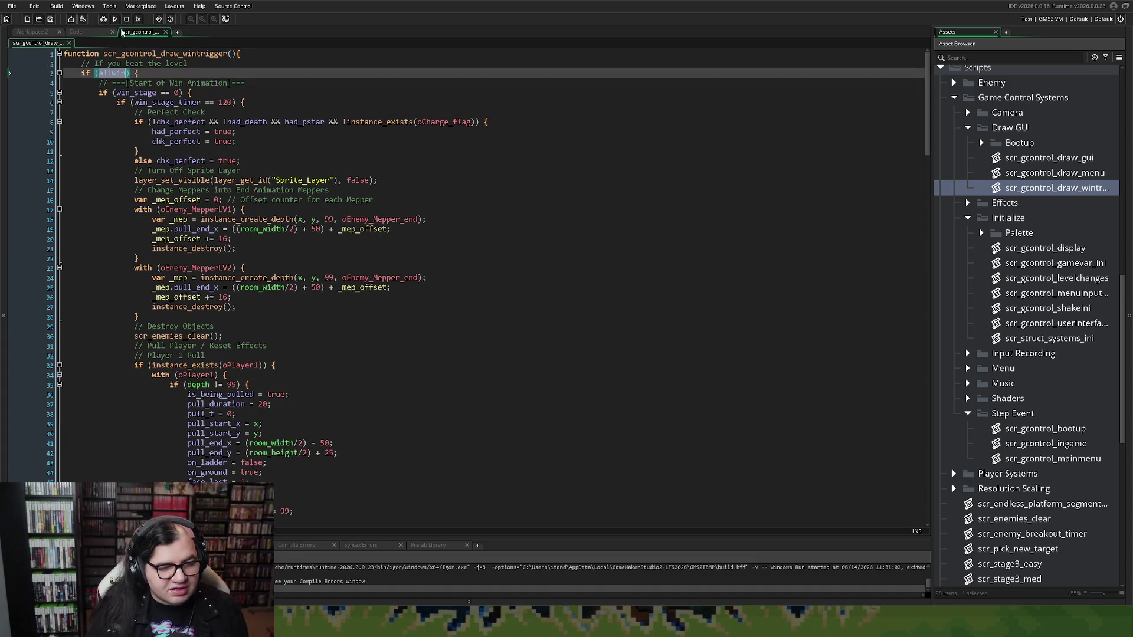
{"action": "scroll", "coordinate": [1041, 448], "scroll_direction": "down", "scroll_amount": 3}
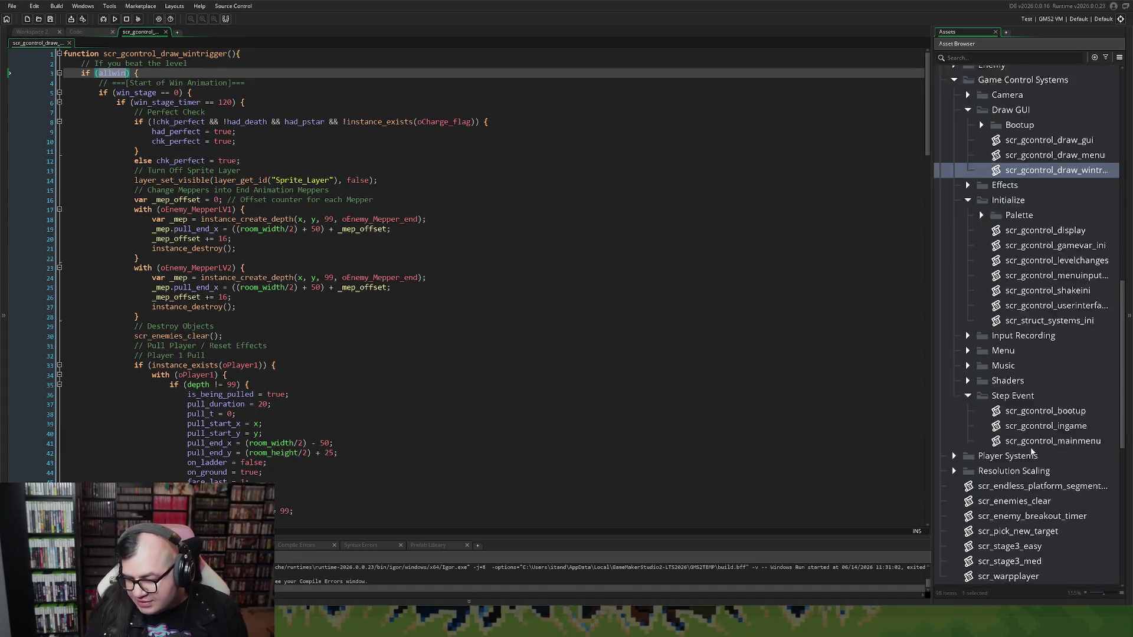
{"action": "scroll", "coordinate": [1036, 448], "scroll_direction": "down", "scroll_amount": 2}
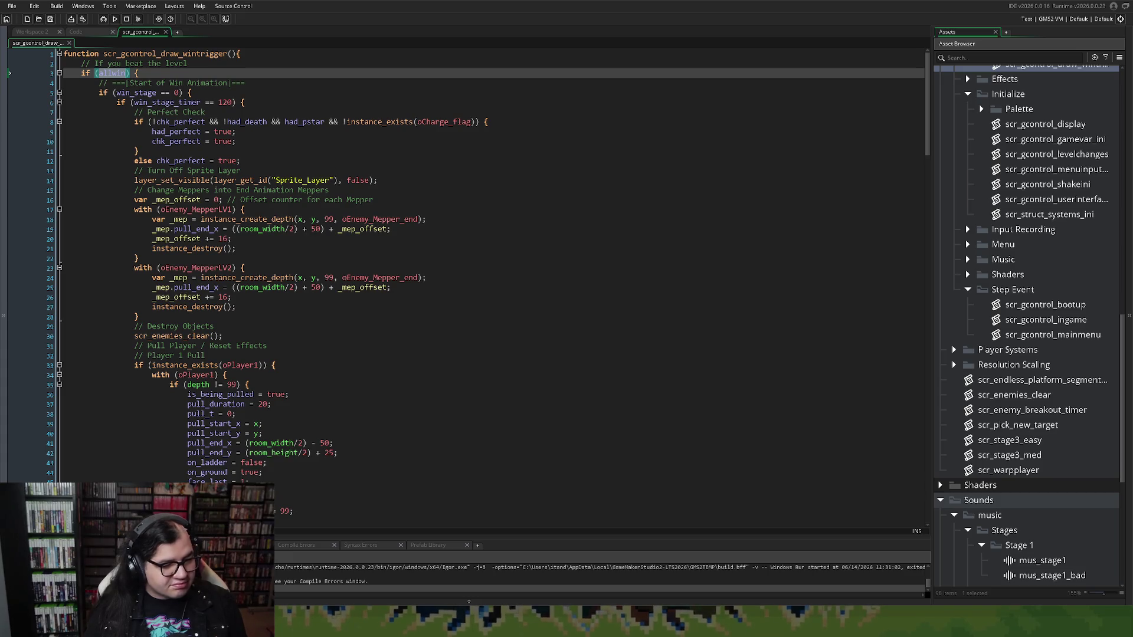
{"action": "scroll", "coordinate": [979, 562], "scroll_direction": "down", "scroll_amount": 5}
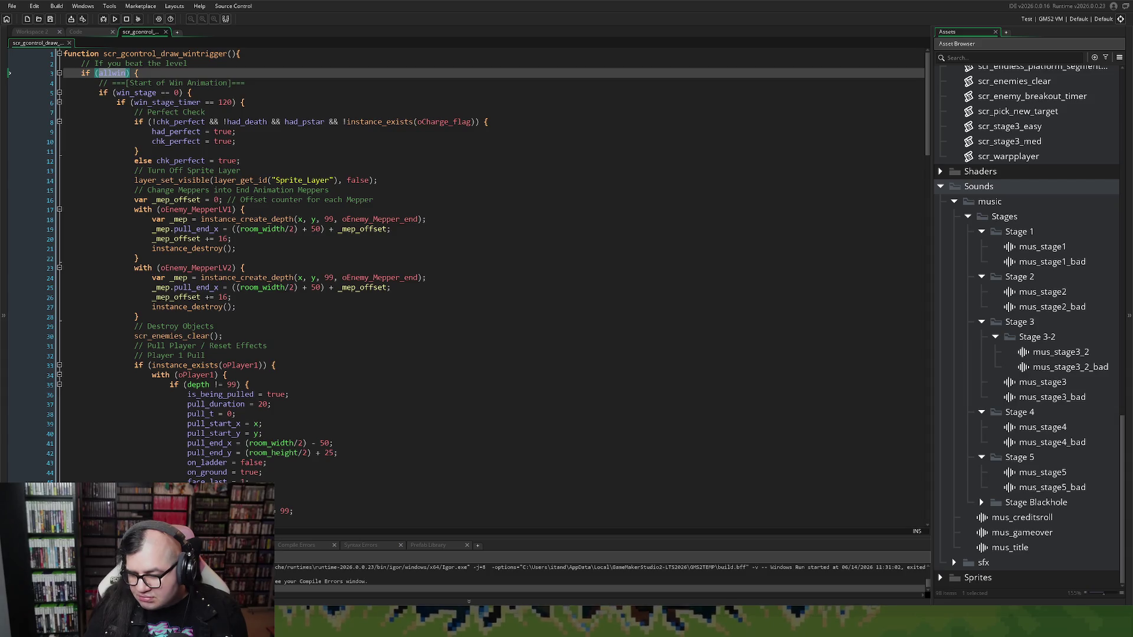
{"action": "scroll", "coordinate": [979, 568], "scroll_direction": "up", "scroll_amount": 2}
{"action": "scroll", "coordinate": [979, 568], "scroll_direction": "down", "scroll_amount": 2}
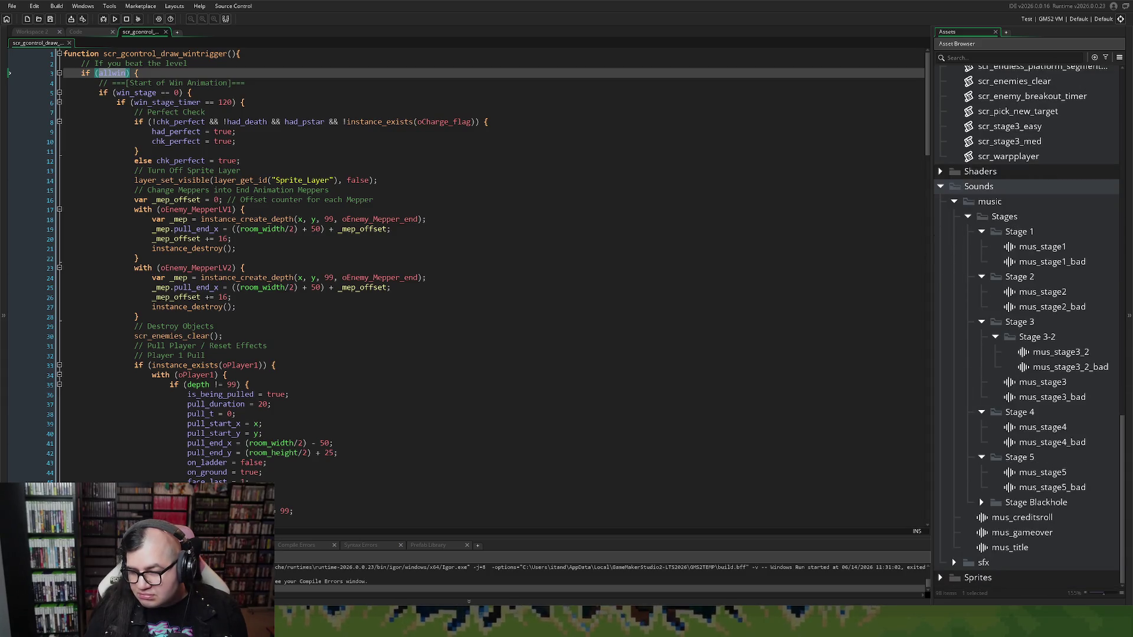
{"action": "scroll", "coordinate": [1029, 324], "scroll_direction": "up", "scroll_amount": 5}
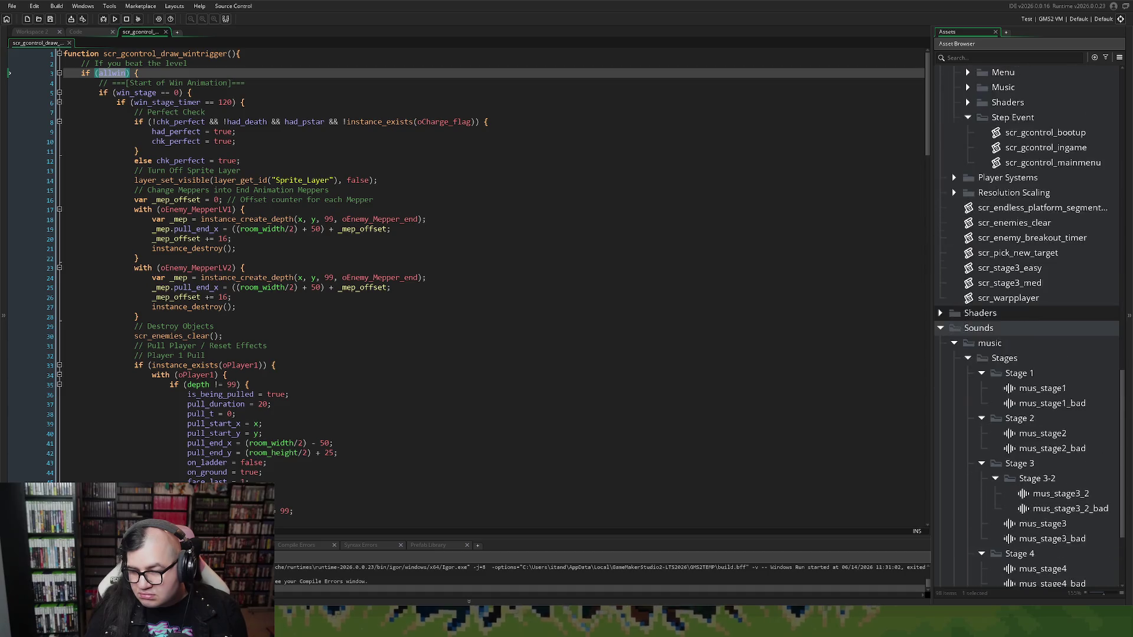
{"action": "double_click", "coordinate": [1043, 202]}
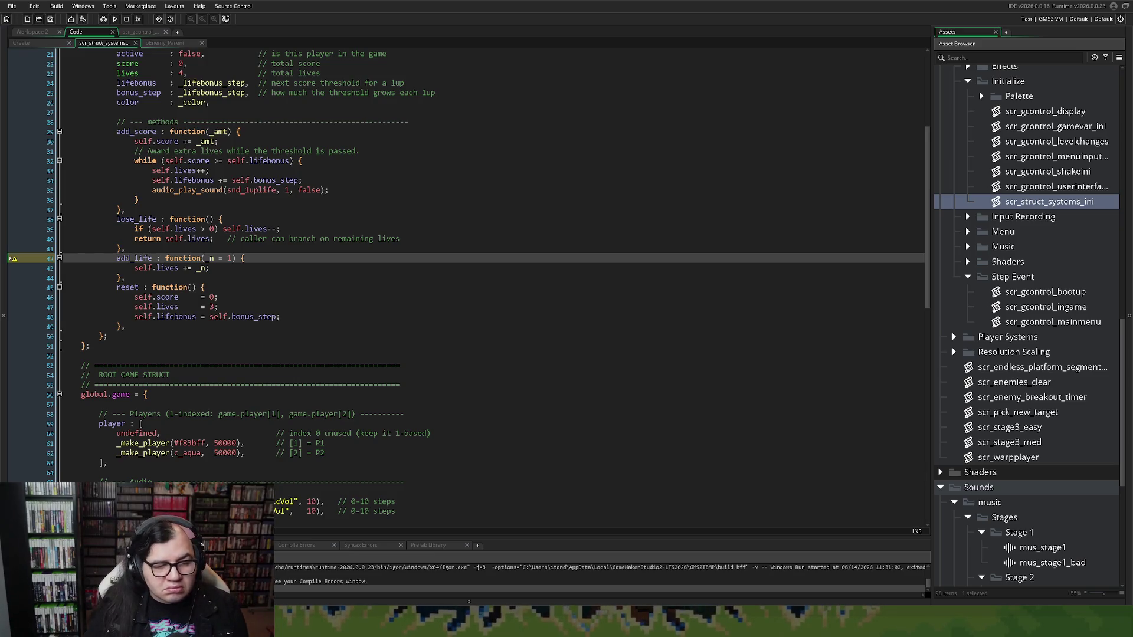
Insert a blank line after the add_life method's closing line in scr_struct_systems_ini.
{"action": "scroll", "coordinate": [466, 288], "scroll_direction": "down", "scroll_amount": 2}
{"action": "scroll", "coordinate": [466, 287], "scroll_direction": "up", "scroll_amount": 2}
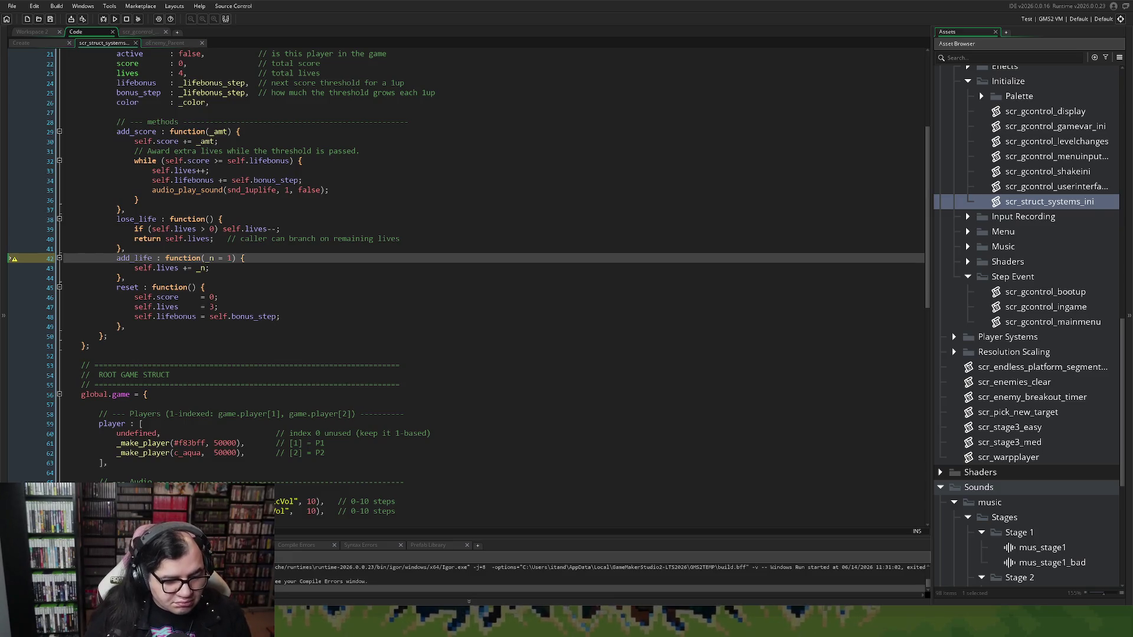
{"action": "left_click", "coordinate": [159, 280]}
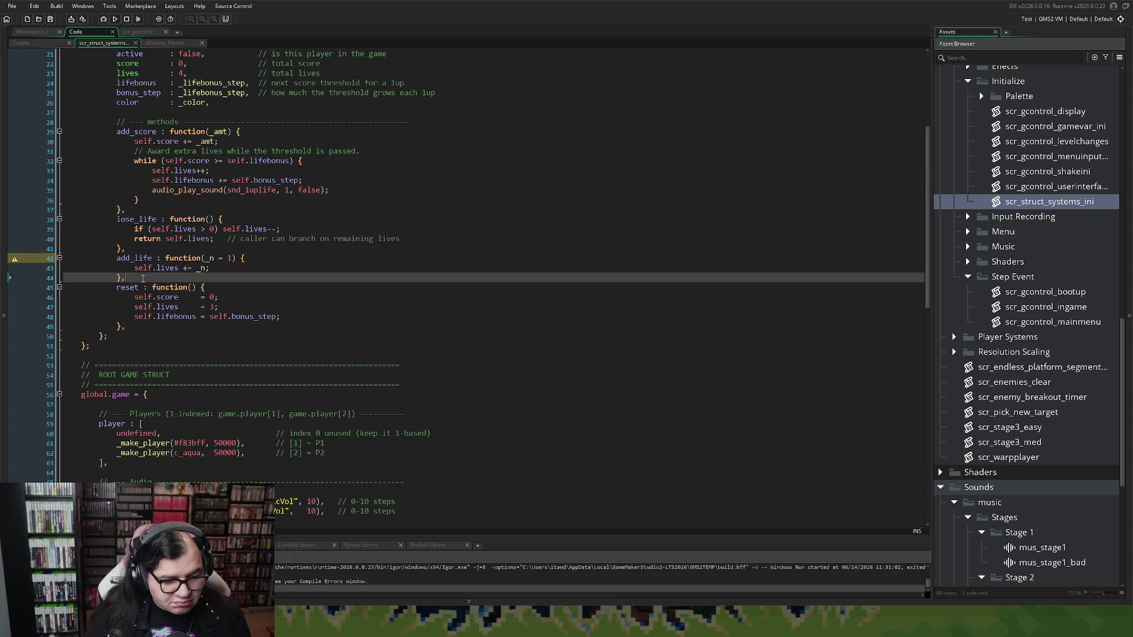
{"action": "scroll", "coordinate": [158, 280], "scroll_direction": "up", "scroll_amount": 2}
{"action": "key", "text": "Return"}
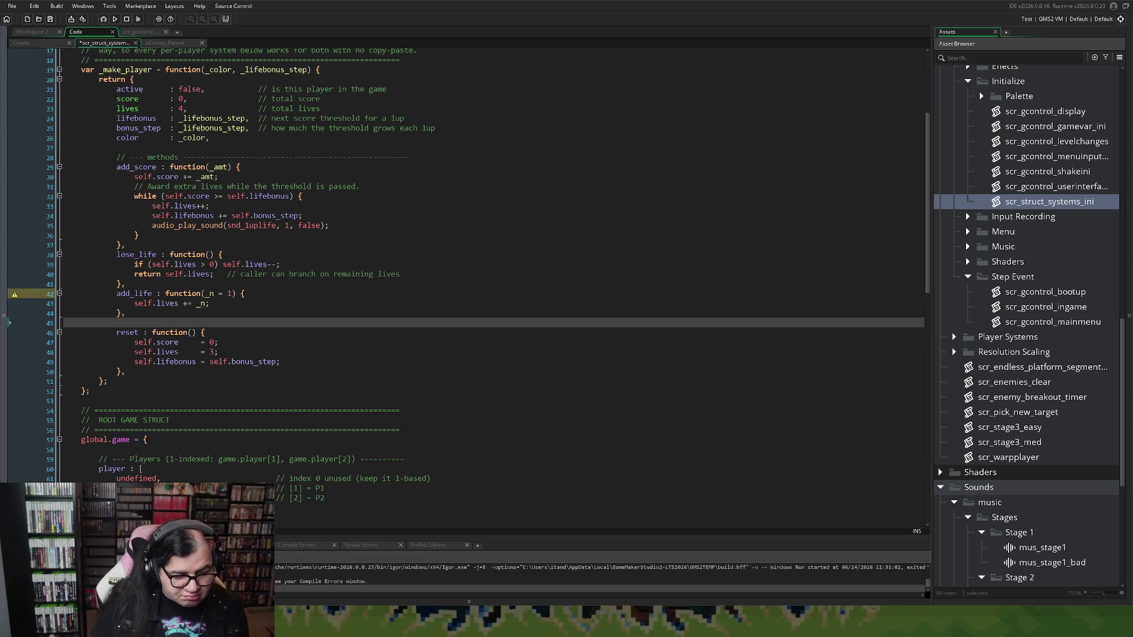
{"action": "type", "text": "parked"}
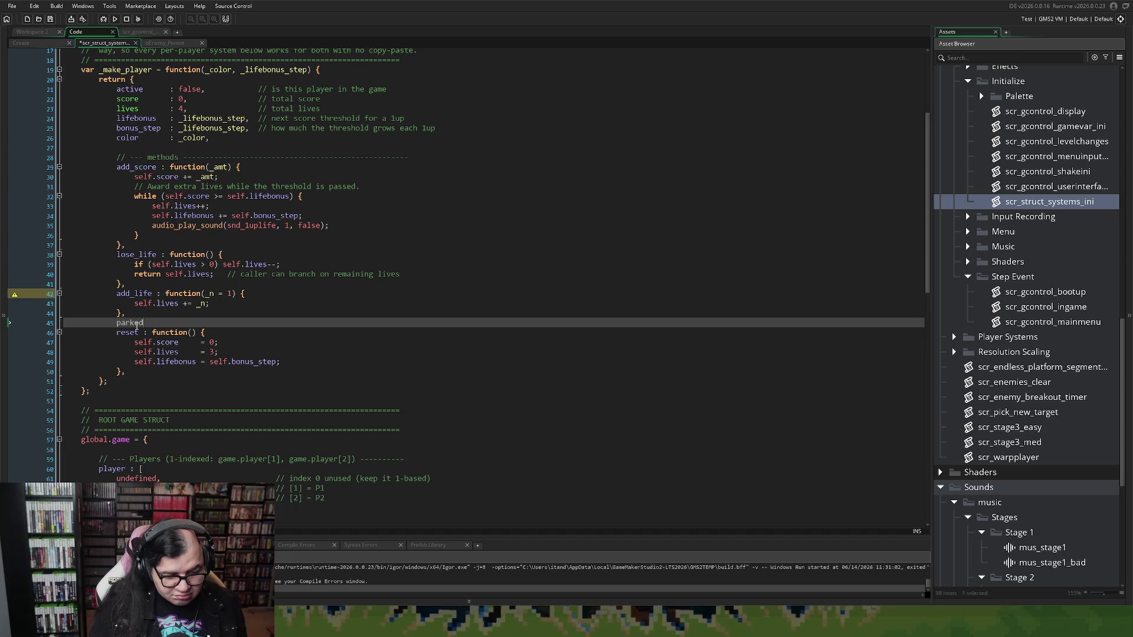
{"action": "type", "text": " : "}
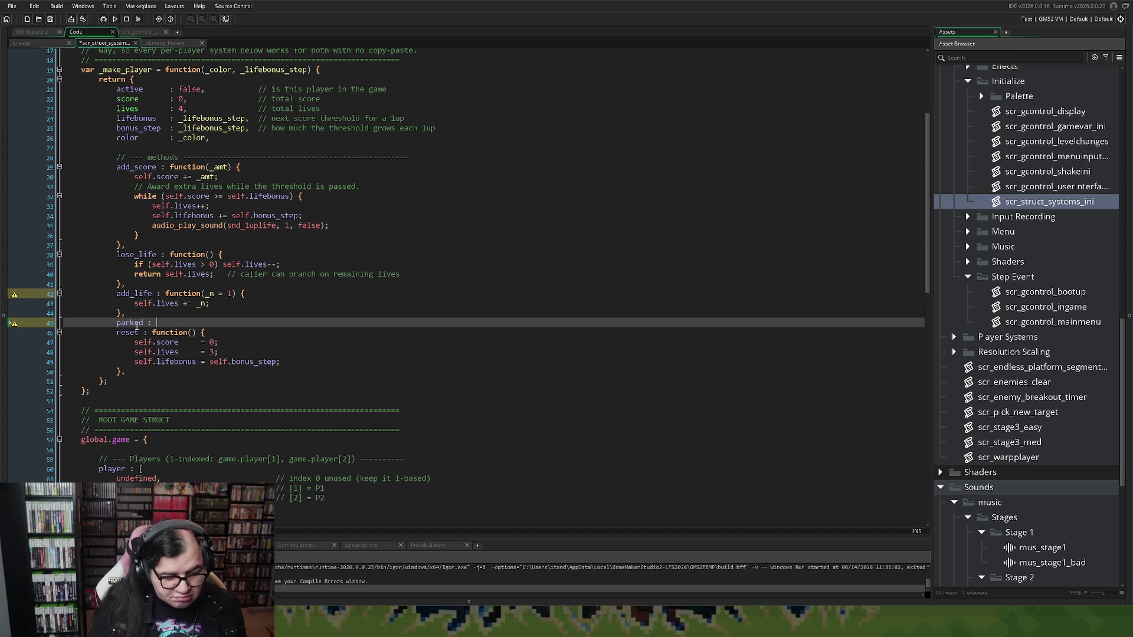
{"action": "type", "text": "f"}
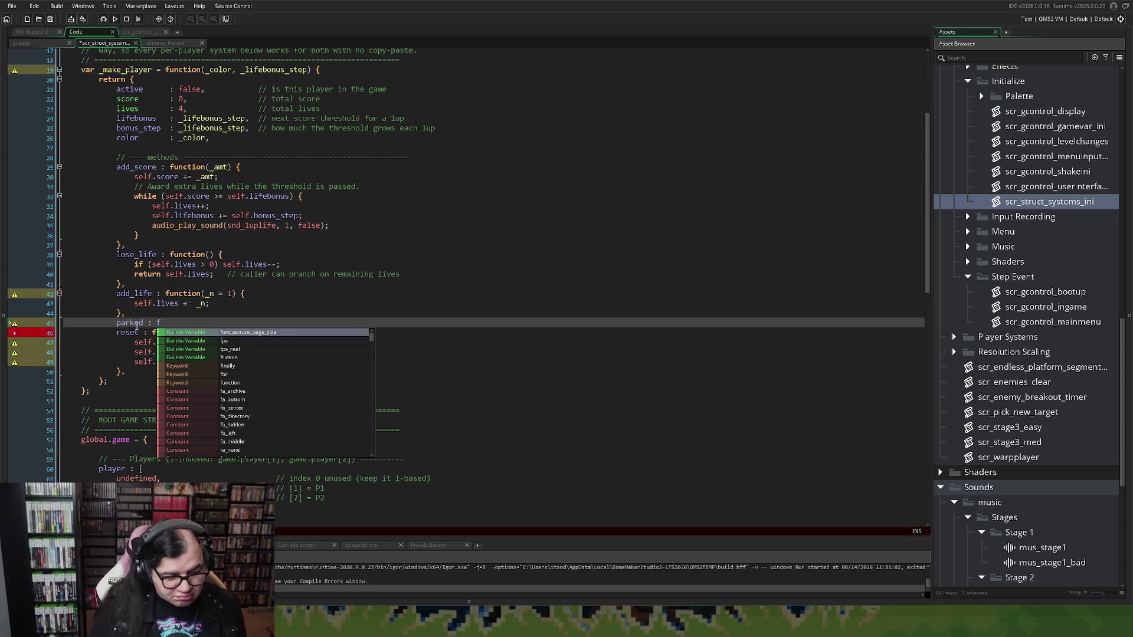
{"action": "key", "text": "BackSpace"}
{"action": "key", "text": "BackSpace"}
{"action": "key", "text": "BackSpace"}
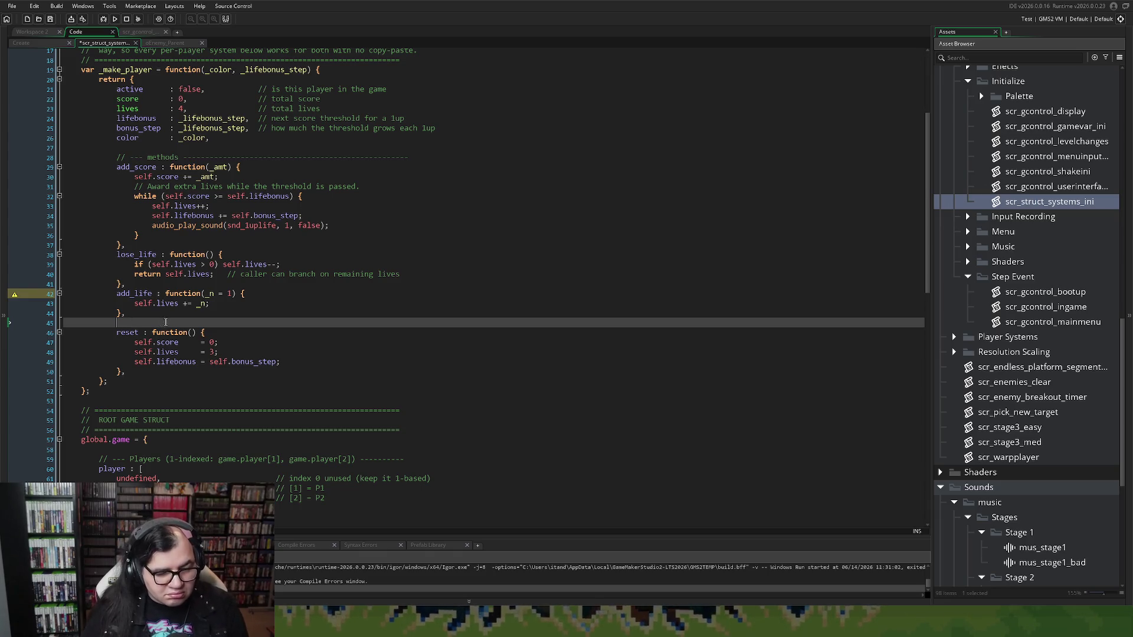
{"action": "key", "text": "BackSpace"}
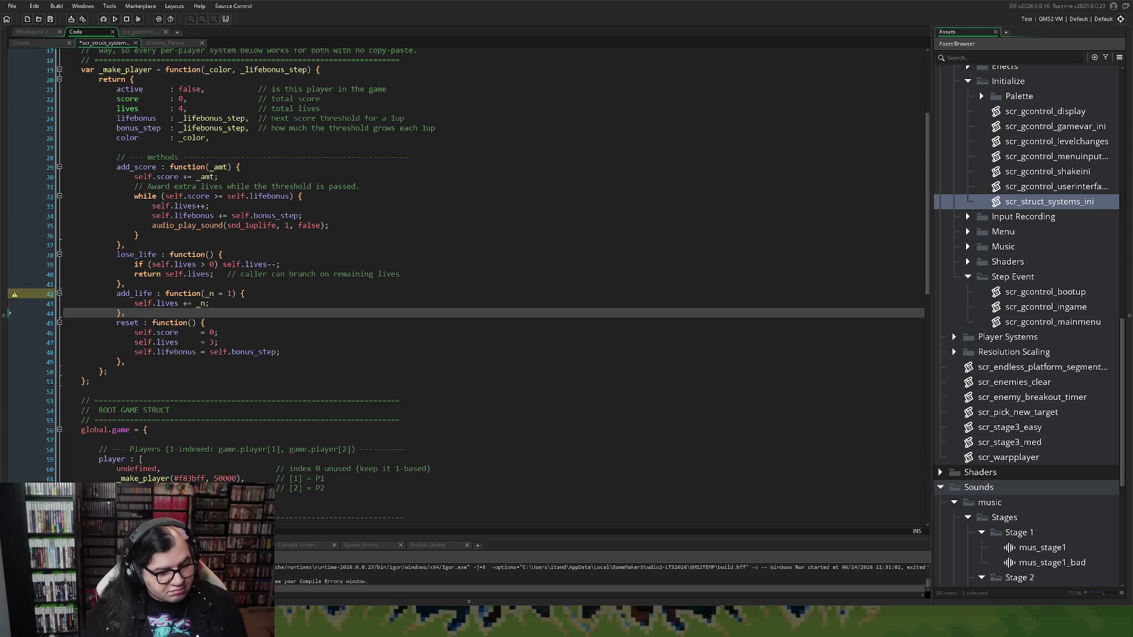
{"action": "key", "text": "Return"}
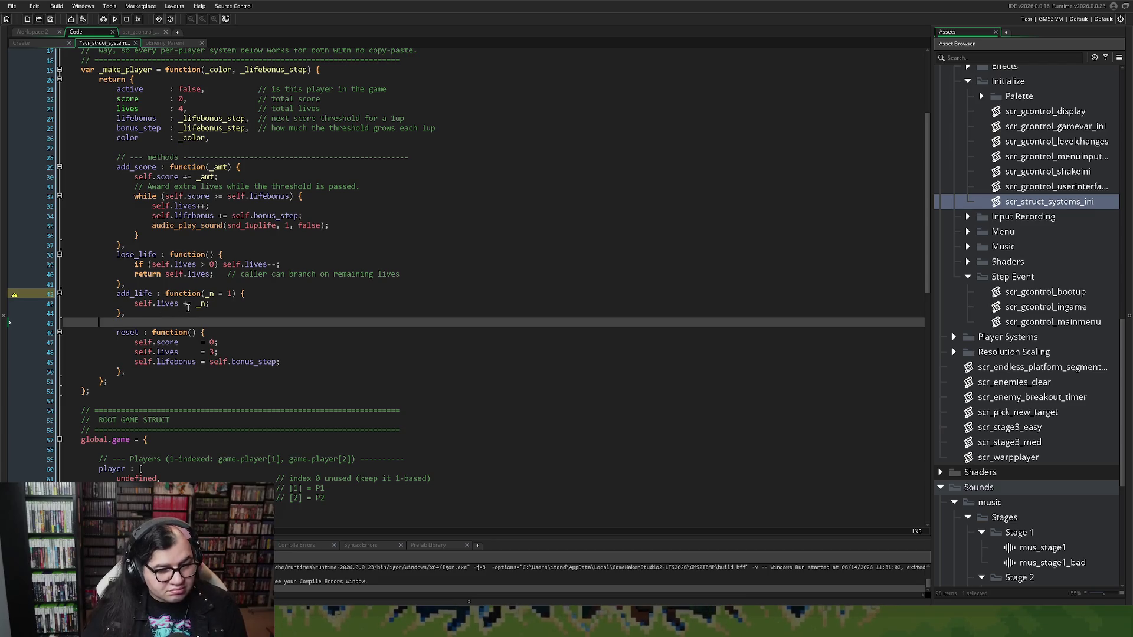
{"action": "key", "text": "ctrl+z"}
{"action": "left_click", "coordinate": [206, 89]}
{"action": "key", "text": "Return"}
Set the new parked field to false, align it, and begin its '// Used for Stage 3 -' comment.
{"action": "type", "text": "parked"}
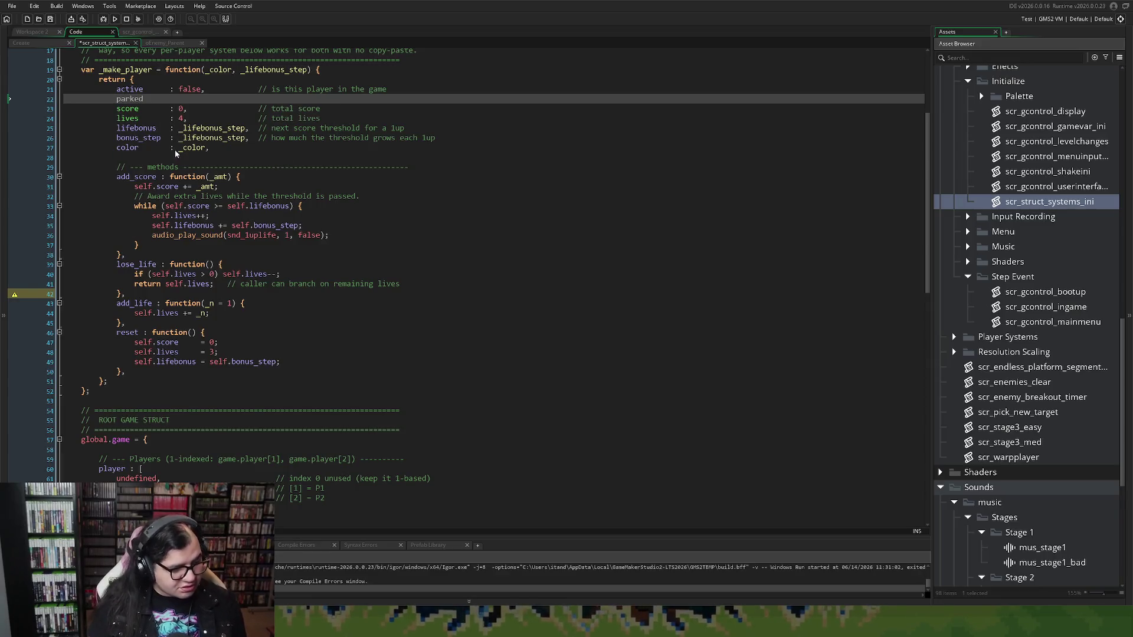
{"action": "type", "text": ": 0"}
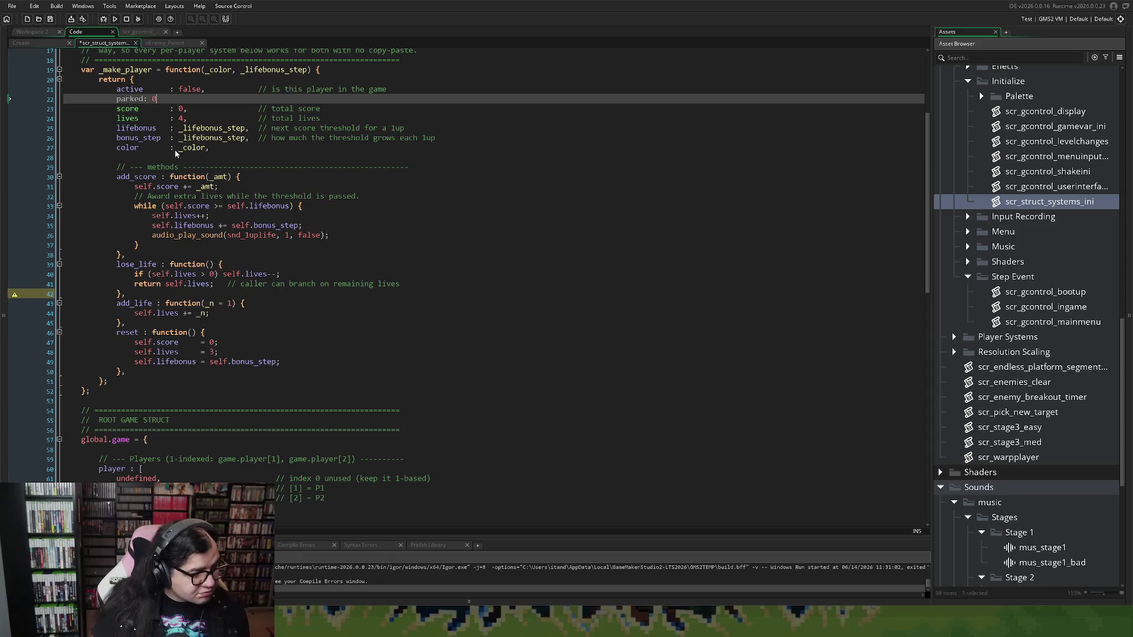
{"action": "key", "text": "BackSpace"}
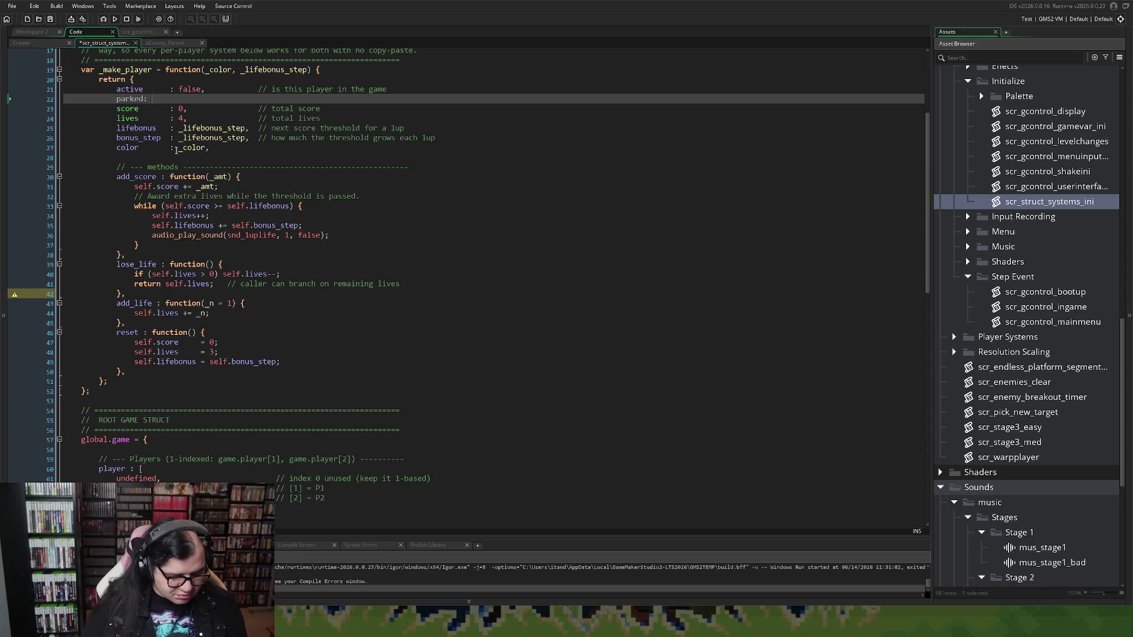
{"action": "type", "text": "false,"}
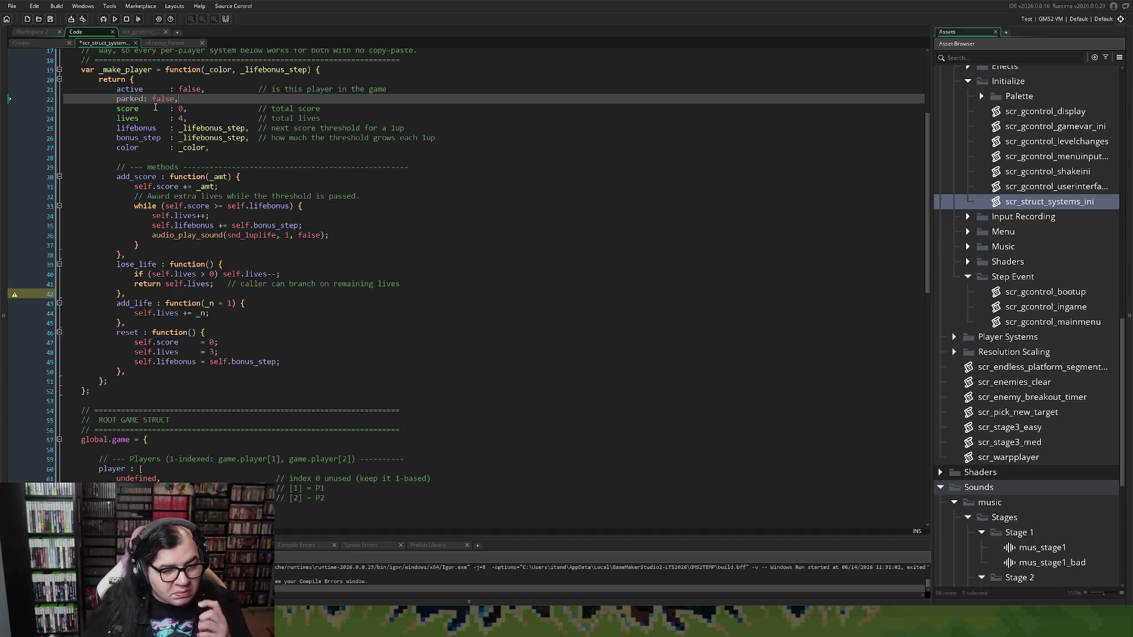
{"action": "left_click", "coordinate": [144, 98]}
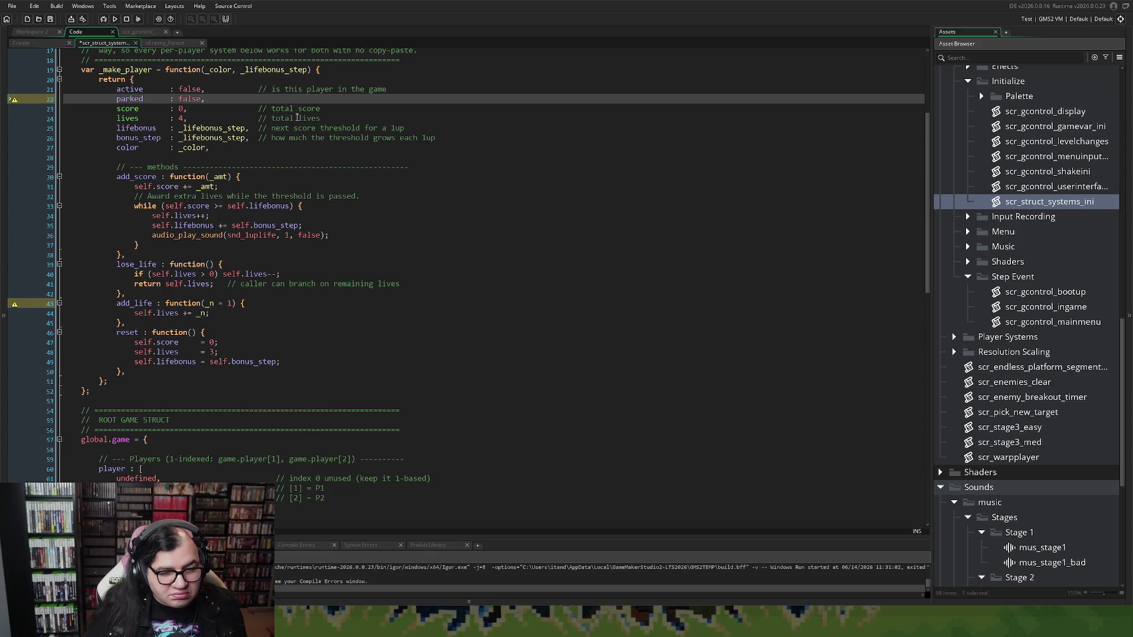
{"action": "type", "text": "//"}
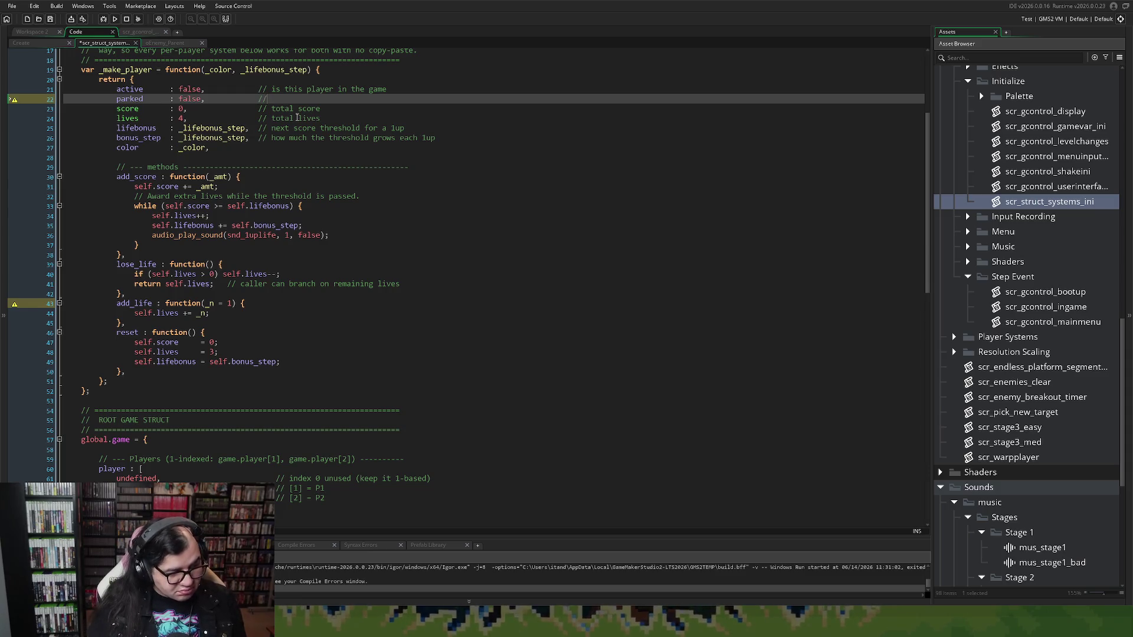
{"action": "type", "text": " Used for Stage 3 - w"}
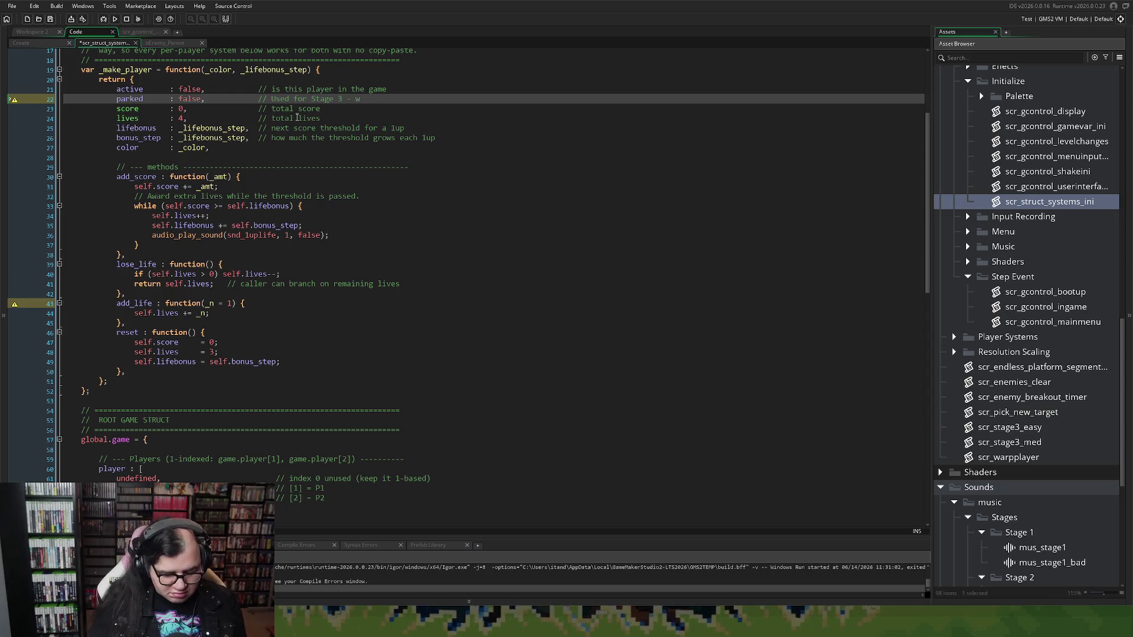
Complete the parked comment with 'make player that died wait at the top'.
{"action": "key", "text": "BackSpace"}
{"action": "type", "text": "make pla"}
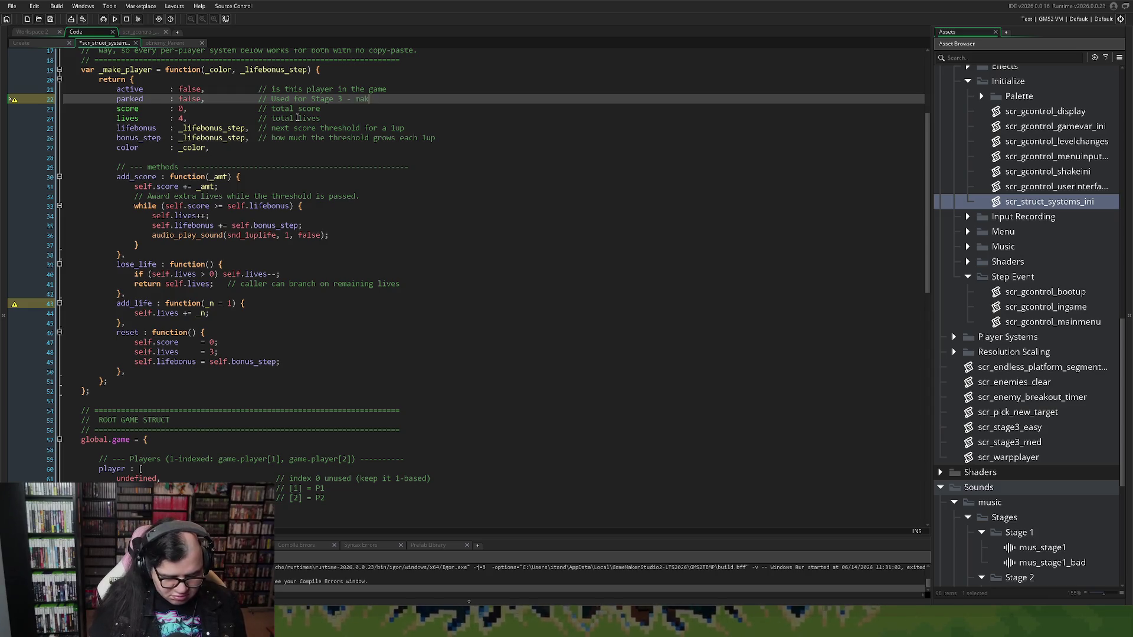
{"action": "type", "text": "yer"}
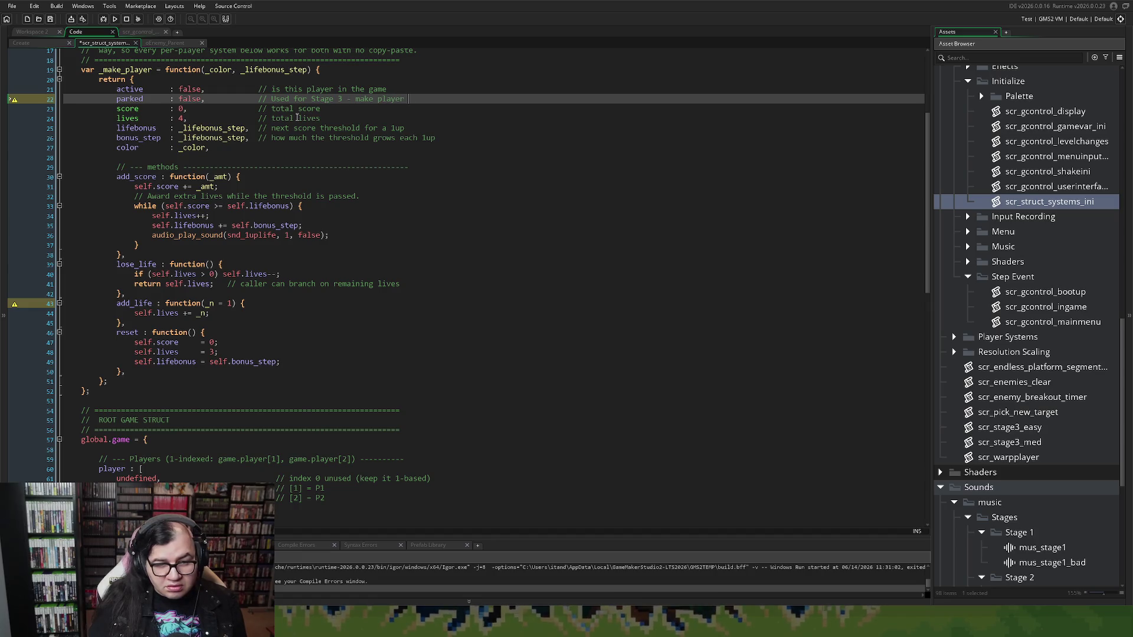
{"action": "type", "text": " that"}
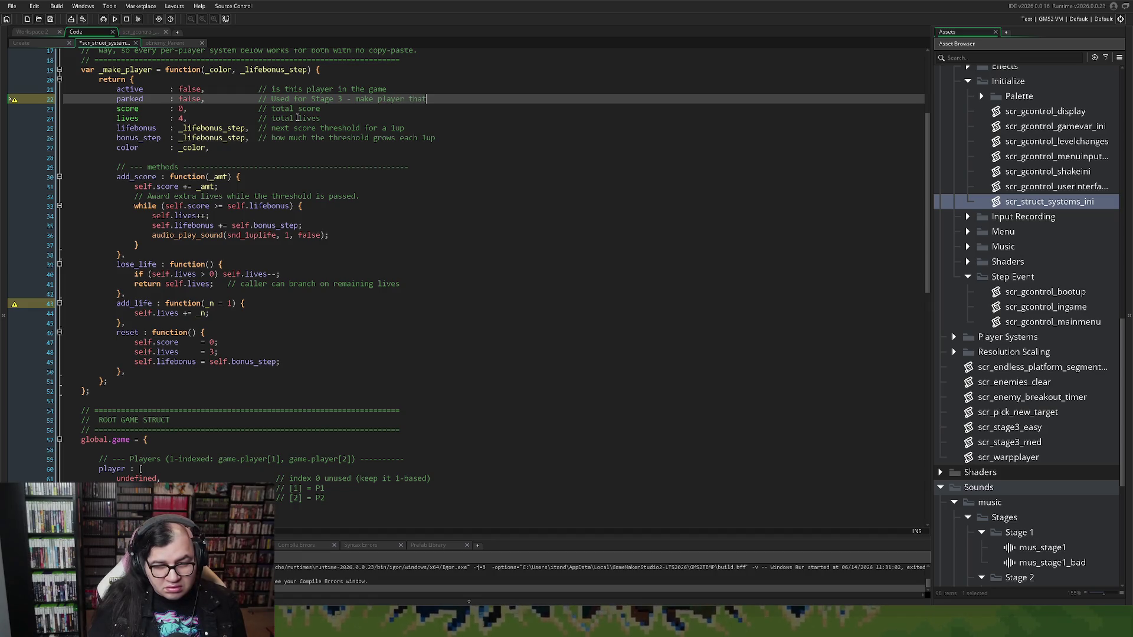
{"action": "type", "text": " died wait at the top"}
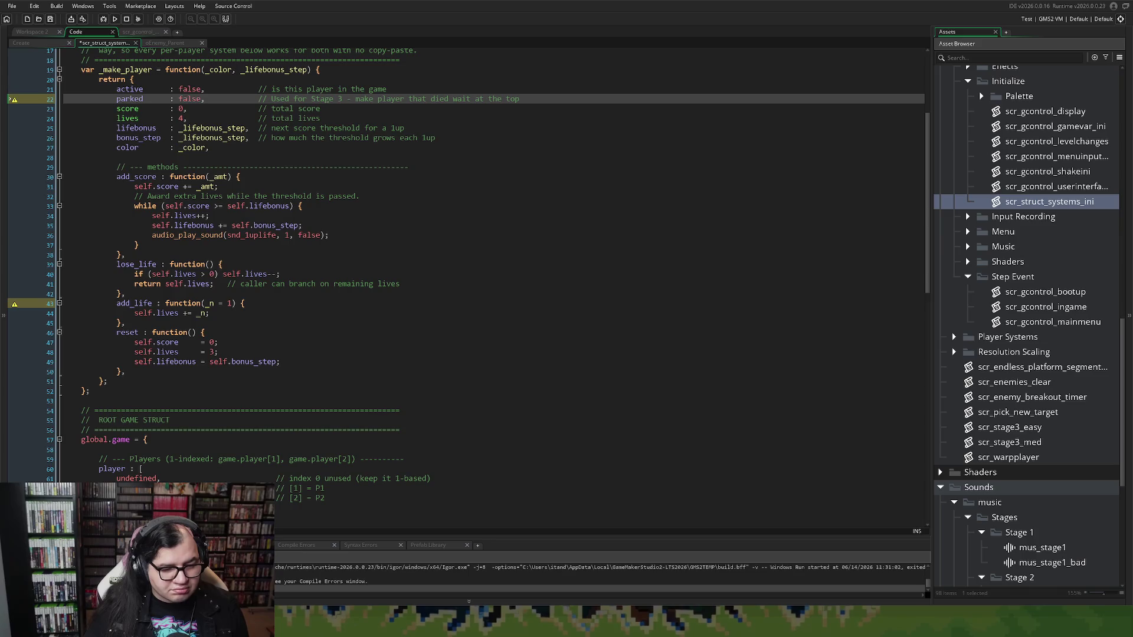
{"action": "left_click", "coordinate": [283, 361]}
Add a self.parked = false; line to the reset method, below the lifebonus reset.
{"action": "key", "text": "Return"}
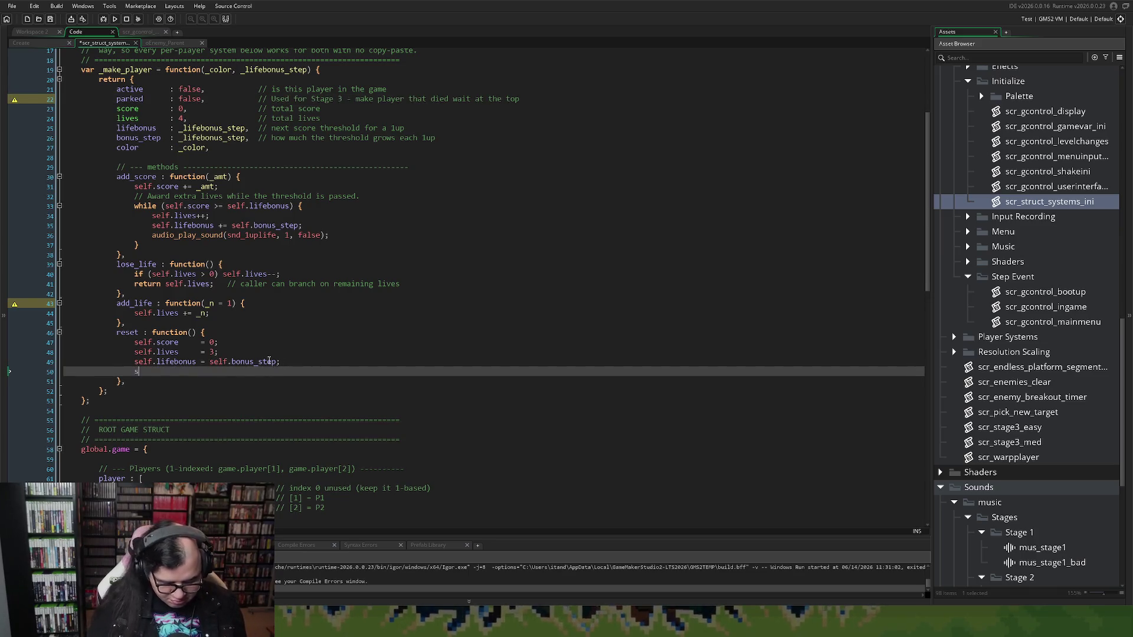
{"action": "type", "text": "self.park"}
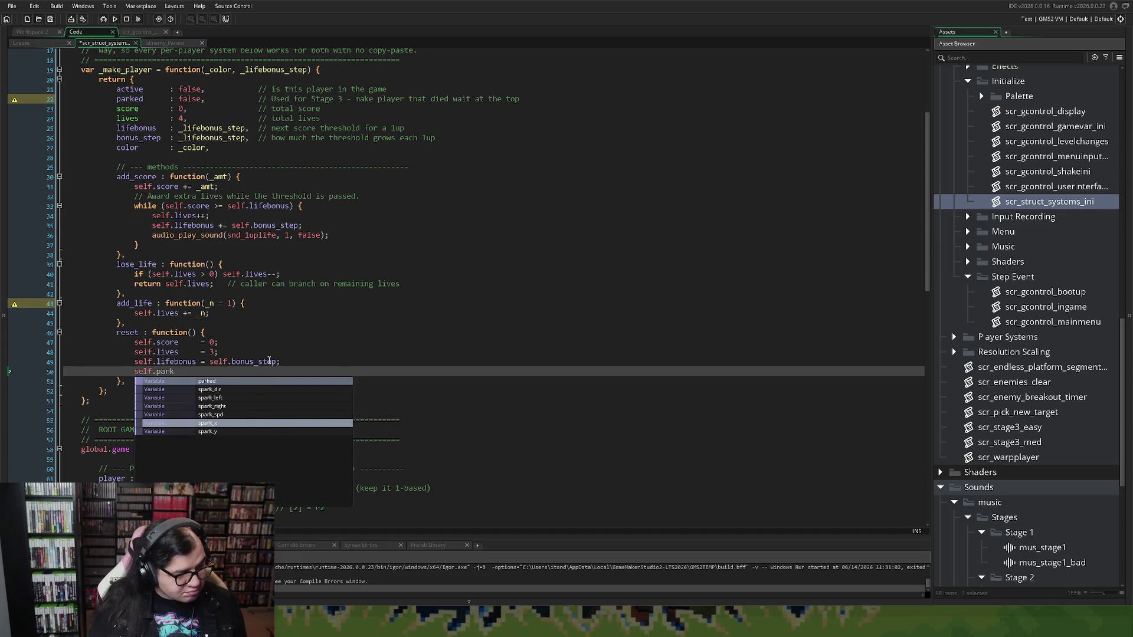
{"action": "type", "text": "ed    "}
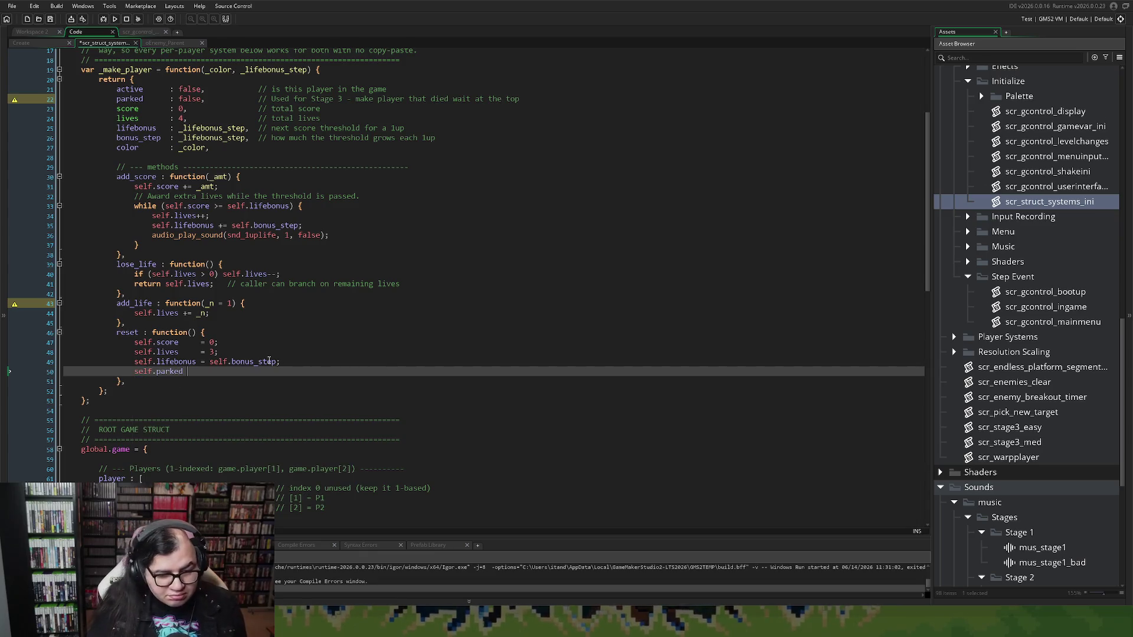
{"action": "type", "text": "= false"}
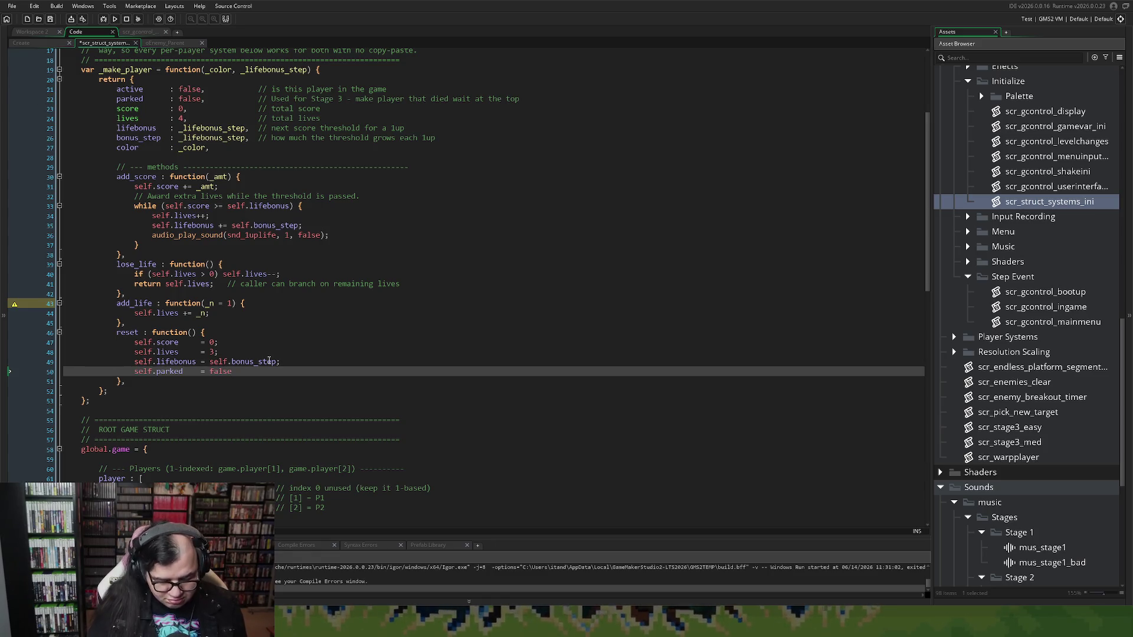
{"action": "type", "text": ";"}
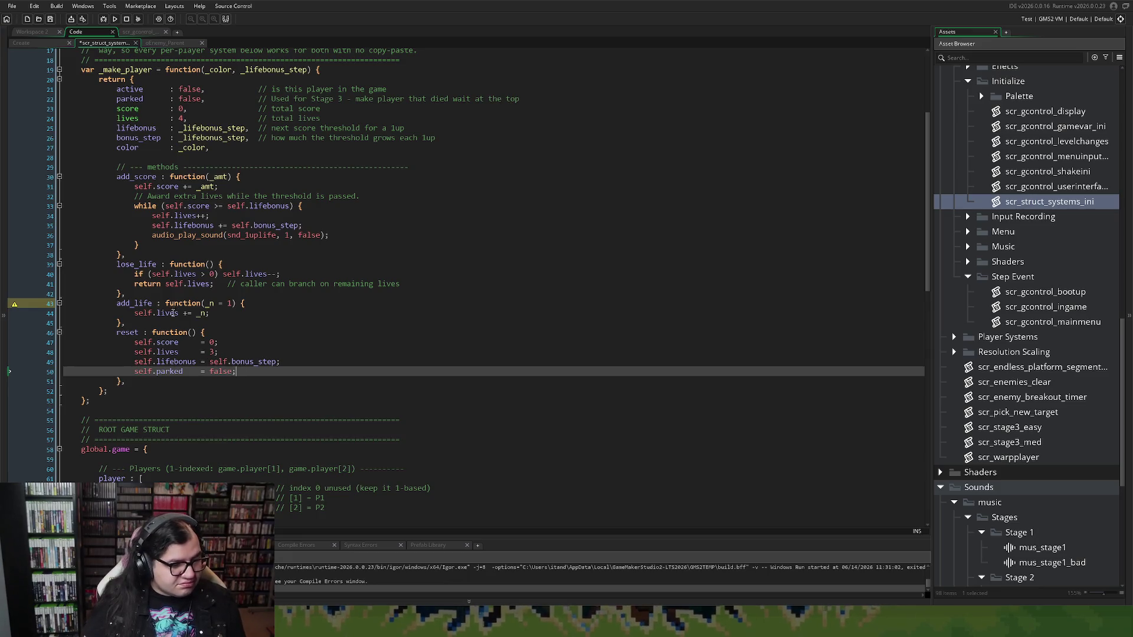
{"action": "scroll", "coordinate": [241, 361], "scroll_direction": "down", "scroll_amount": 2}
{"action": "scroll", "coordinate": [241, 361], "scroll_direction": "down", "scroll_amount": 2}
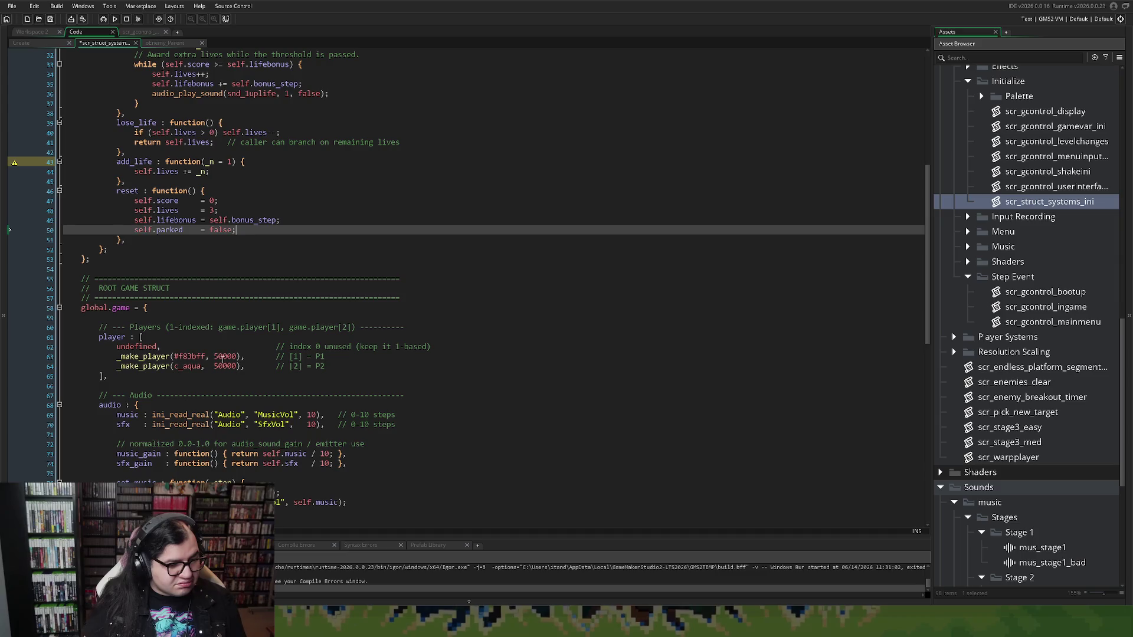
{"action": "scroll", "coordinate": [222, 361], "scroll_direction": "down", "scroll_amount": 2}
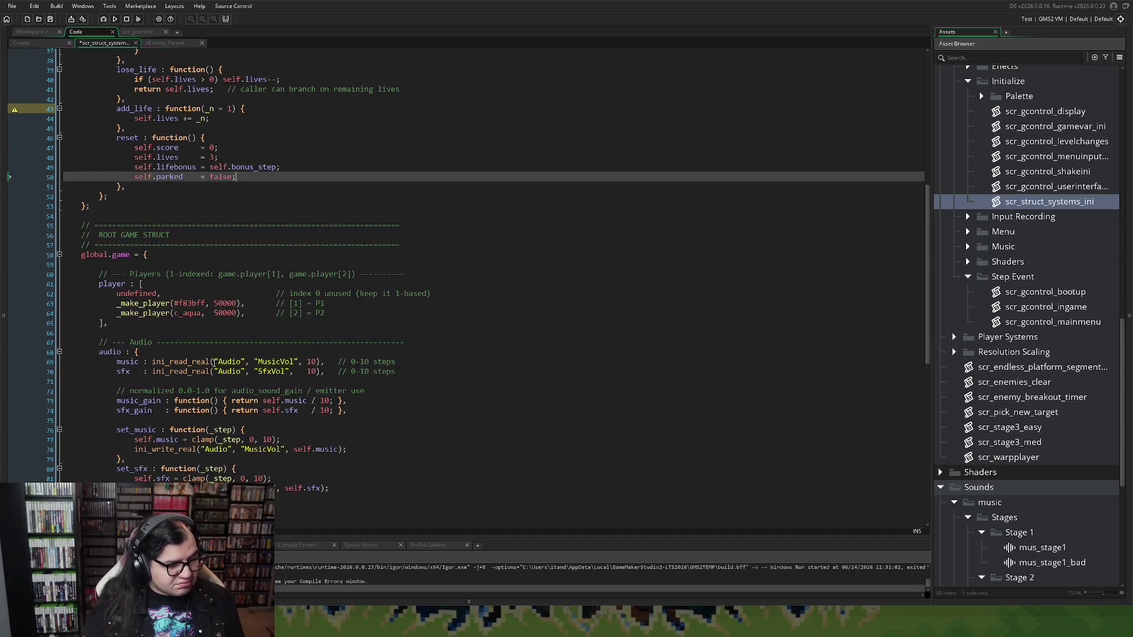
{"action": "scroll", "coordinate": [214, 362], "scroll_direction": "down", "scroll_amount": 2}
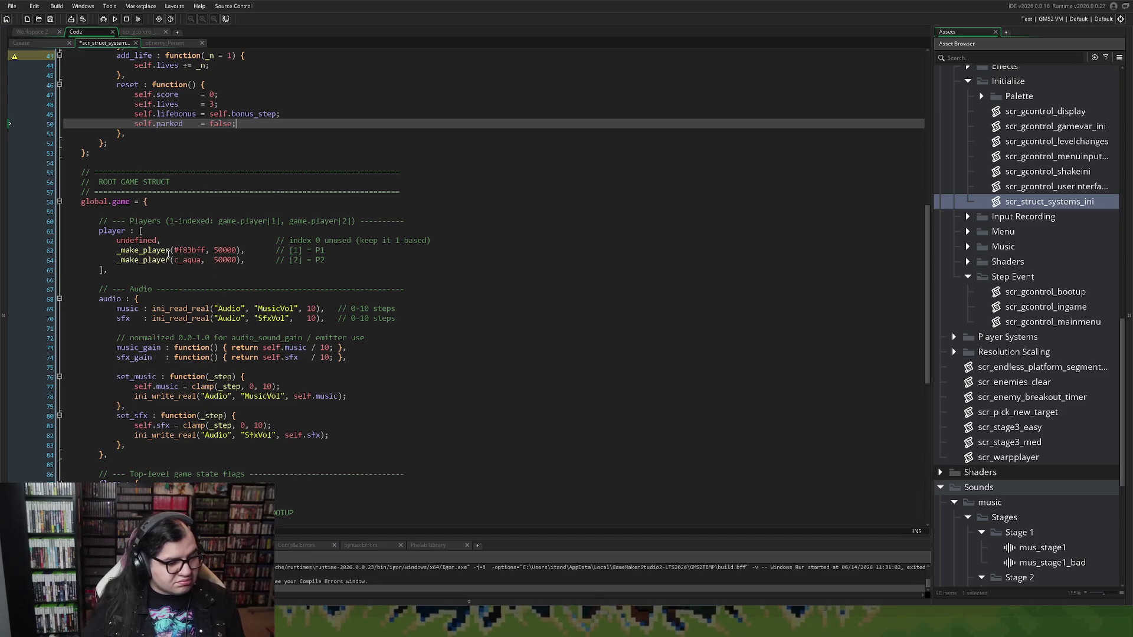
{"action": "scroll", "coordinate": [169, 253], "scroll_direction": "up", "scroll_amount": 14}
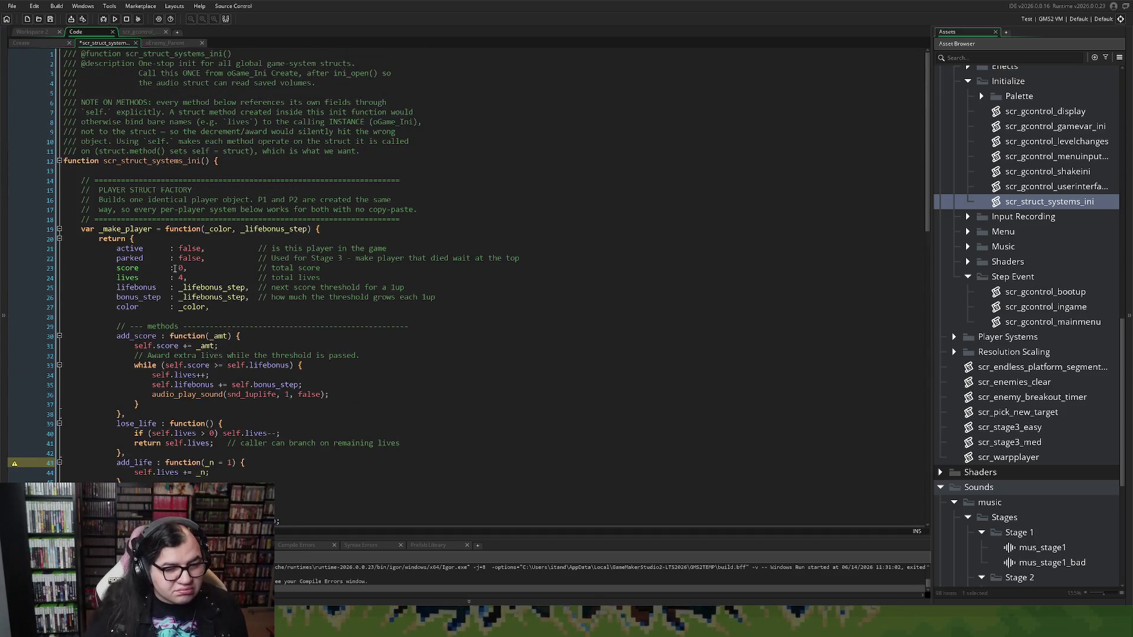
{"action": "scroll", "coordinate": [168, 270], "scroll_direction": "down", "scroll_amount": 7}
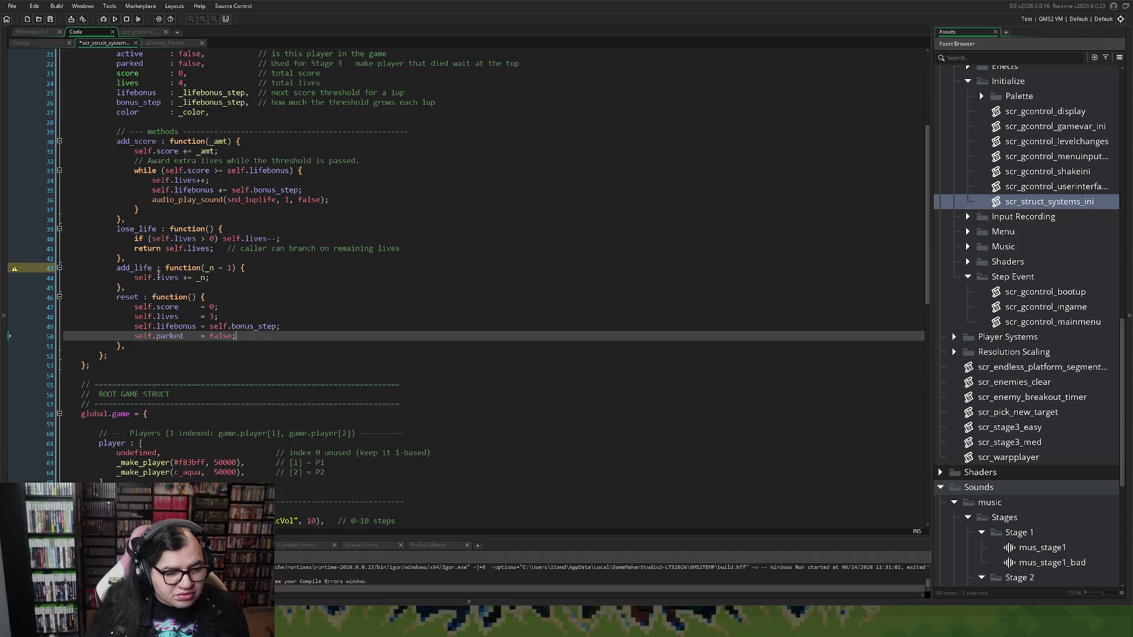
{"action": "scroll", "coordinate": [158, 275], "scroll_direction": "down", "scroll_amount": 8}
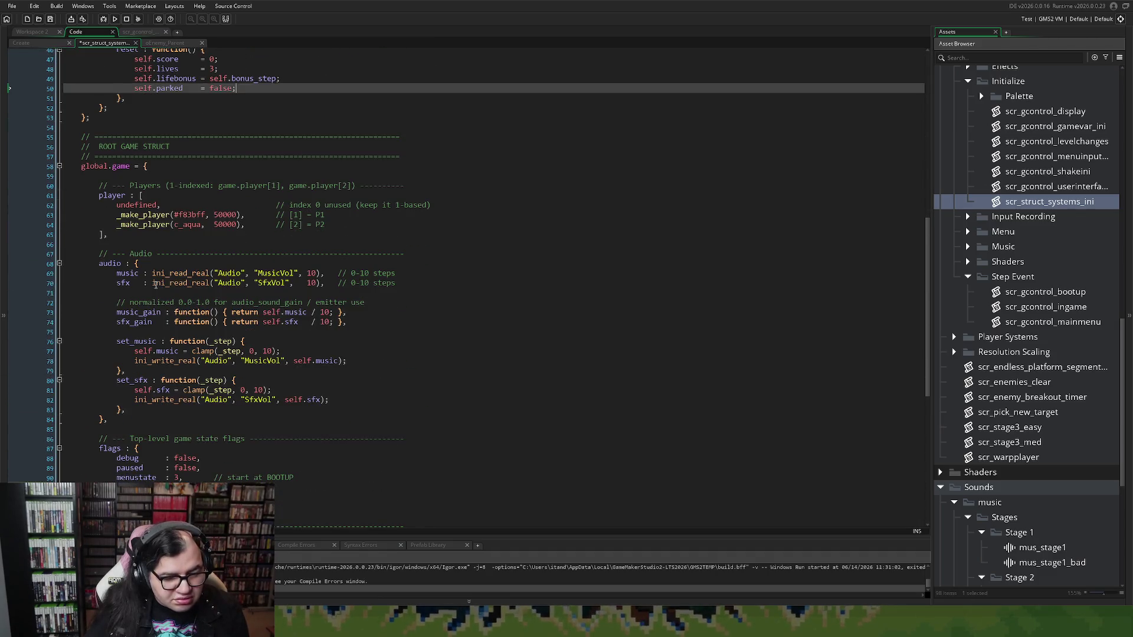
{"action": "scroll", "coordinate": [154, 285], "scroll_direction": "down", "scroll_amount": 3}
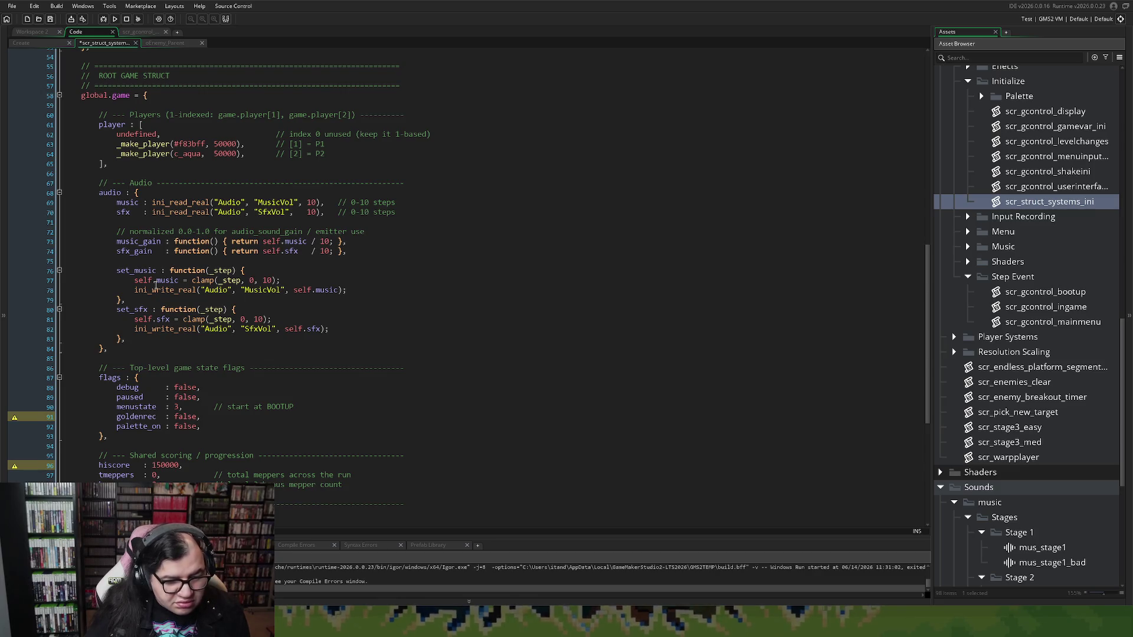
{"action": "scroll", "coordinate": [155, 286], "scroll_direction": "down", "scroll_amount": 7}
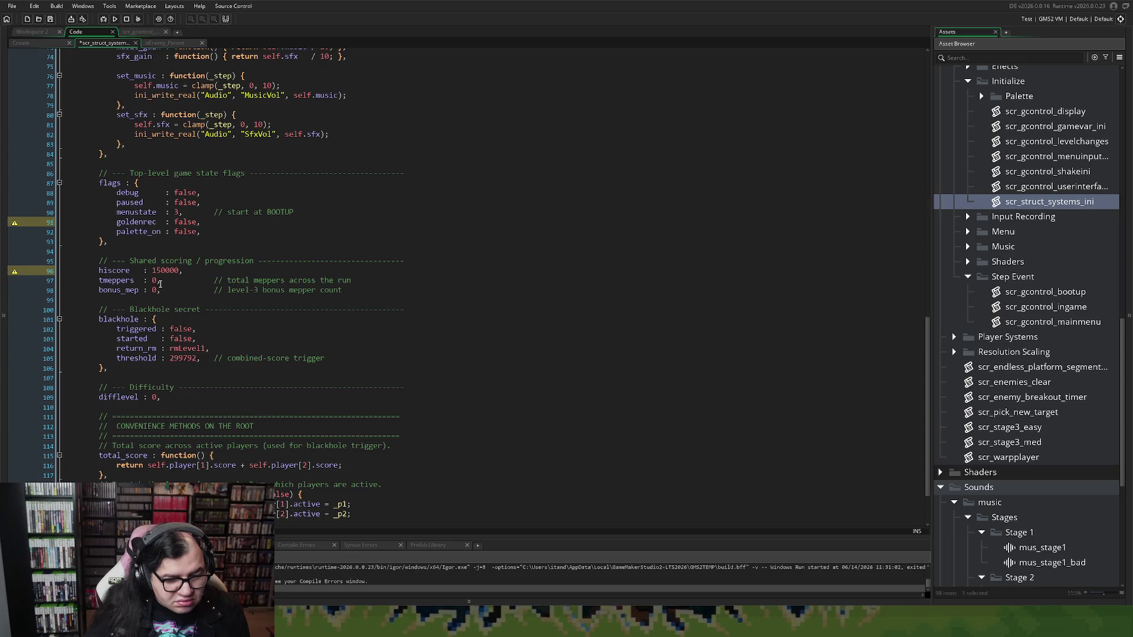
{"action": "scroll", "coordinate": [160, 285], "scroll_direction": "down", "scroll_amount": 2}
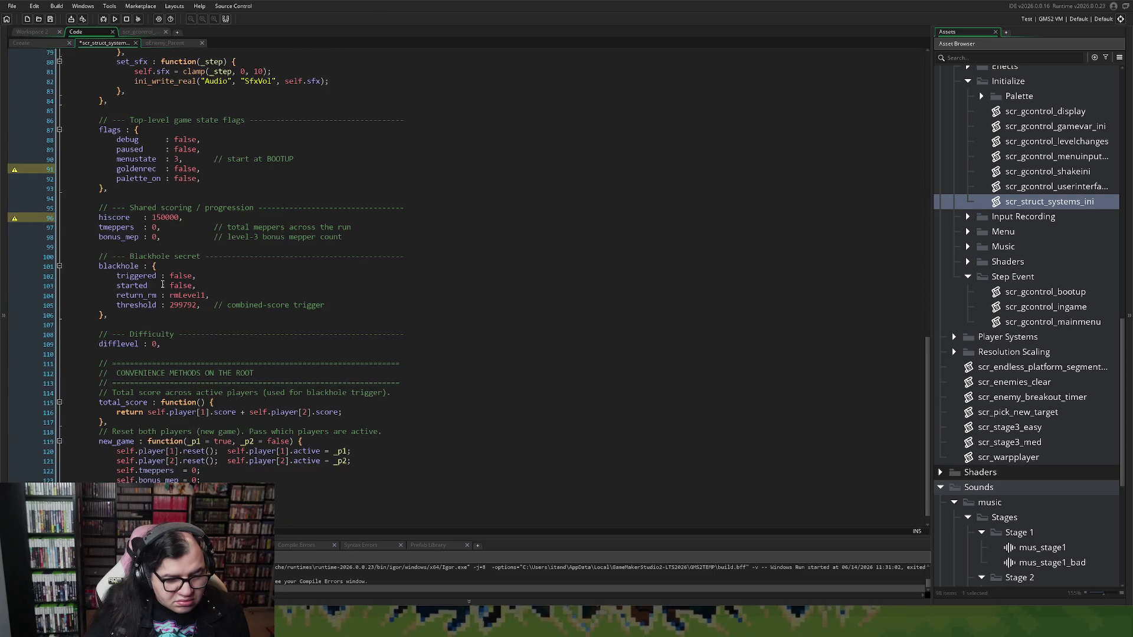
{"action": "scroll", "coordinate": [158, 300], "scroll_direction": "down", "scroll_amount": 1}
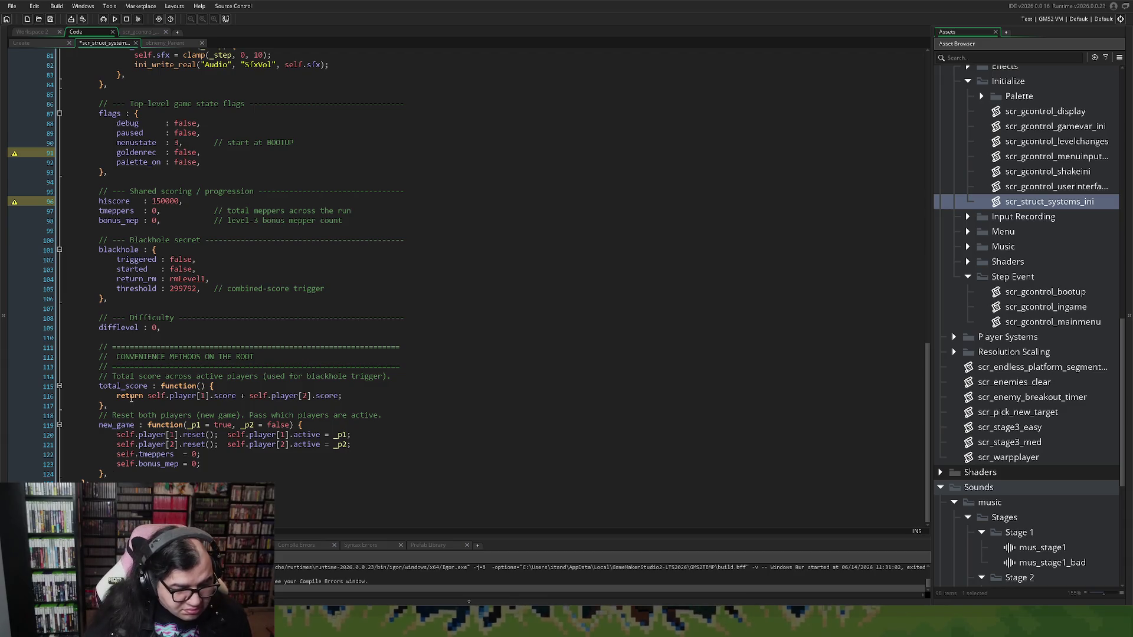
{"action": "left_click", "coordinate": [131, 406]}
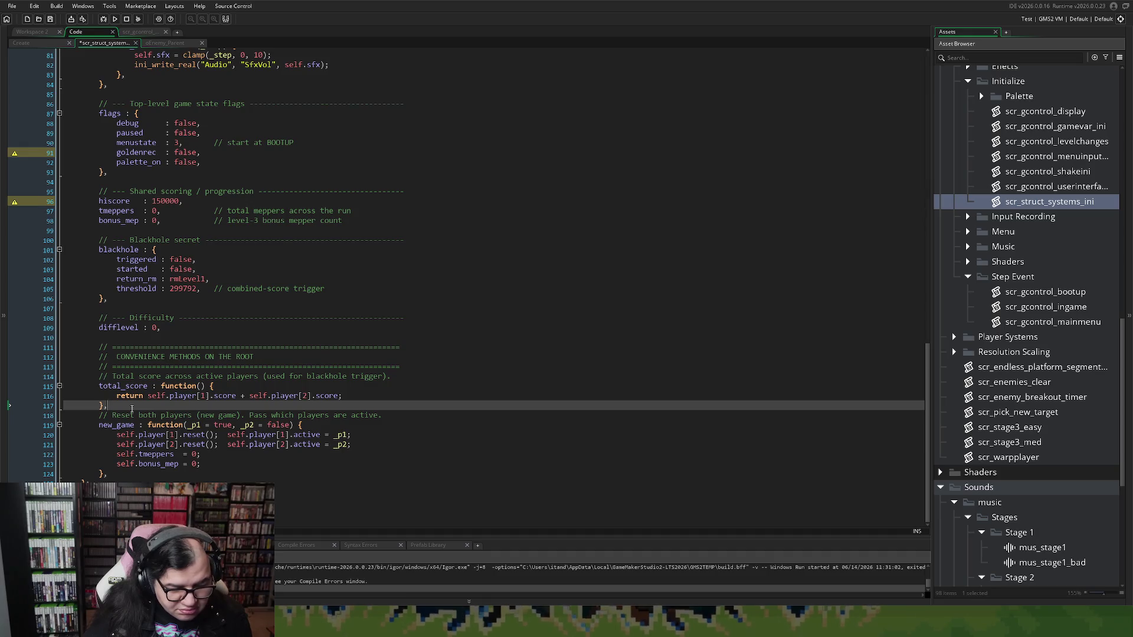
Add a '// Stage 3 - Parked Helper' comment after total_score and begin a 'clear_parked : function' entry.
{"action": "key", "text": "Return"}
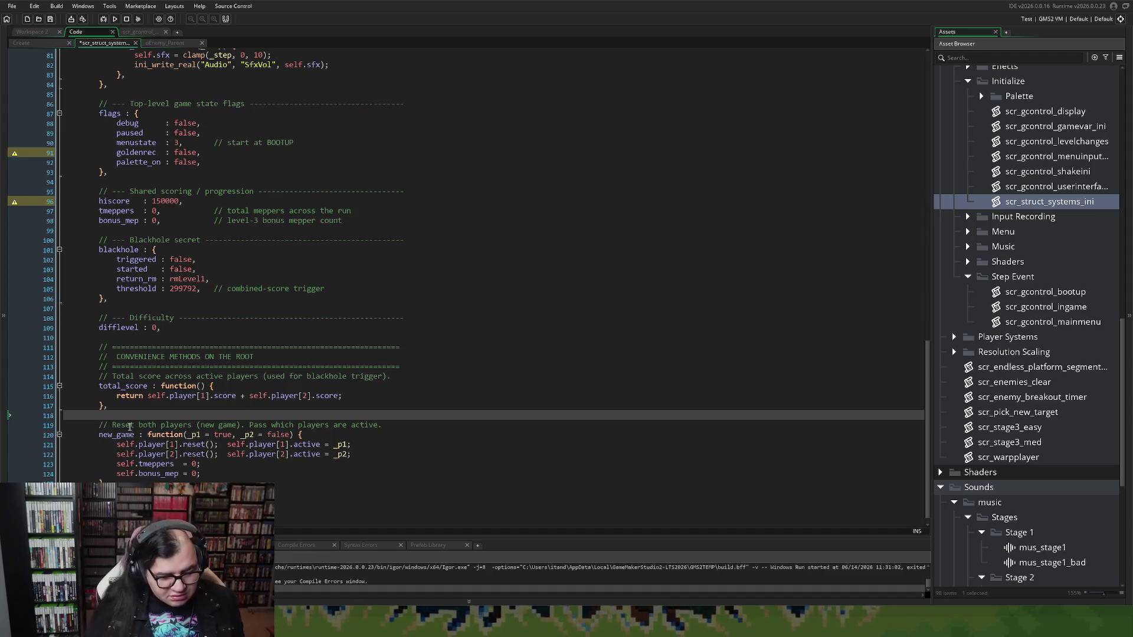
{"action": "type", "text": "// "}
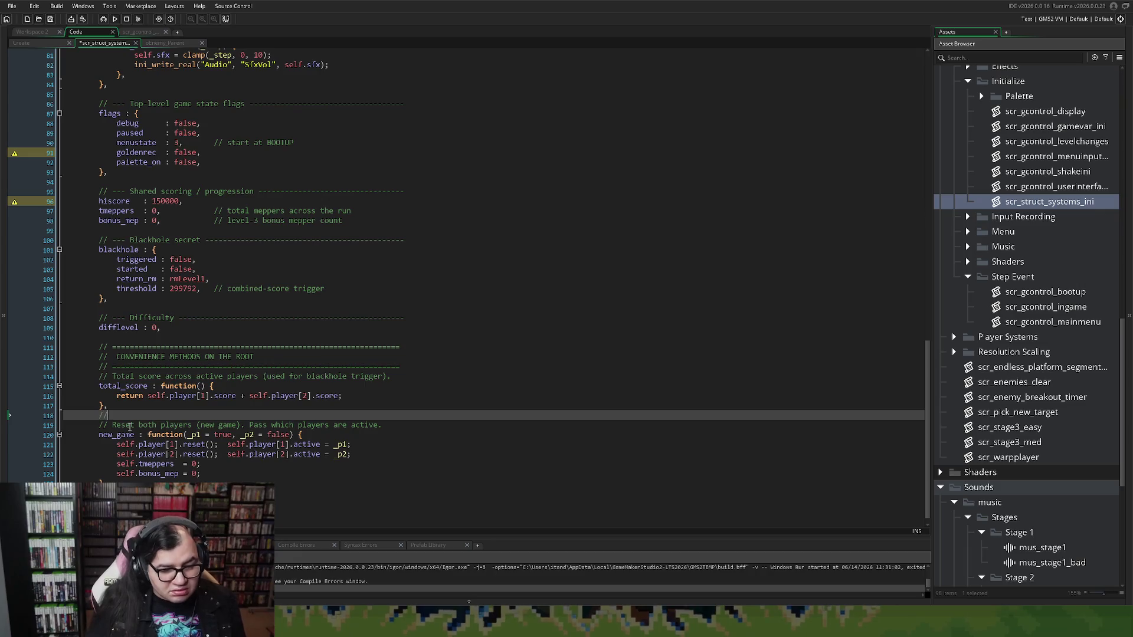
{"action": "type", "text": "Stage 3 -"}
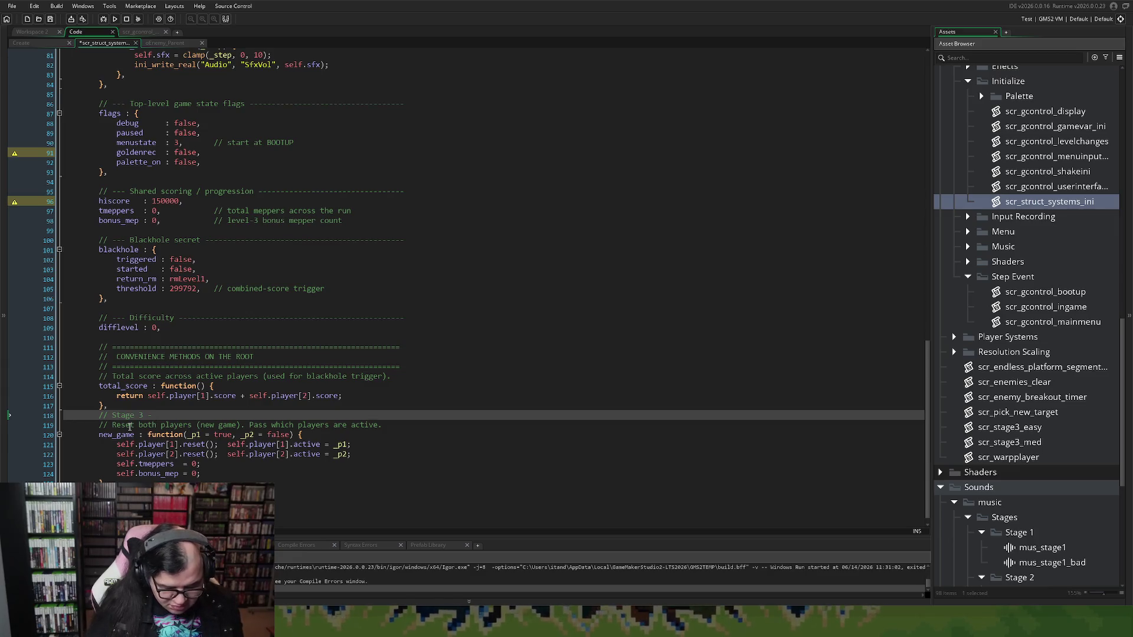
{"action": "type", "text": " P"}
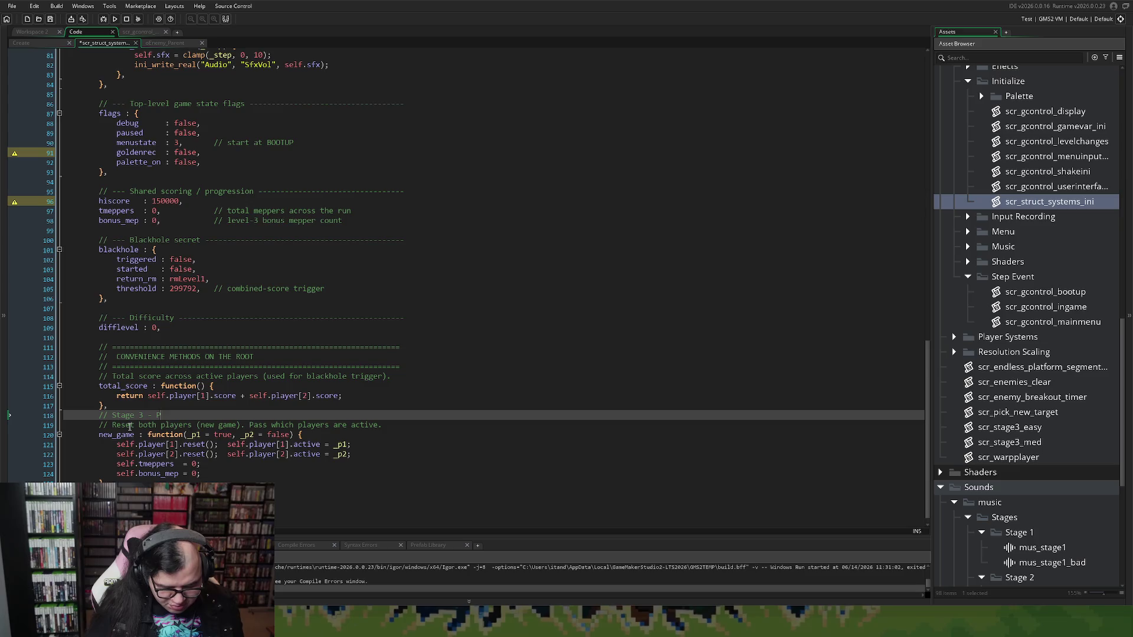
{"action": "type", "text": "arked Helper"}
{"action": "key", "text": "Return"}
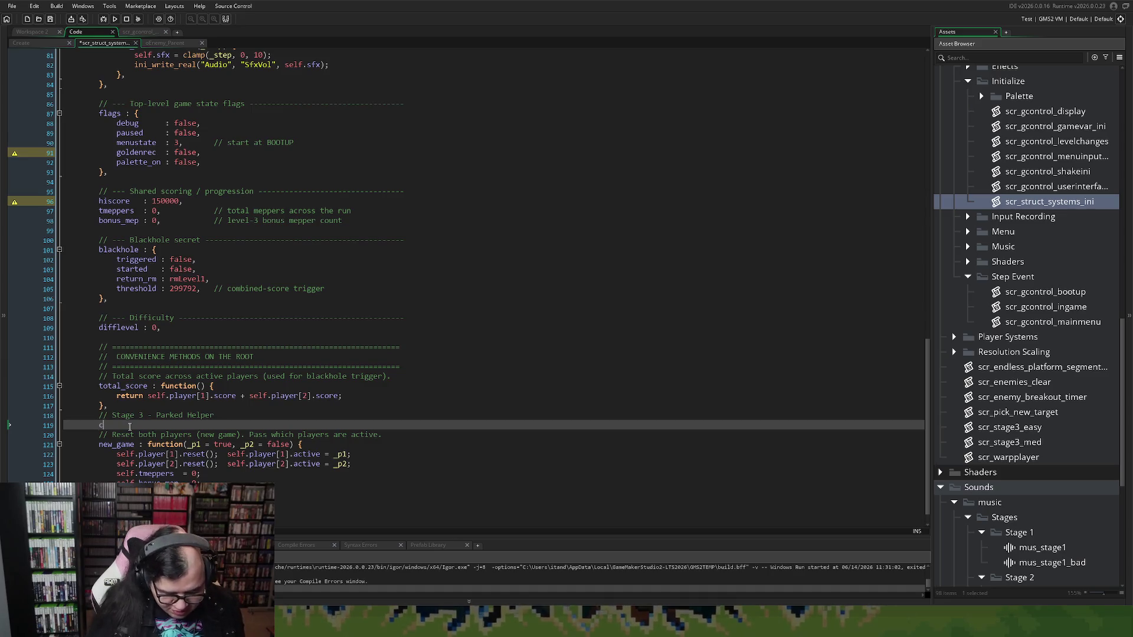
{"action": "type", "text": "clear_"}
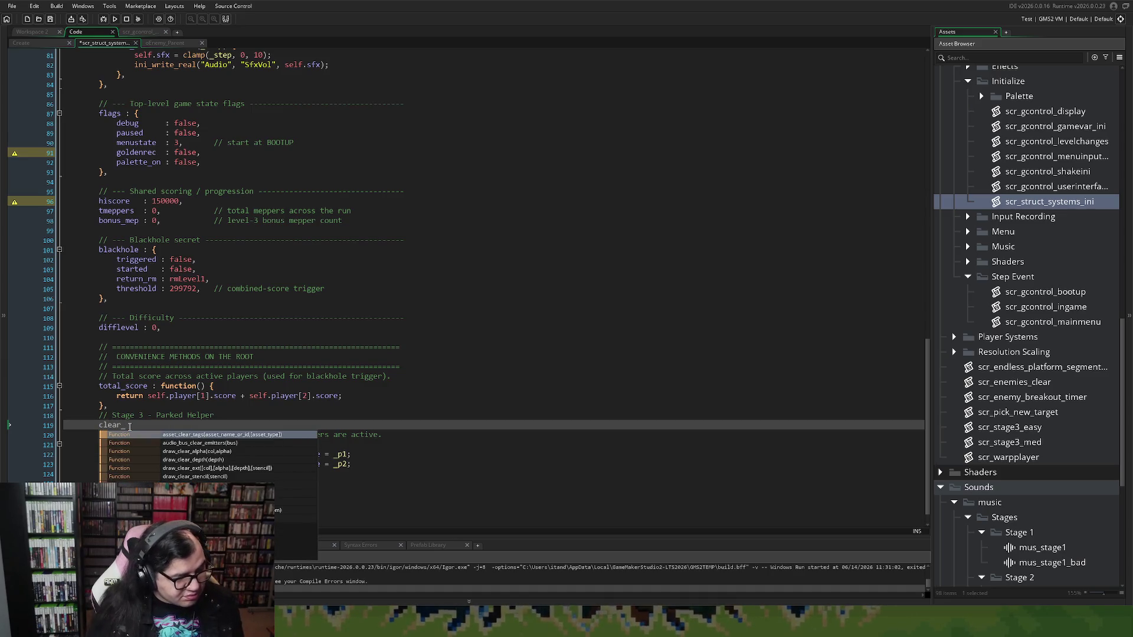
{"action": "type", "text": "parked "}
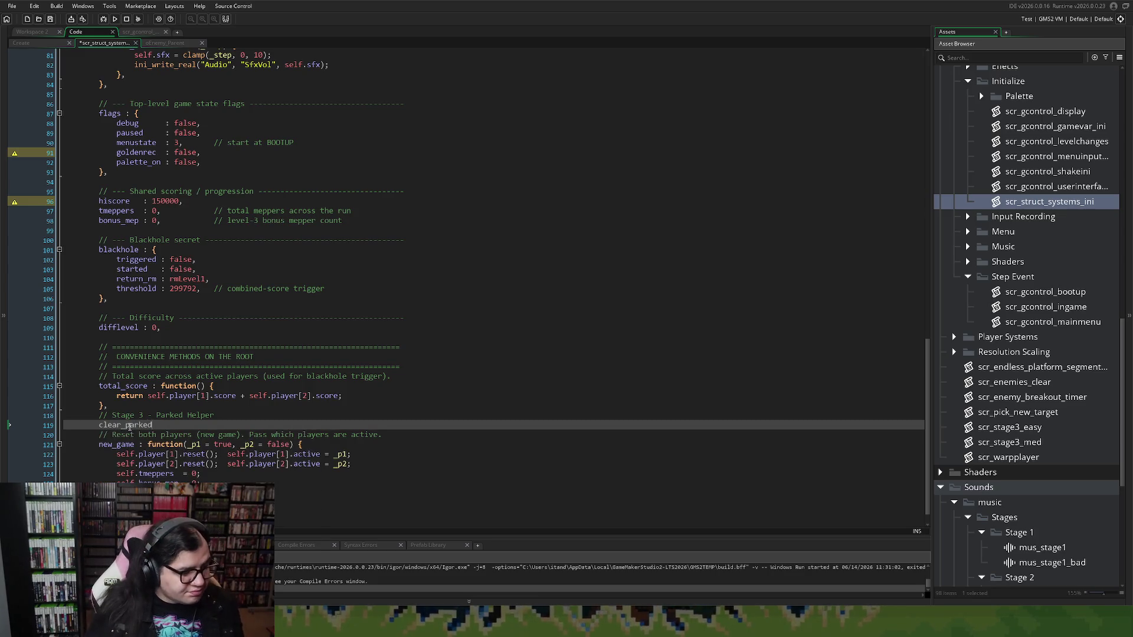
{"action": "type", "text": ": "}
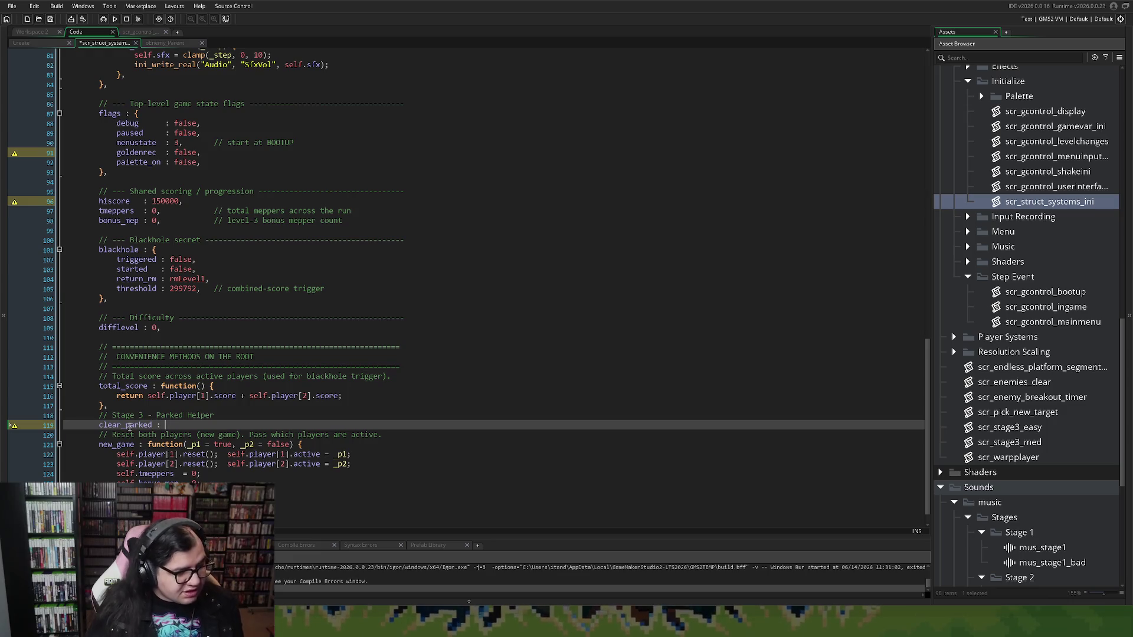
{"action": "type", "text": "fuction"}
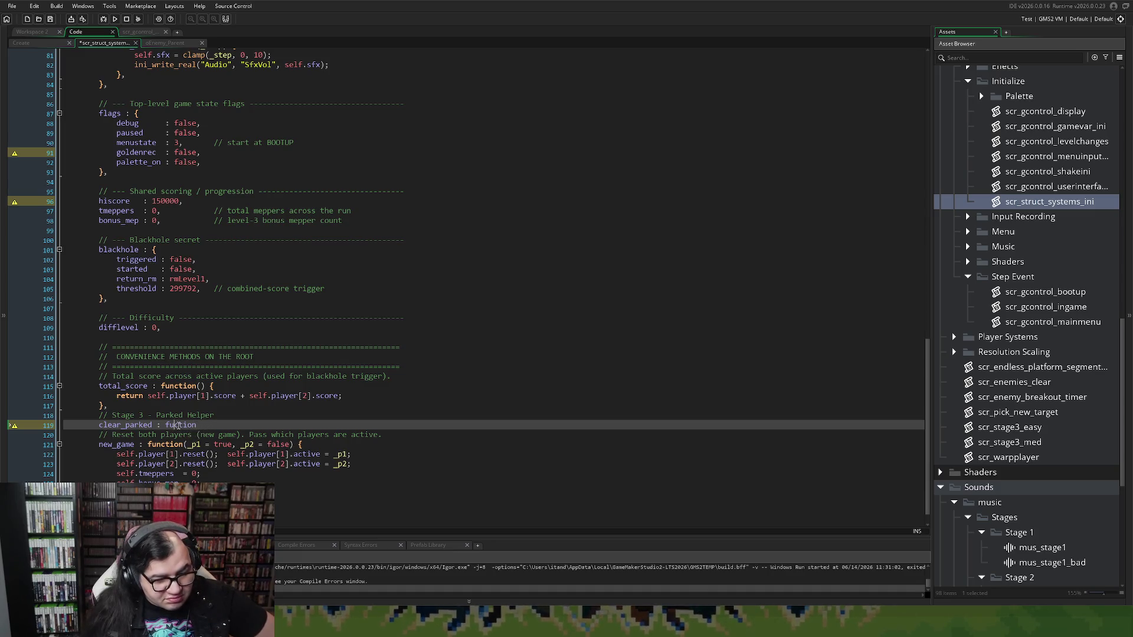
{"action": "key", "text": "ctrl+space"}
Give clear_parked a braced body containing self.player[1].parked = false;.
{"action": "key", "text": "Return"}
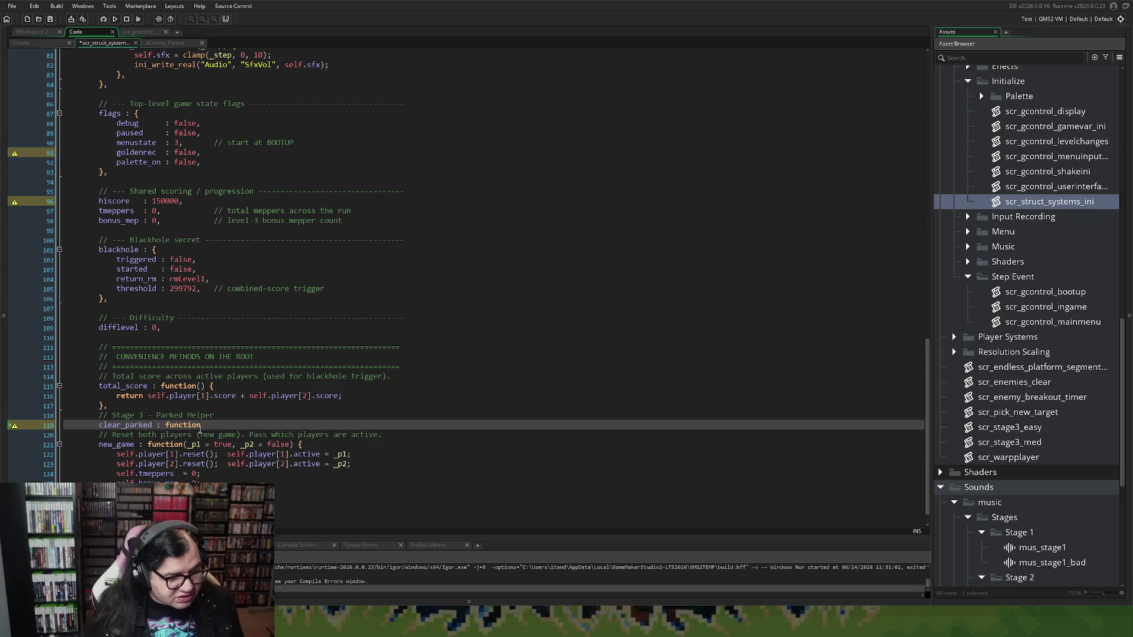
{"action": "type", "text": "() "}
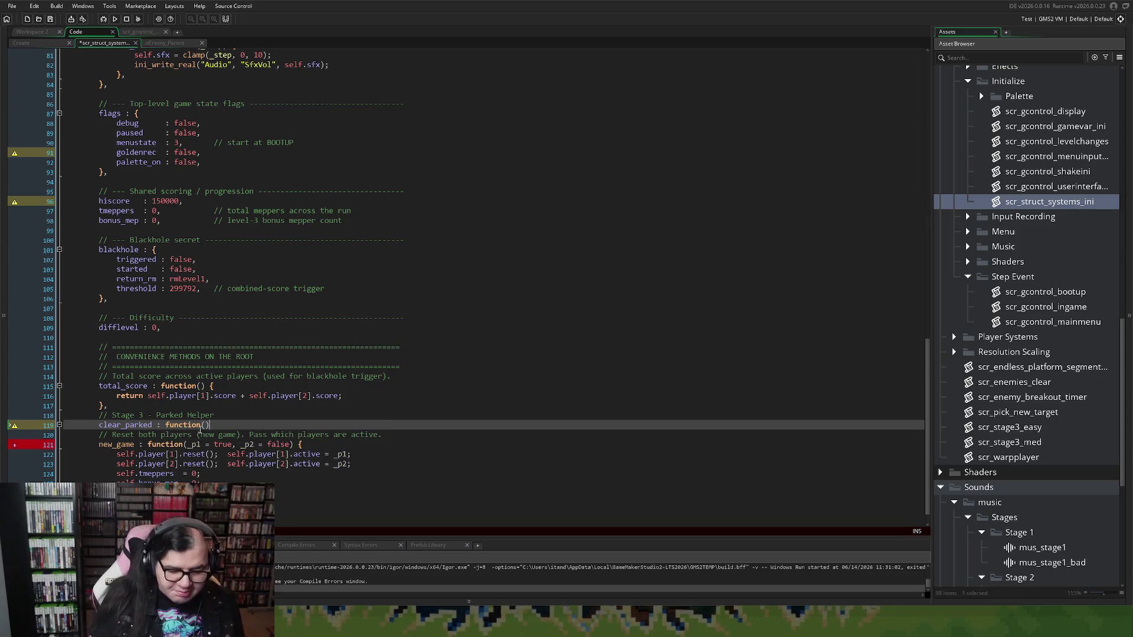
{"action": "type", "text": "{"}
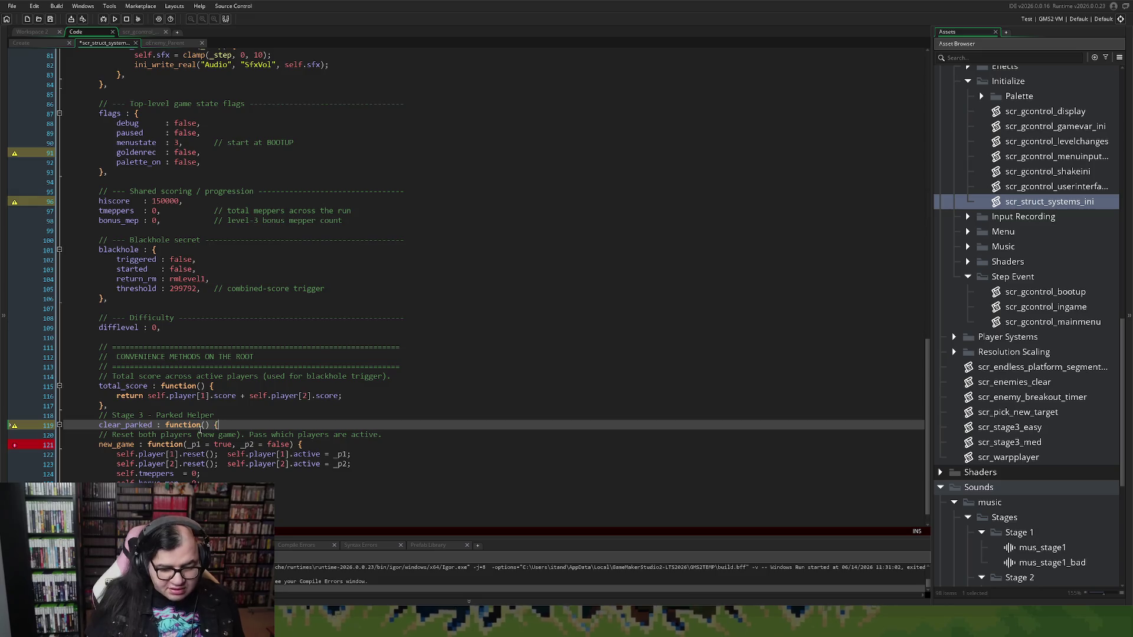
{"action": "key", "text": "Return"}
{"action": "key", "text": "Return"}
{"action": "type", "text": "}"}
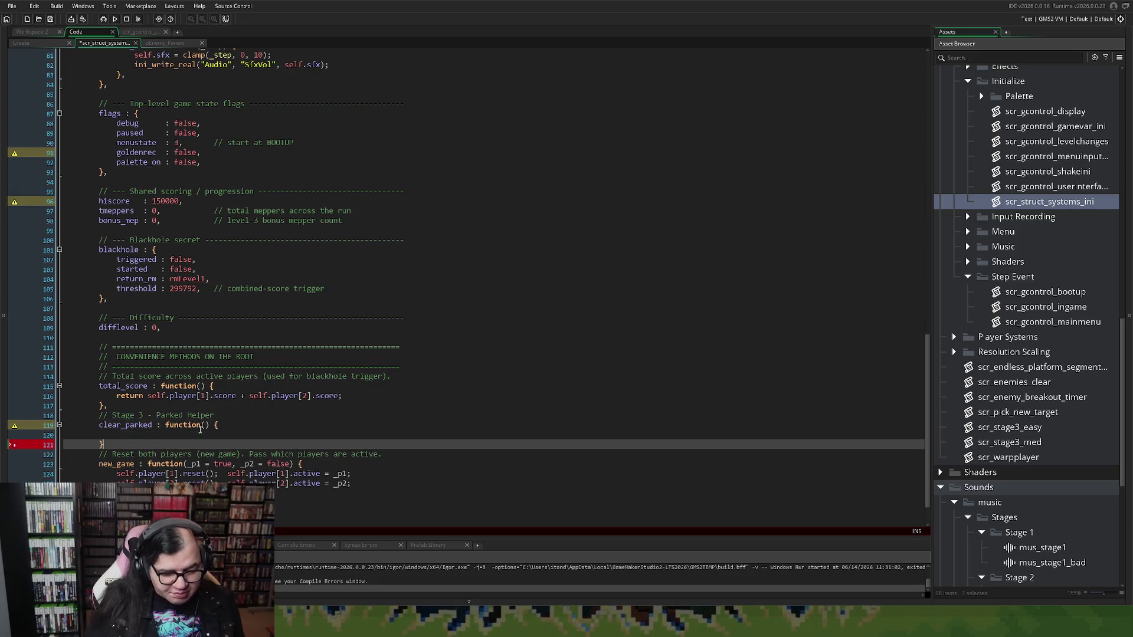
{"action": "left_click", "coordinate": [132, 437]}
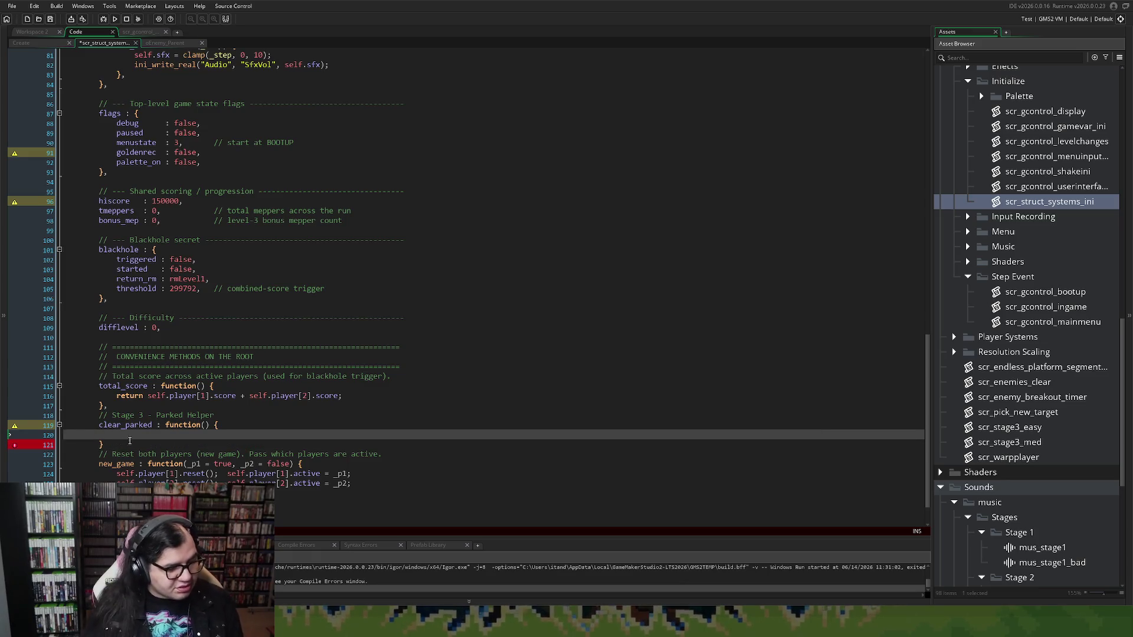
{"action": "type", "text": "sel"}
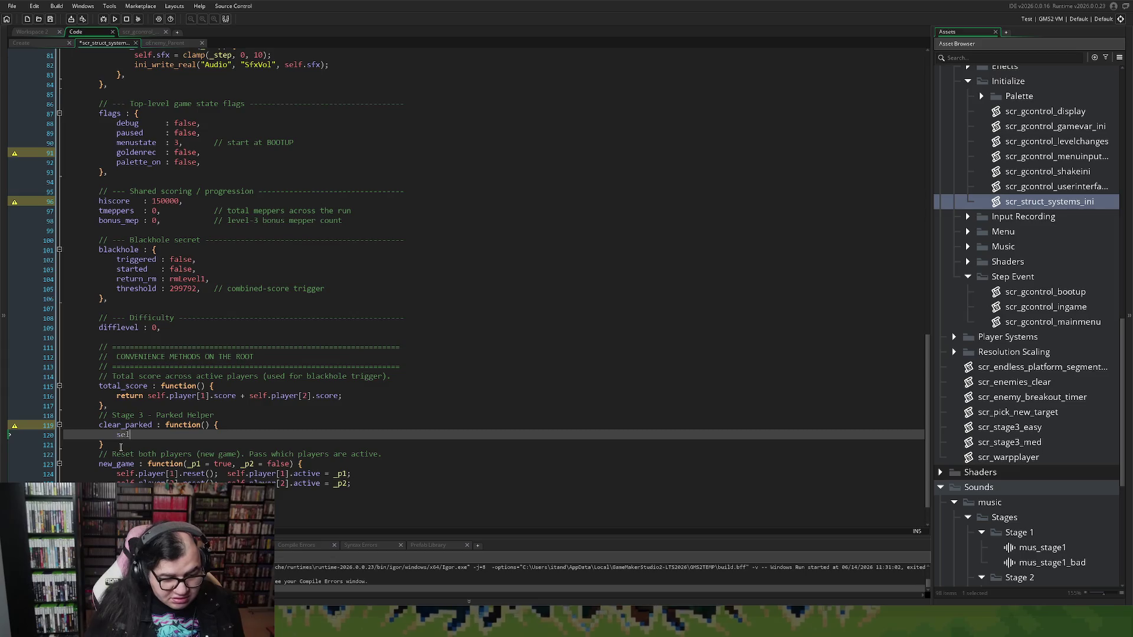
{"action": "type", "text": "f."}
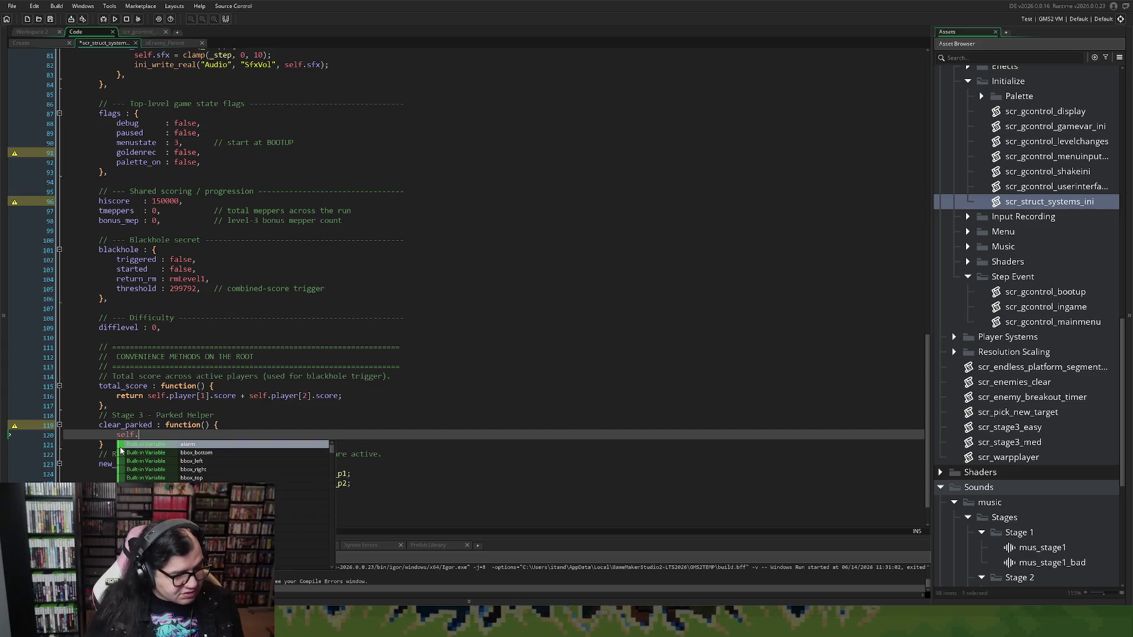
{"action": "type", "text": "playe"}
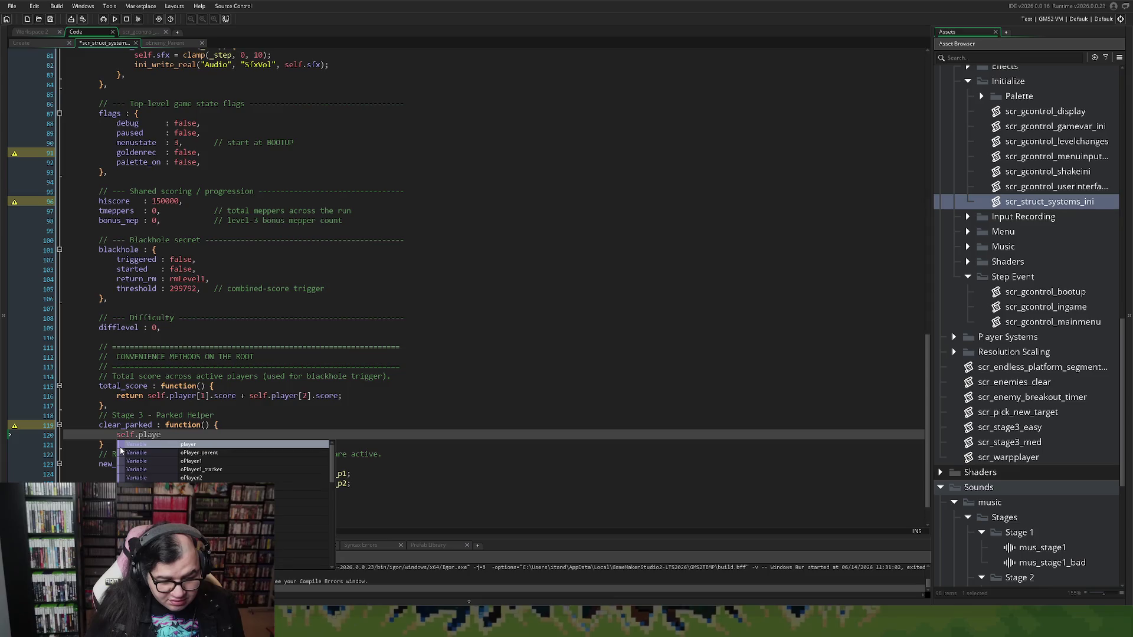
{"action": "type", "text": "r"}
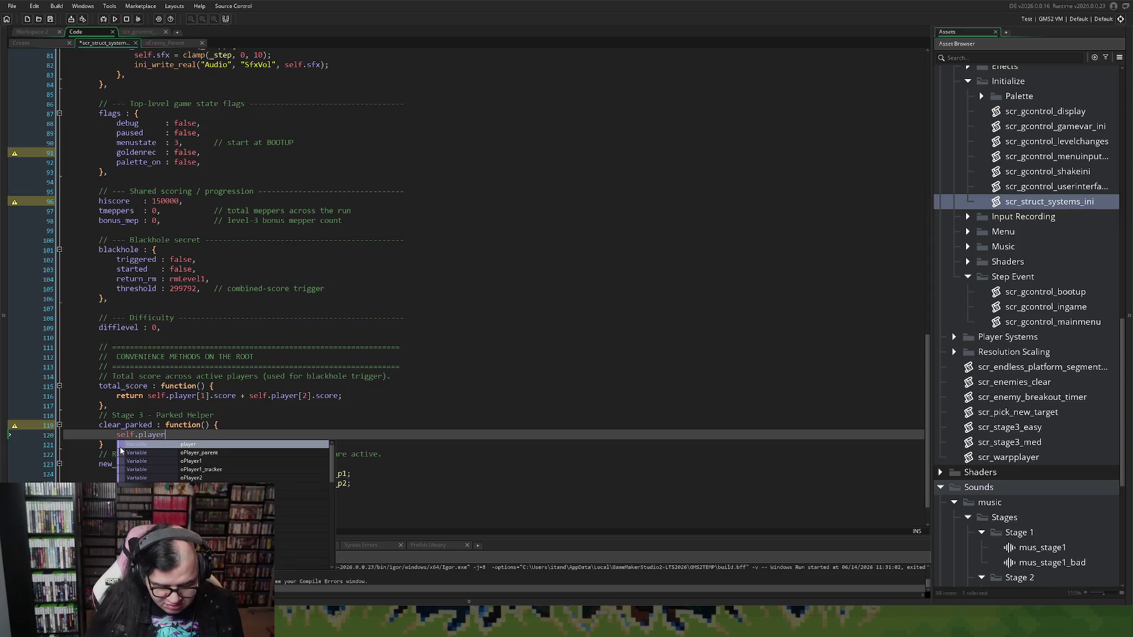
{"action": "type", "text": "[1]"}
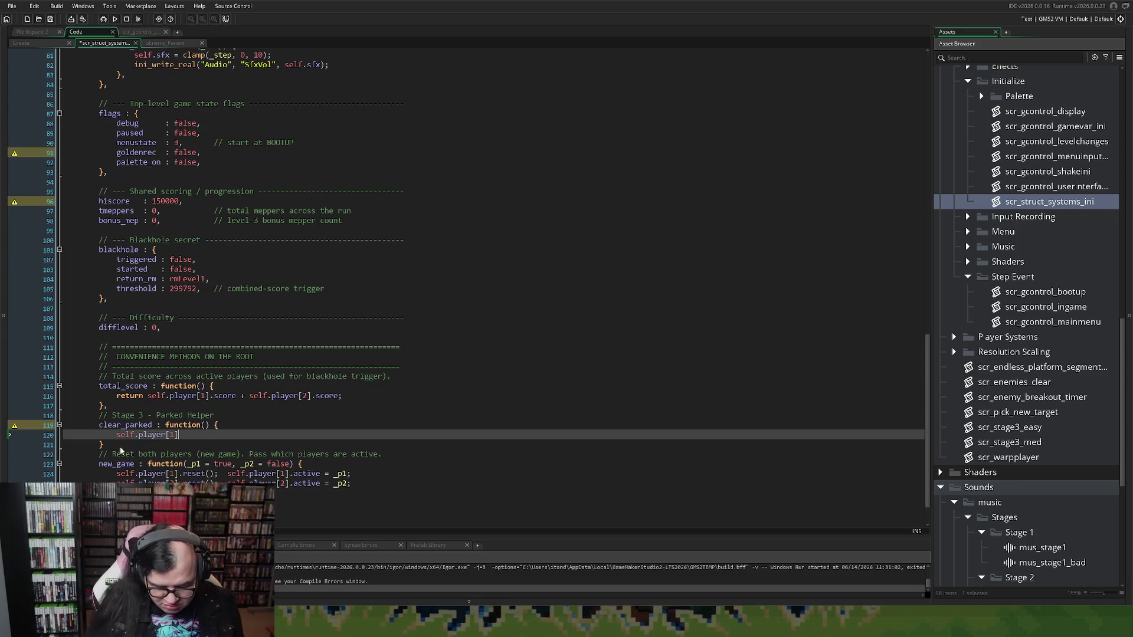
{"action": "type", "text": ".parked"}
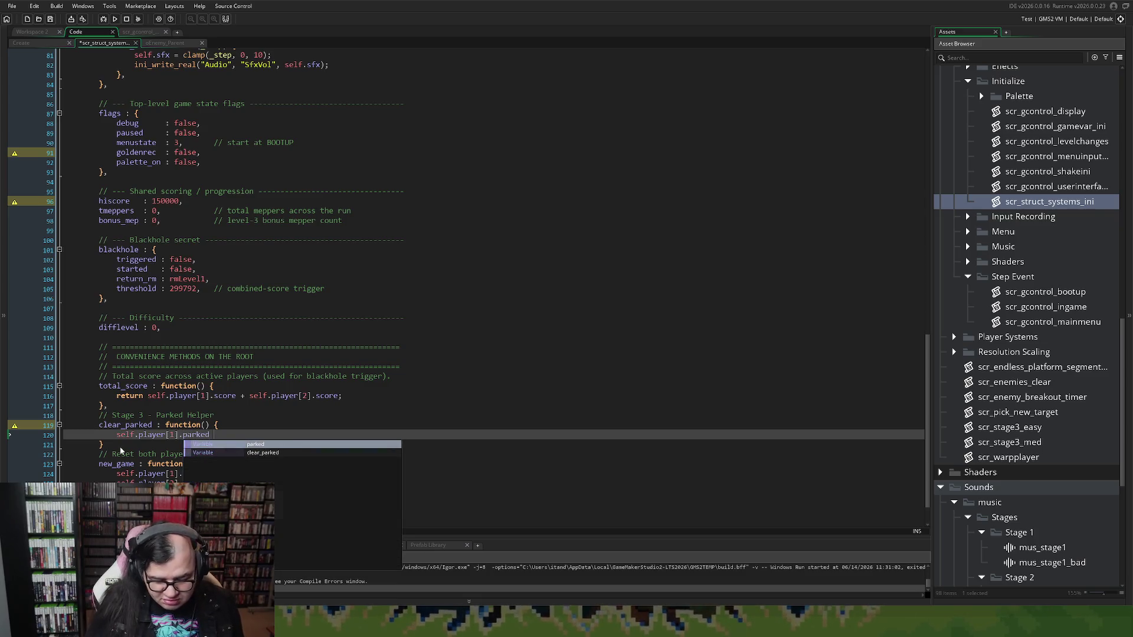
{"action": "type", "text": " = fa"}
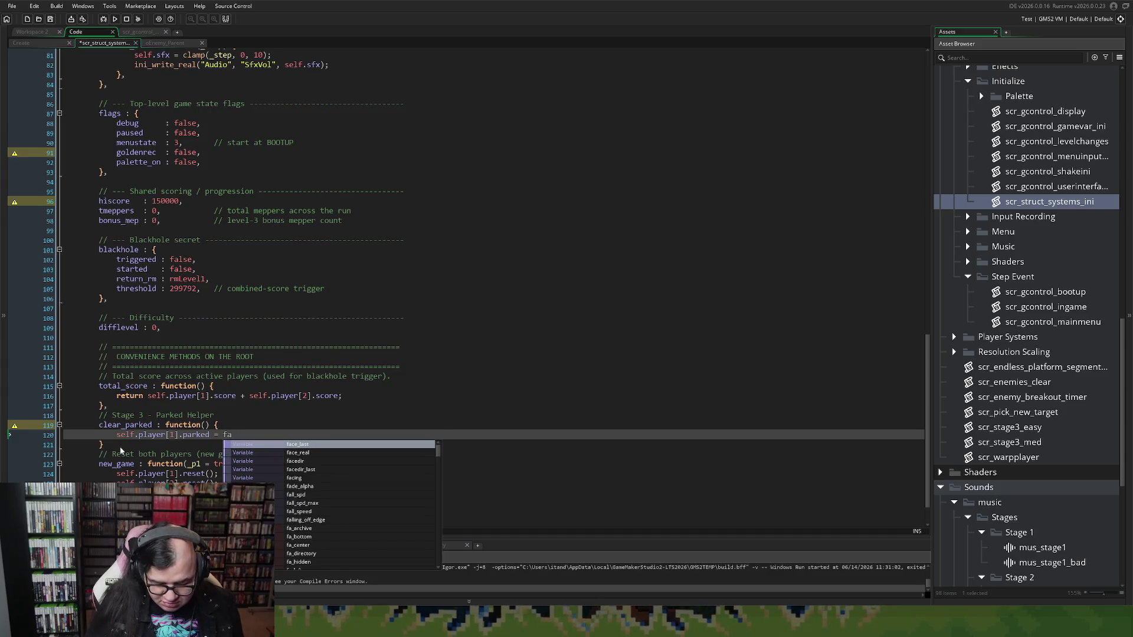
{"action": "type", "text": "lse;"}
{"action": "key", "text": "Return"}
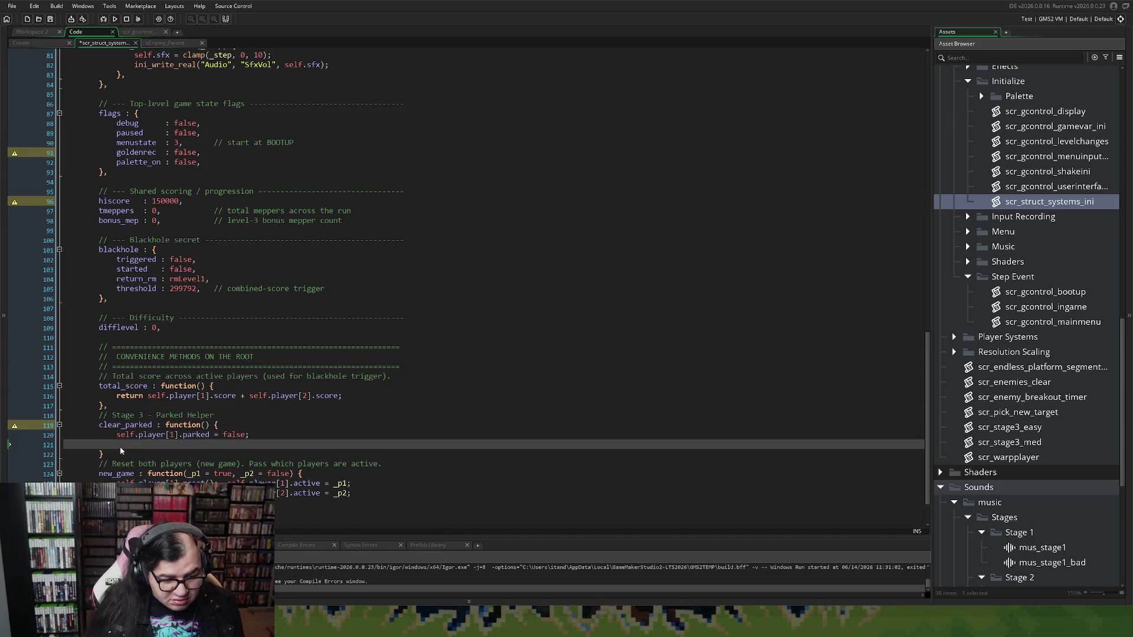
Duplicate that statement as self.player[2].parked = false; and add a new line after the function.
{"action": "left_click_drag", "start_coordinate": [250, 435], "coordinate": [140, 439]}
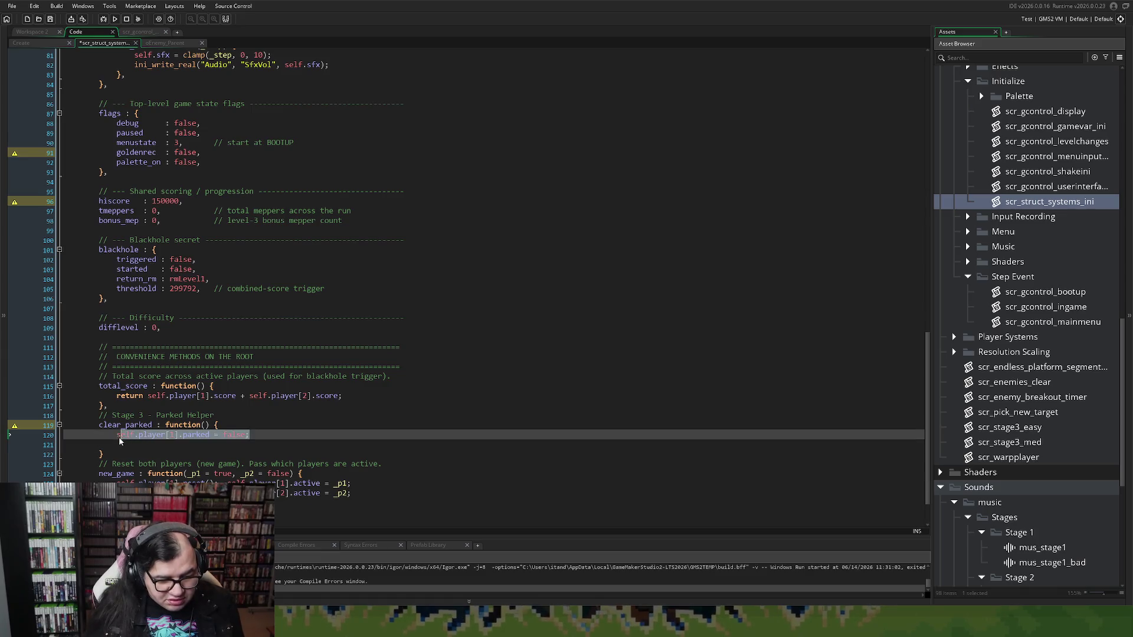
{"action": "key", "text": "ctrl+c"}
{"action": "left_click", "coordinate": [147, 444]}
{"action": "key", "text": "ctrl+v"}
{"action": "left_click", "coordinate": [170, 445]}
{"action": "double_click", "coordinate": [170, 444]}
{"action": "type", "text": "2"}
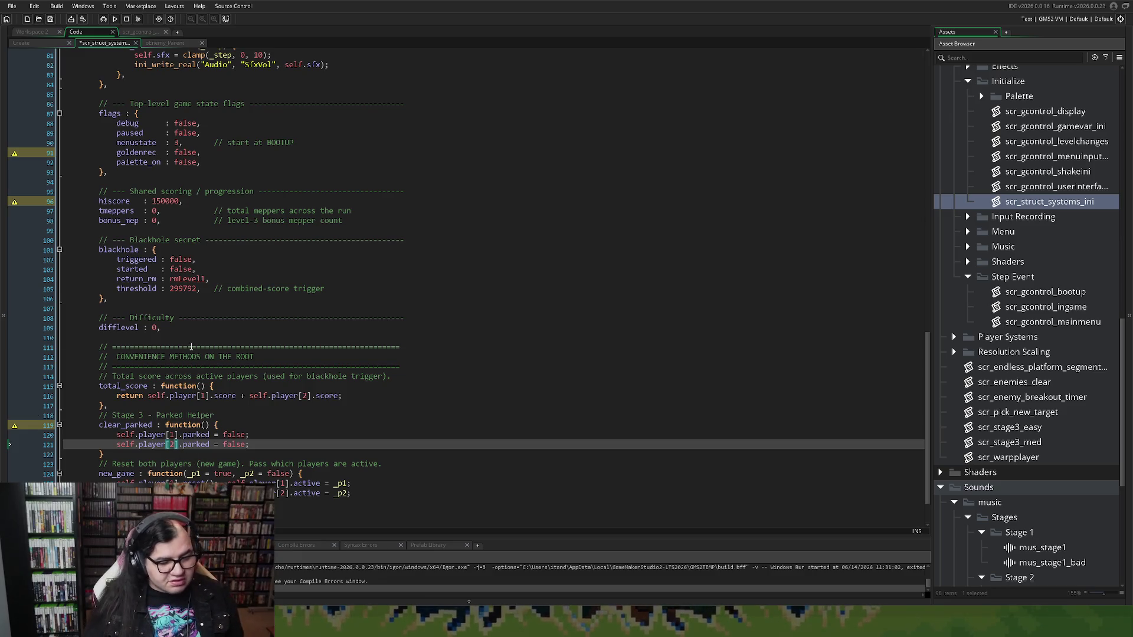
{"action": "left_click", "coordinate": [162, 455]}
{"action": "key", "text": "Return"}
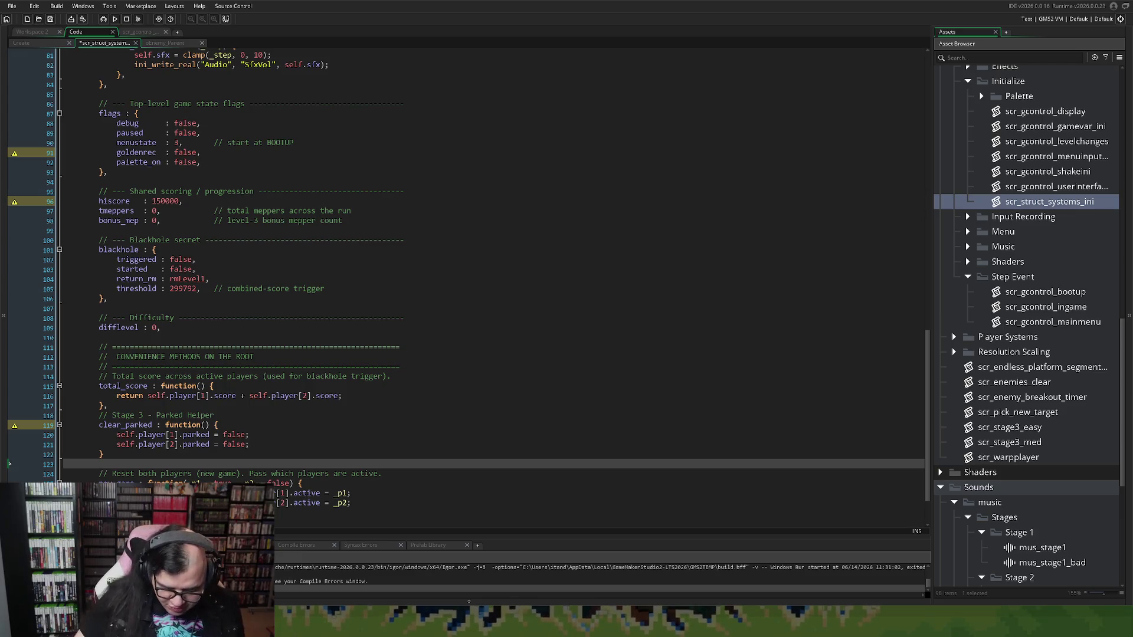
Add the comment '// Remove parked effect from ALL players.' beneath the Stage 3 - Parked Helper heading.
{"action": "type", "text": "//"}
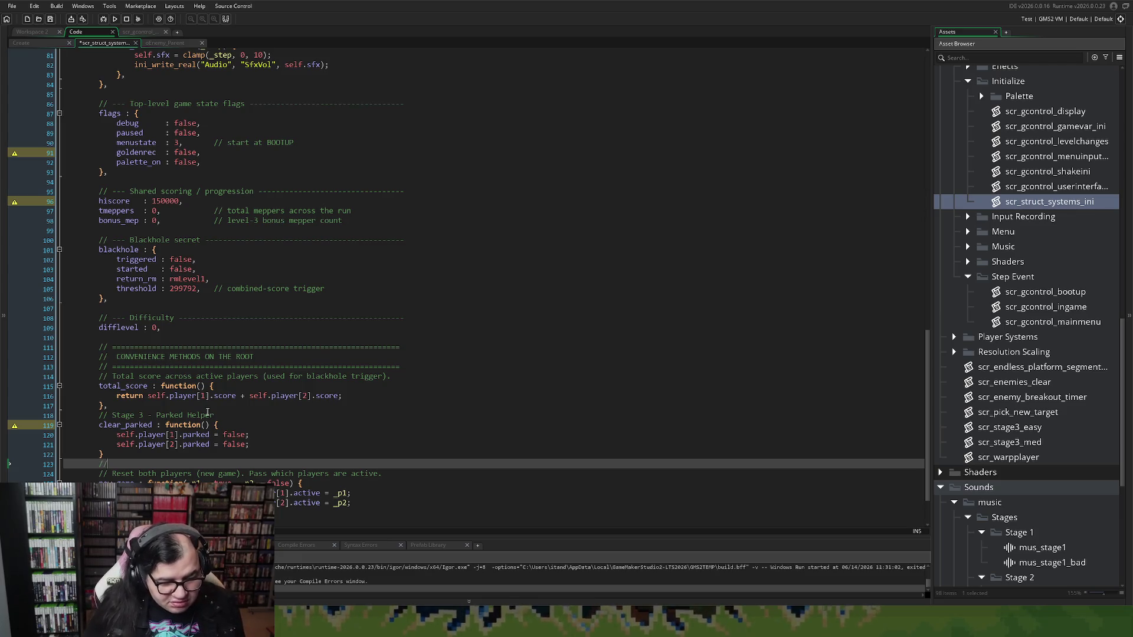
{"action": "left_click", "coordinate": [232, 416]}
{"action": "key", "text": "Return"}
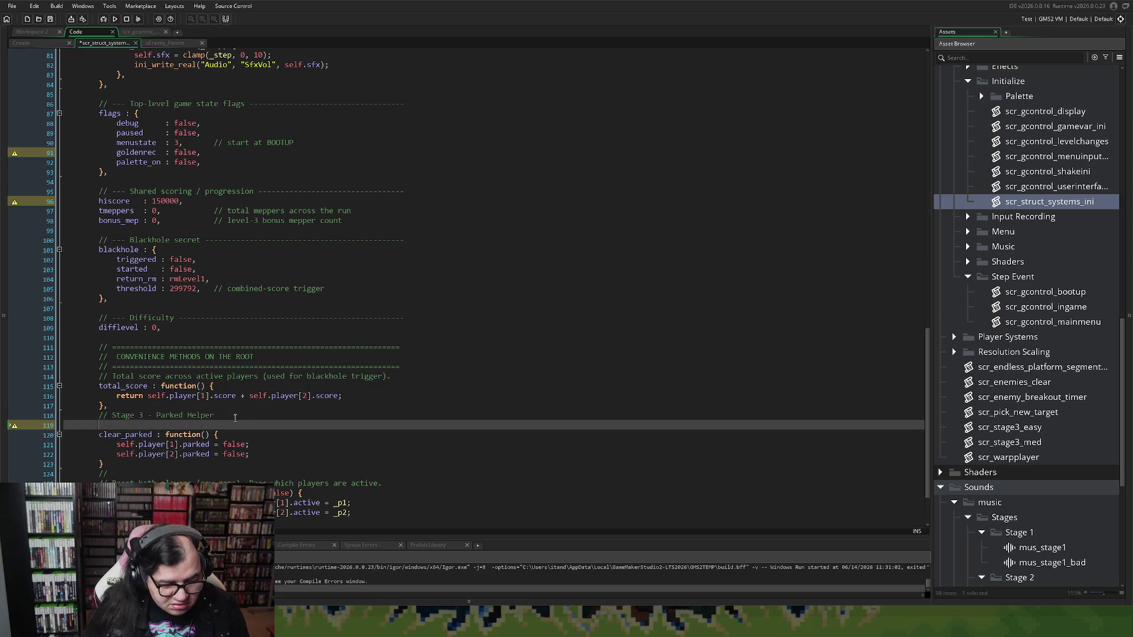
{"action": "type", "text": "// Rem"}
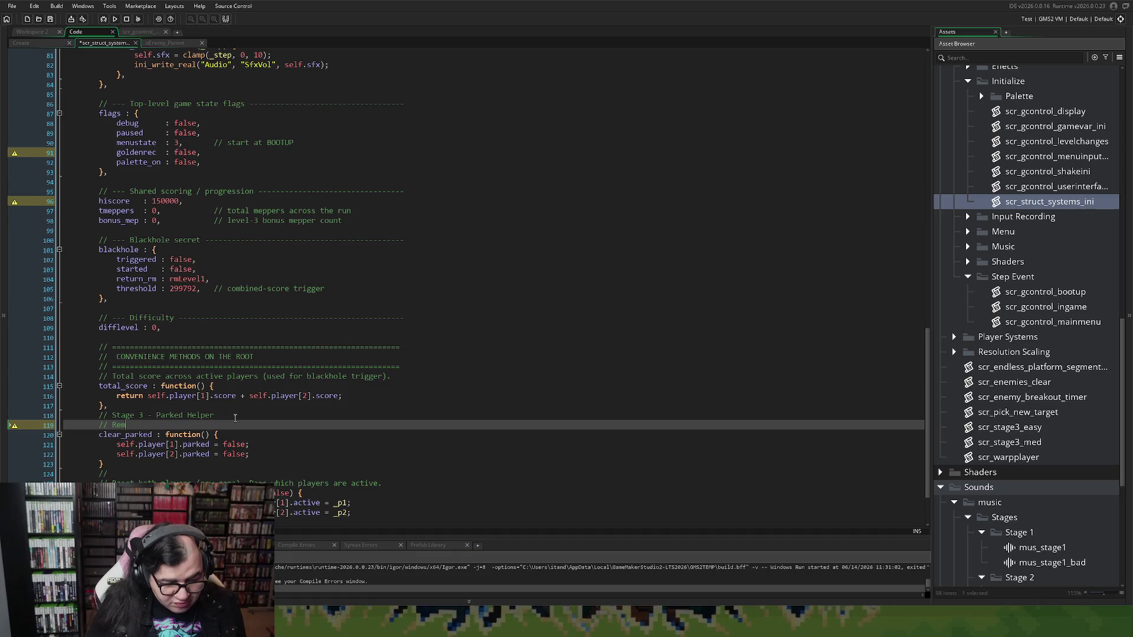
{"action": "type", "text": "ove Parked Effe"}
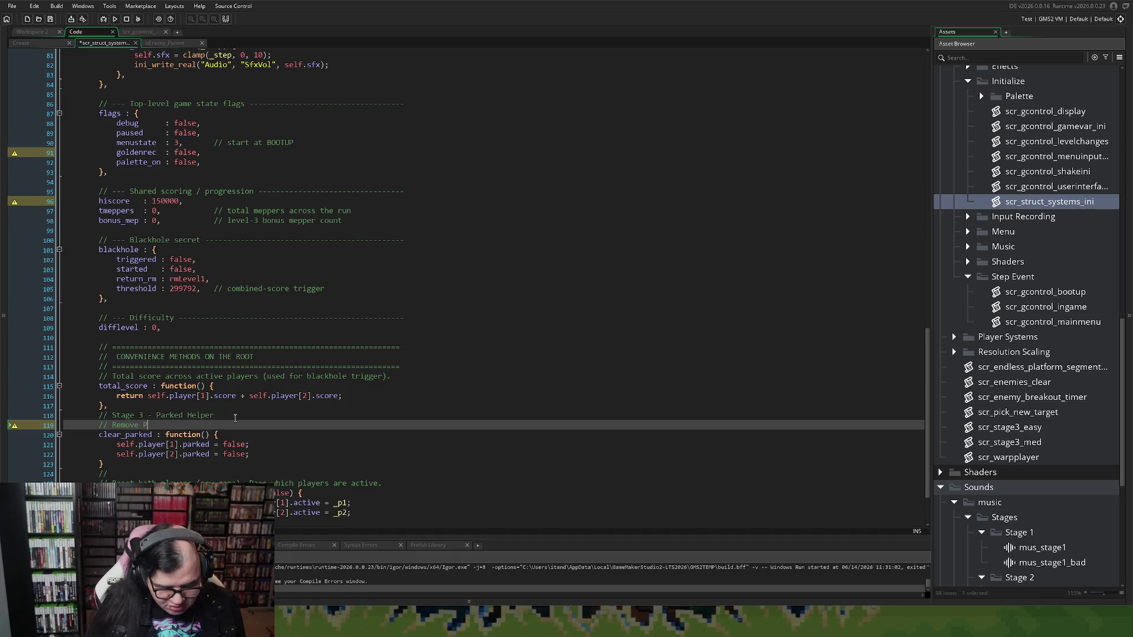
{"action": "type", "text": "cts"}
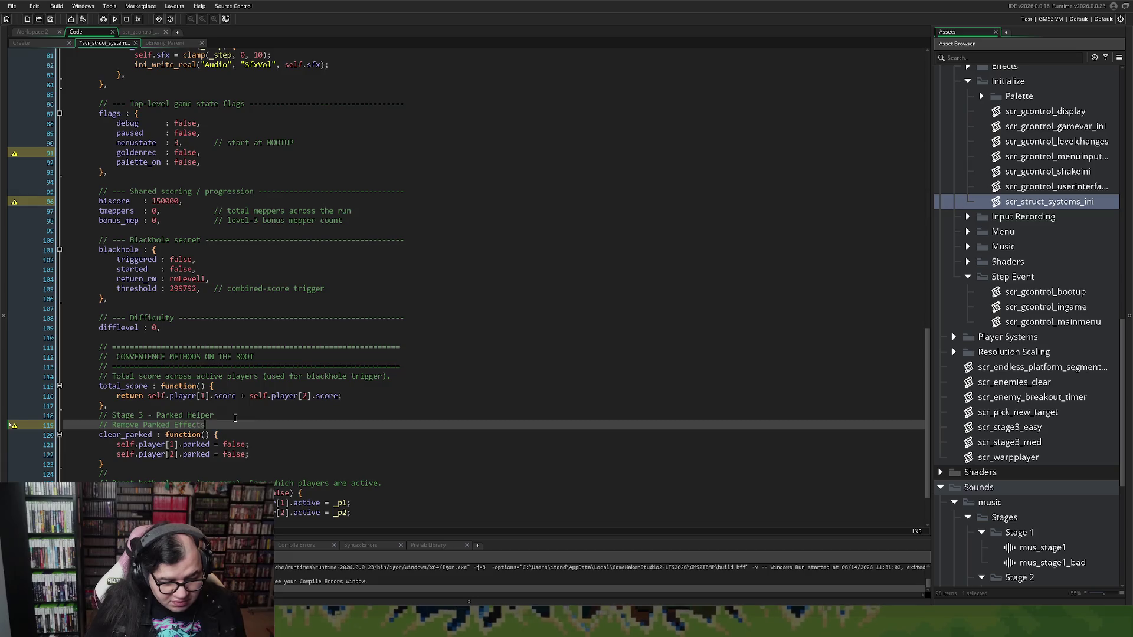
{"action": "type", "text": " fro"}
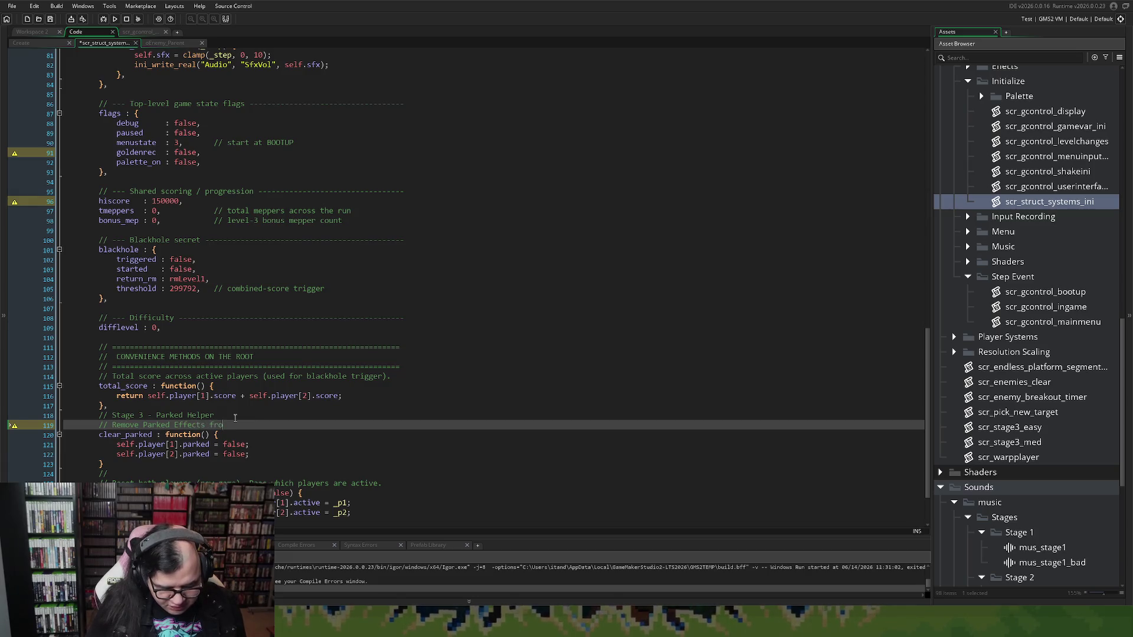
{"action": "type", "text": "m ALL Player"}
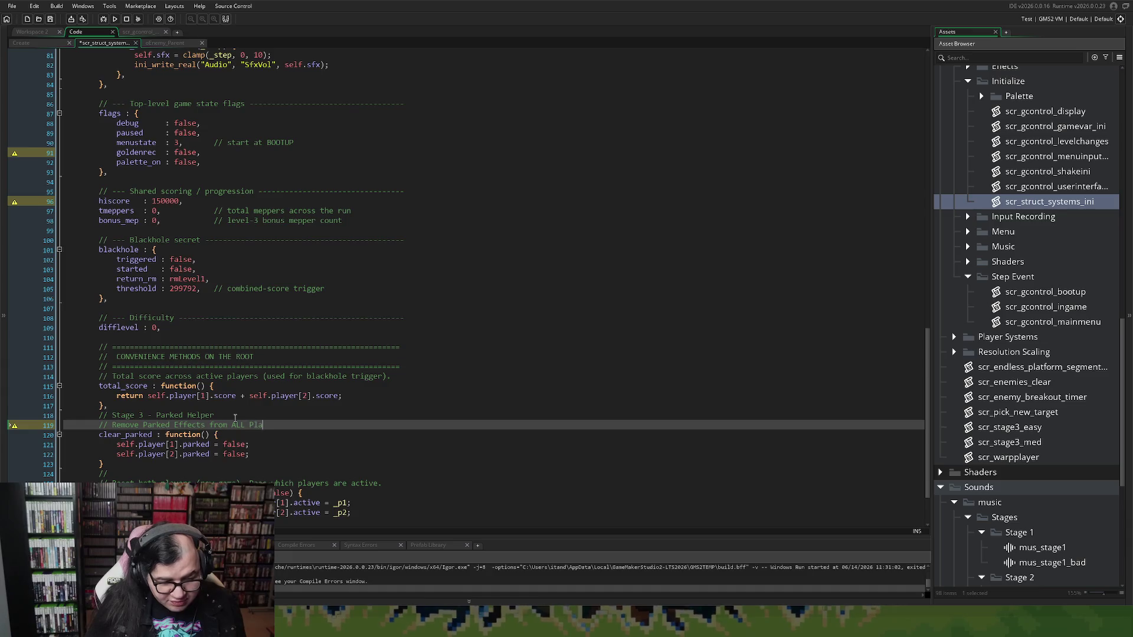
{"action": "key", "text": "BackSpace"}
{"action": "key", "text": "BackSpace"}
{"action": "key", "text": "BackSpace"}
{"action": "key", "text": "BackSpace"}
{"action": "key", "text": "BackSpace"}
{"action": "key", "text": "BackSpace"}
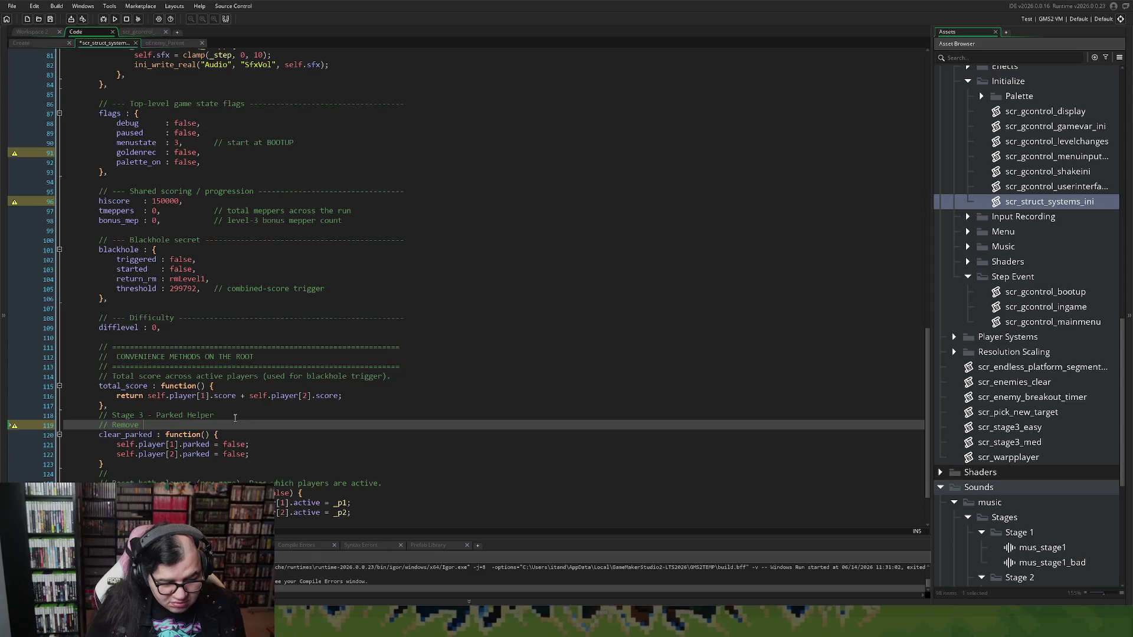
{"action": "type", "text": "parked effe"}
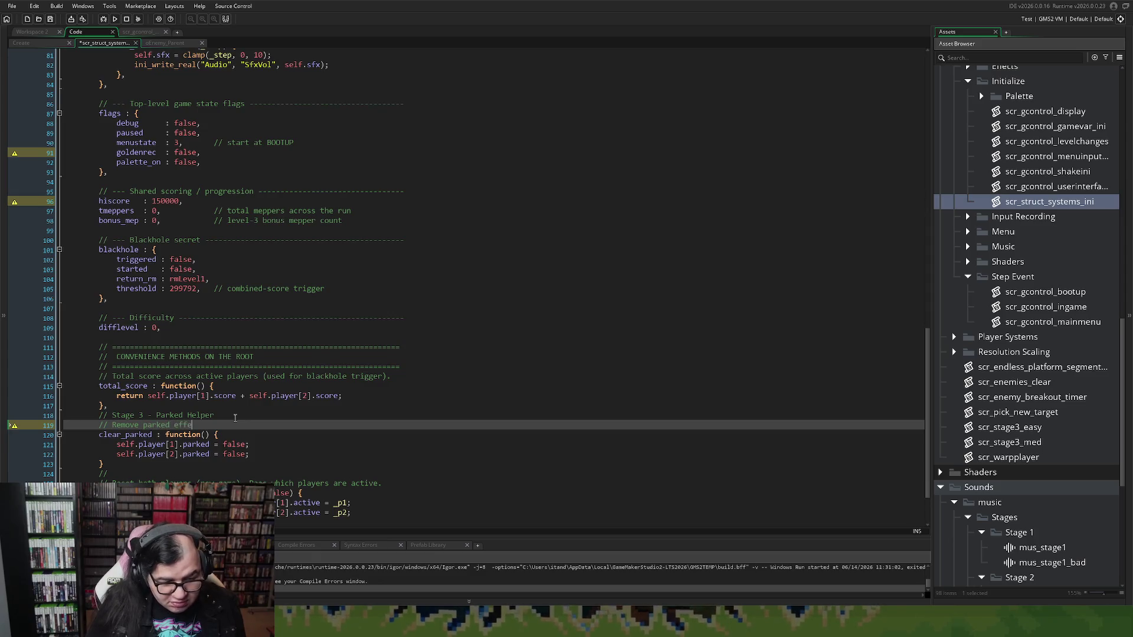
{"action": "type", "text": "ct from ALL"}
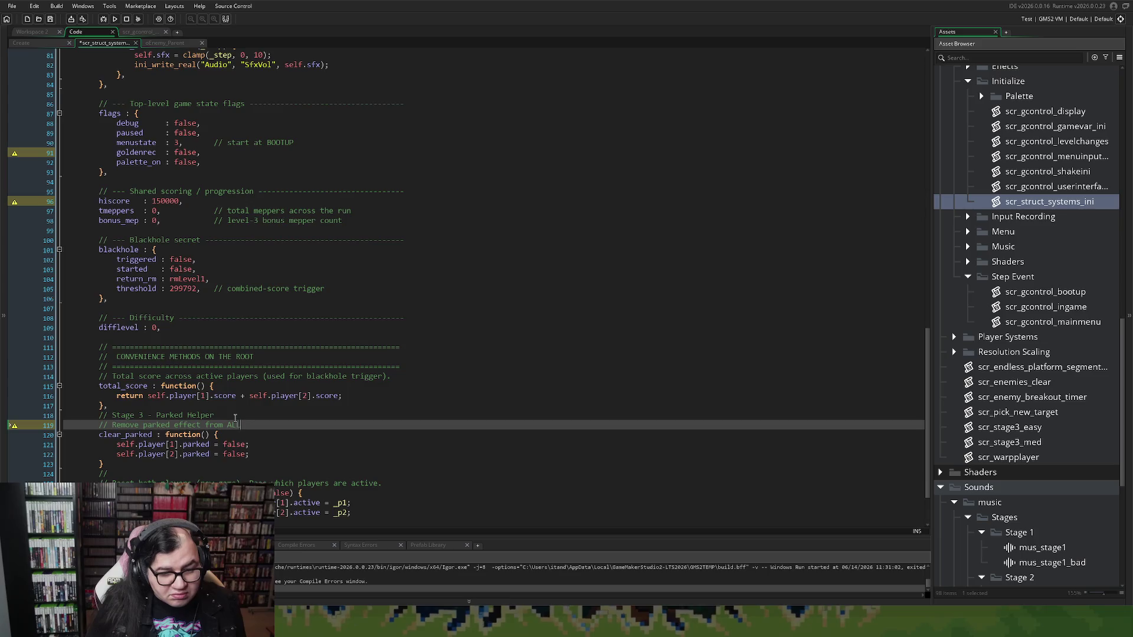
{"action": "type", "text": " players"}
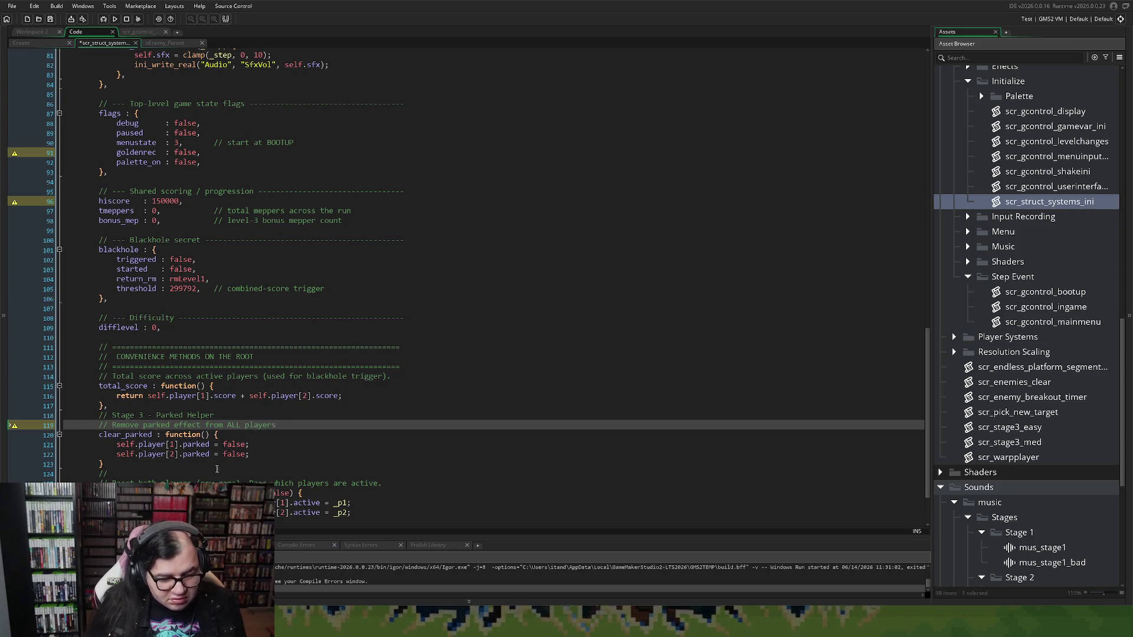
{"action": "left_click", "coordinate": [137, 453]}
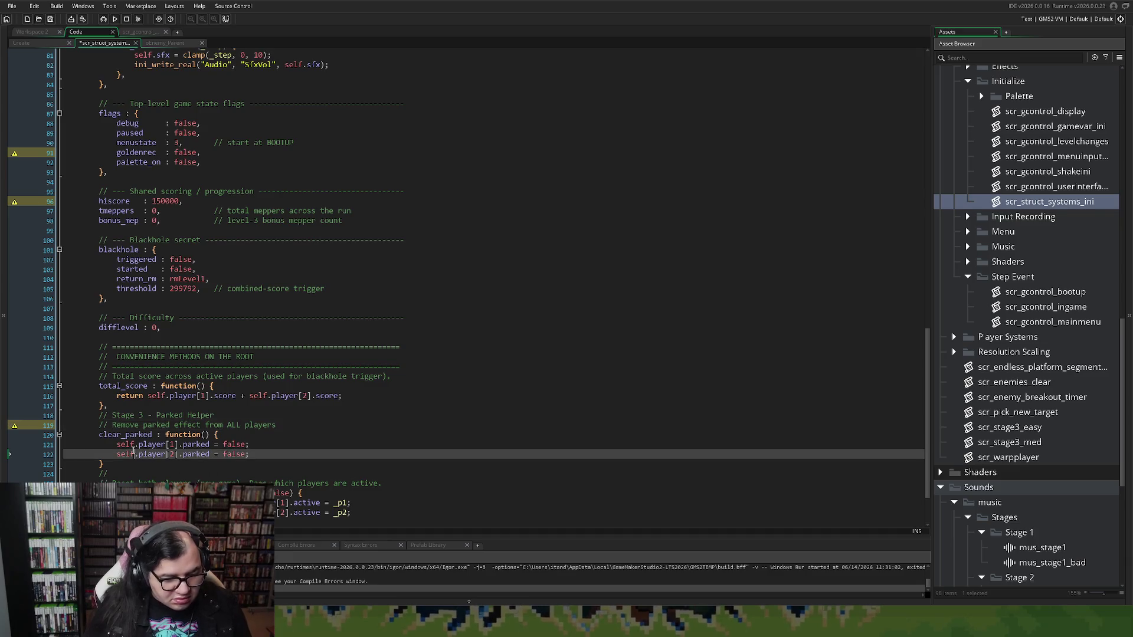
{"action": "left_click", "coordinate": [289, 429]}
{"action": "type", "text": "."}
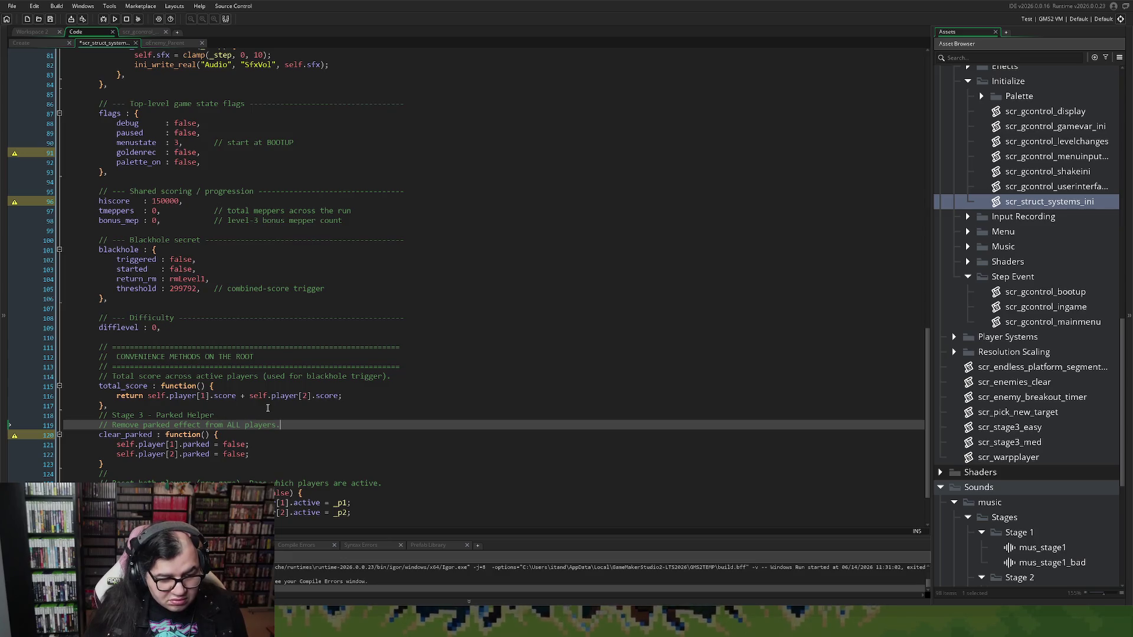
{"action": "left_click", "coordinate": [267, 407]}
{"action": "scroll", "coordinate": [267, 408], "scroll_direction": "down", "scroll_amount": 2}
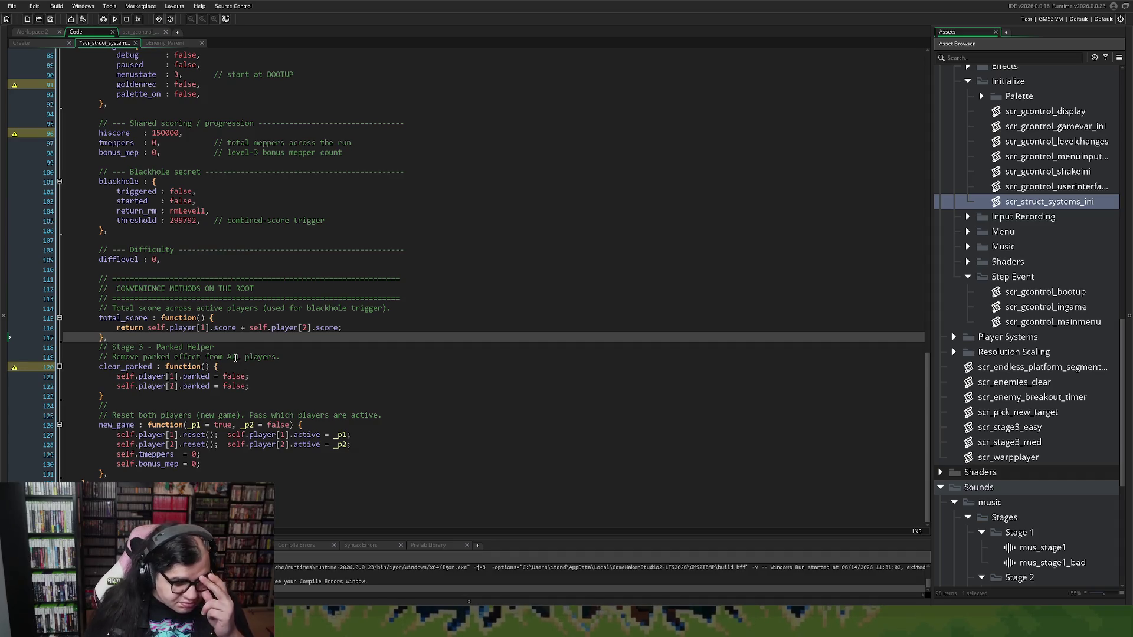
Complete the comment below clear_parked as '// Check if ALL players are parked.'.
{"action": "left_click", "coordinate": [123, 406]}
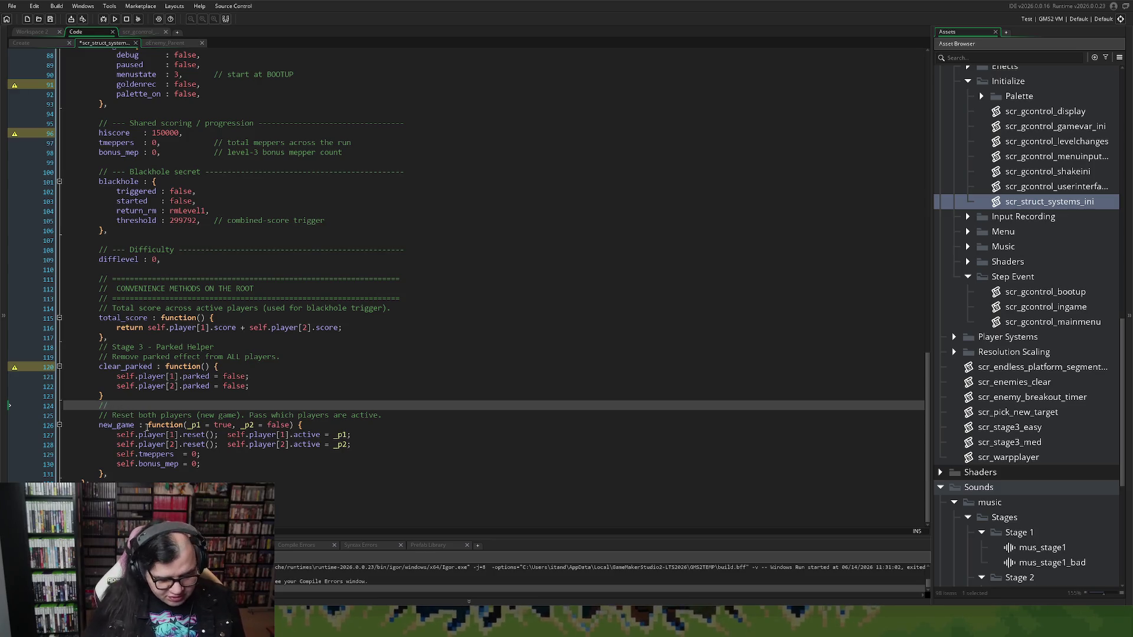
{"action": "type", "text": "Check "}
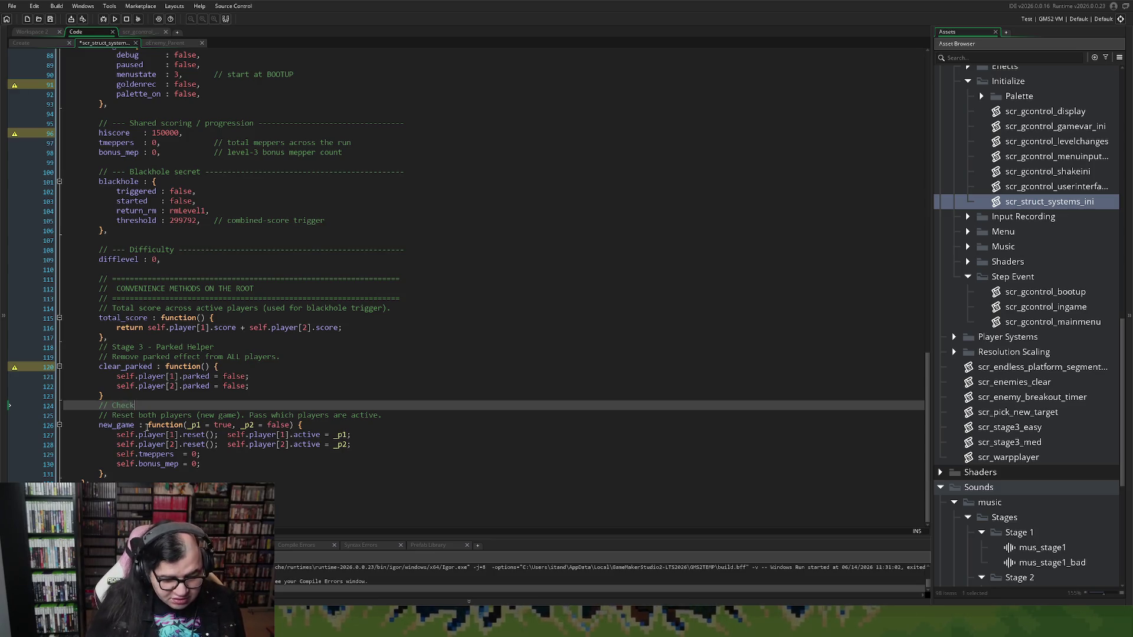
{"action": "type", "text": "for"}
{"action": "key", "text": "BackSpace"}
{"action": "key", "text": "BackSpace"}
{"action": "type", "text": "if ALL players are parked."}
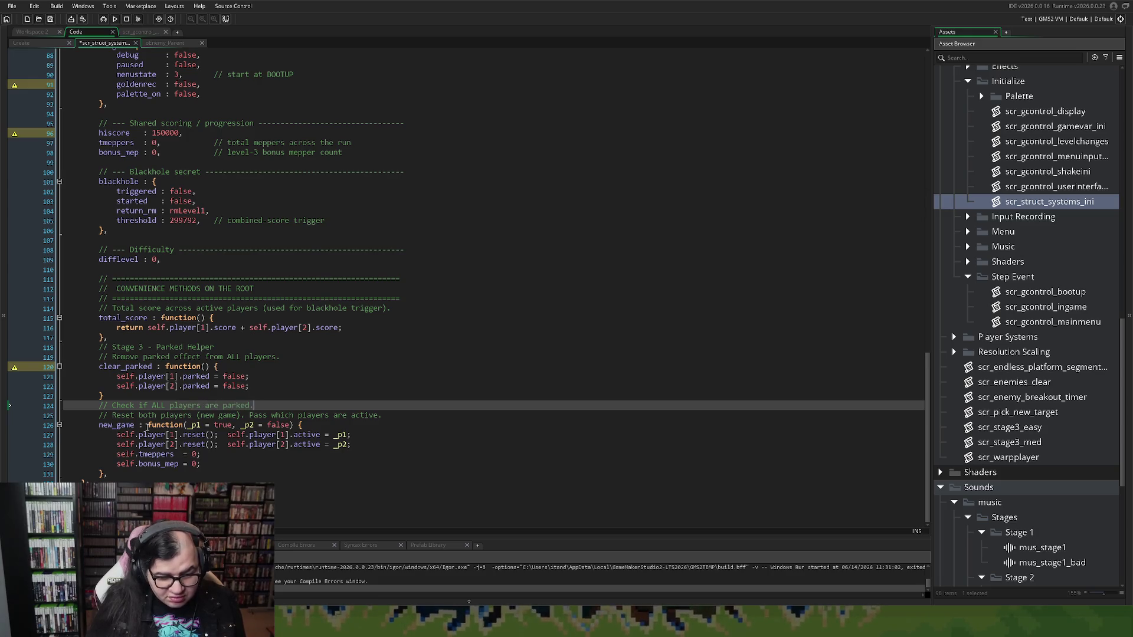
{"action": "key", "text": "Return"}
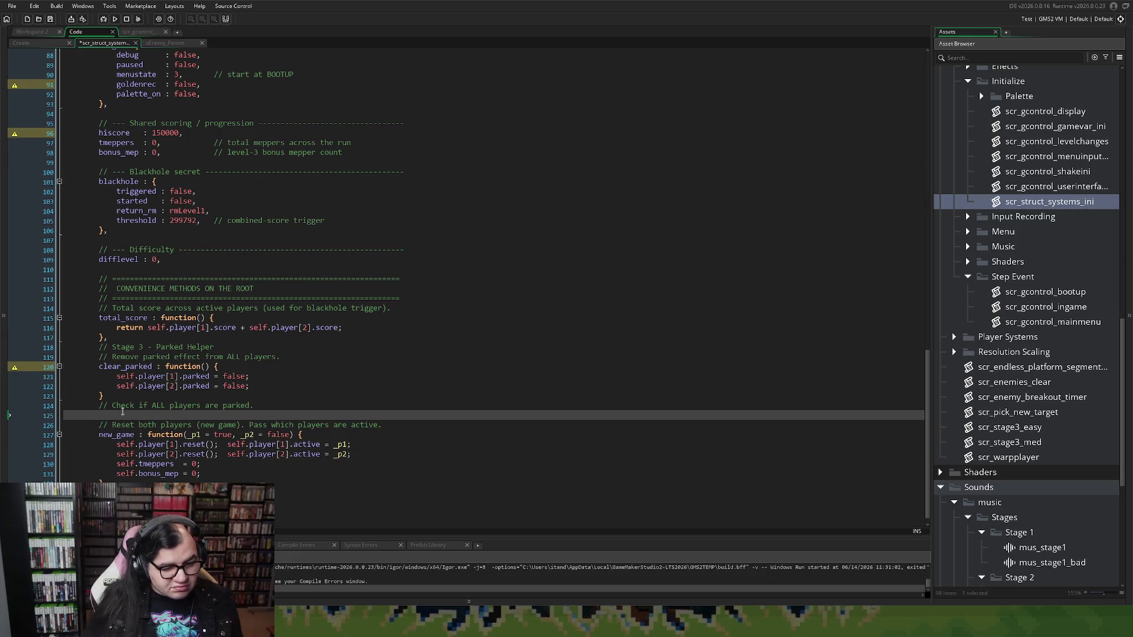
Open an all_parked : function() { entry whose body declares var _acy_actibe = false;.
{"action": "type", "text": "all_p"}
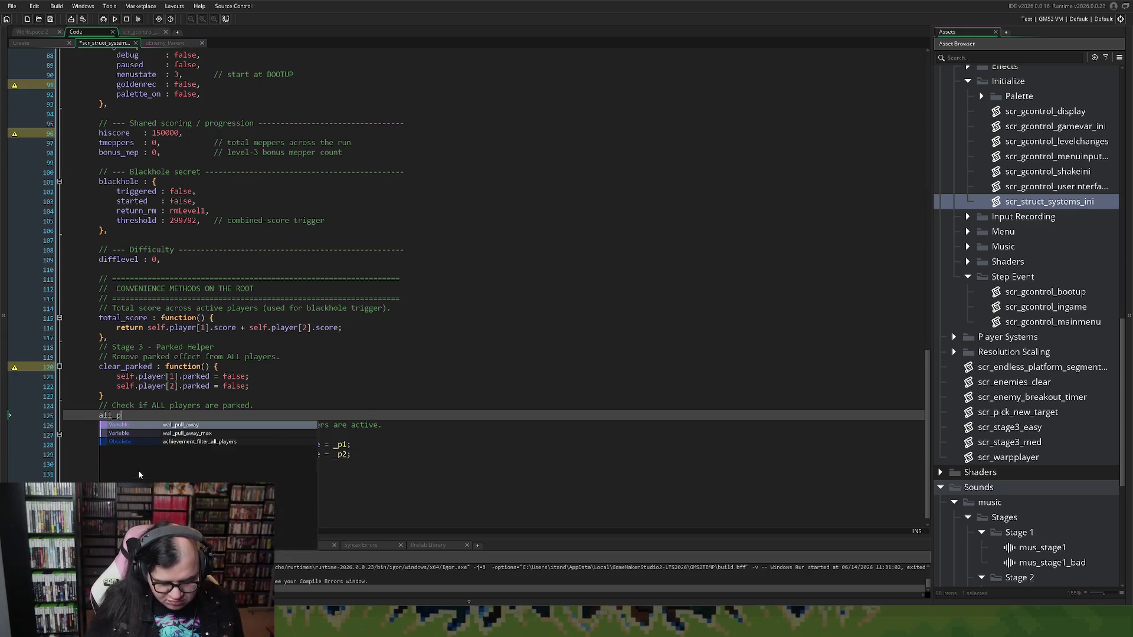
{"action": "type", "text": "arked"}
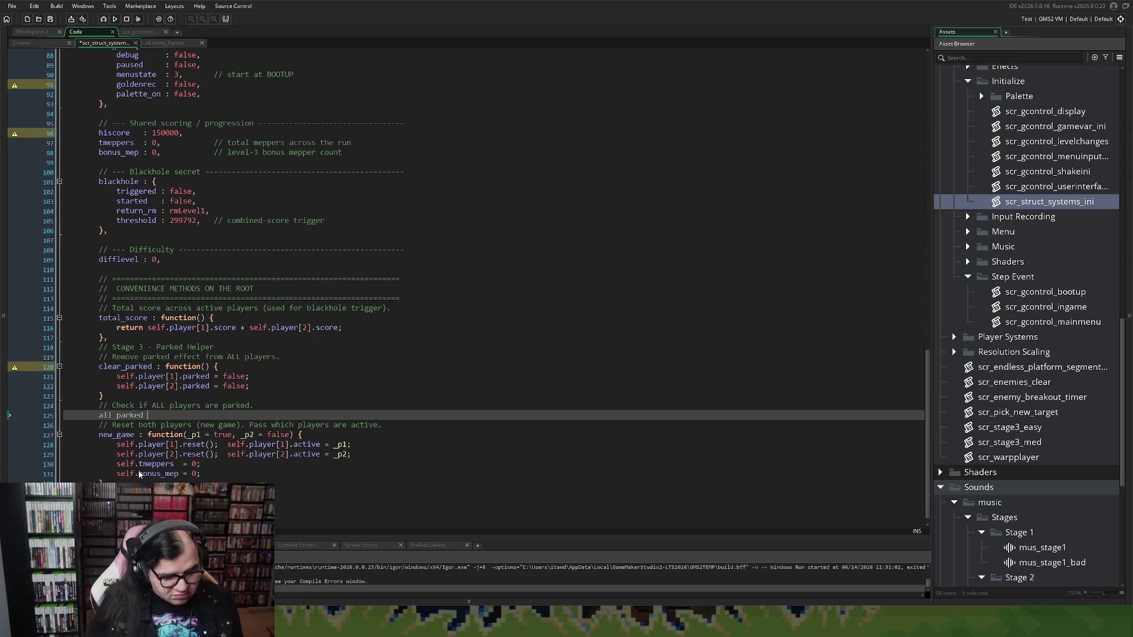
{"action": "type", "text": " : fu"}
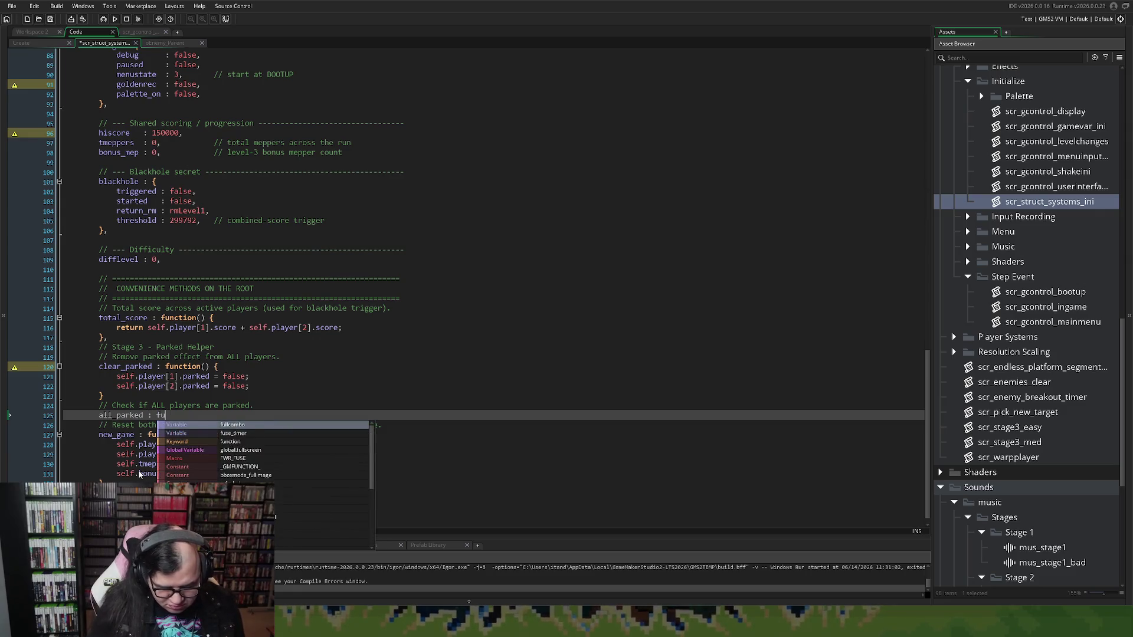
{"action": "type", "text": "nction"}
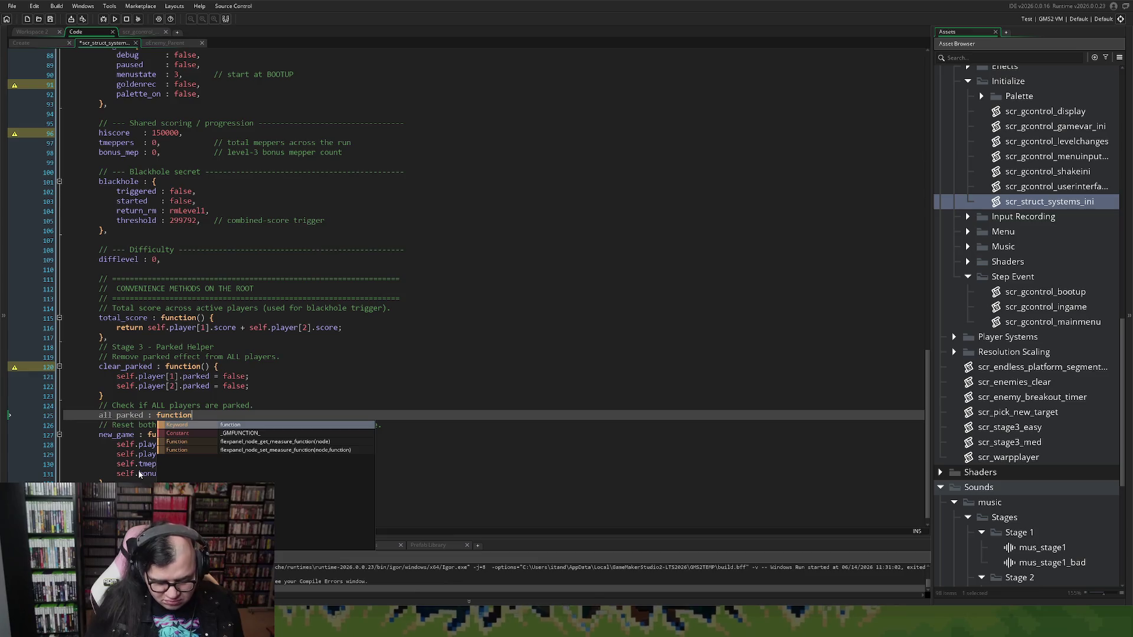
{"action": "type", "text": "()"}
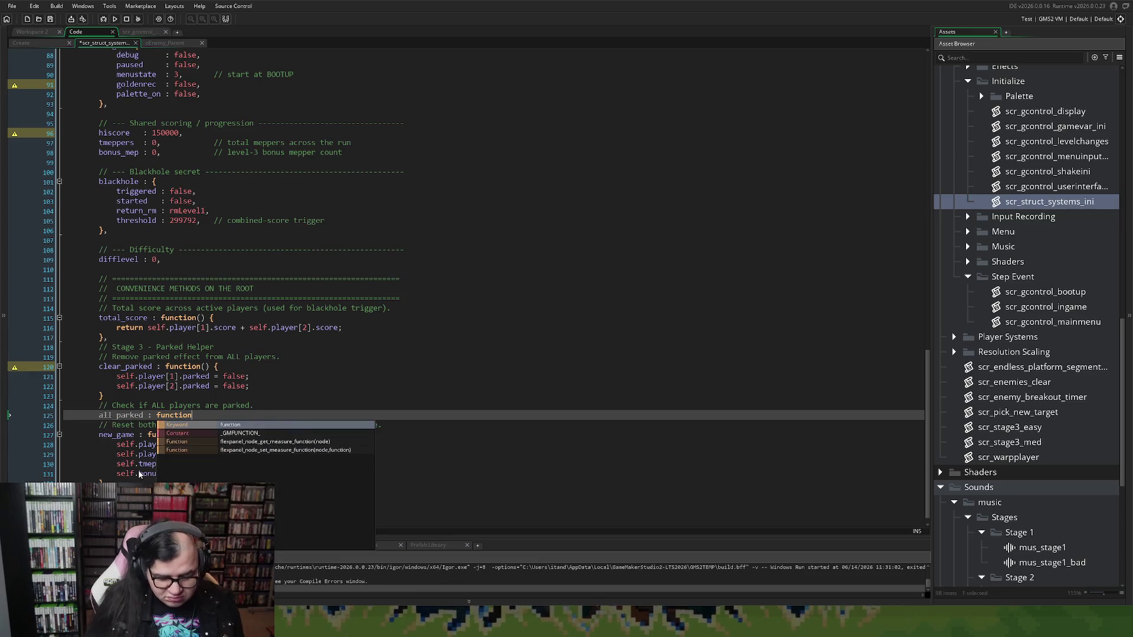
{"action": "type", "text": "{"}
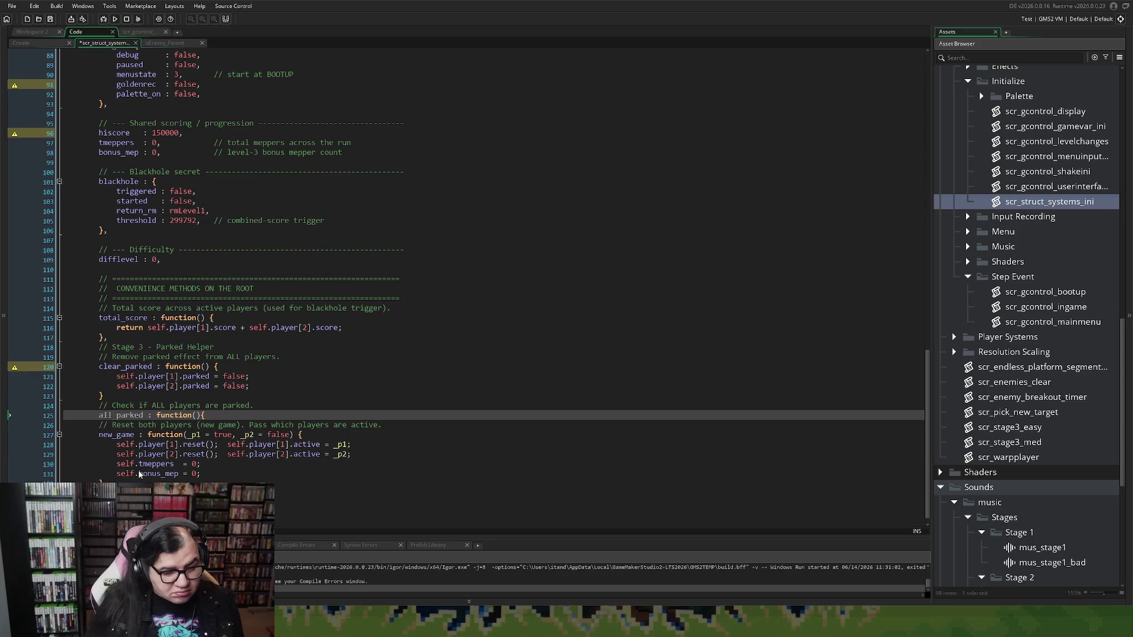
{"action": "key", "text": "BackSpace"}
{"action": "type", "text": " {"}
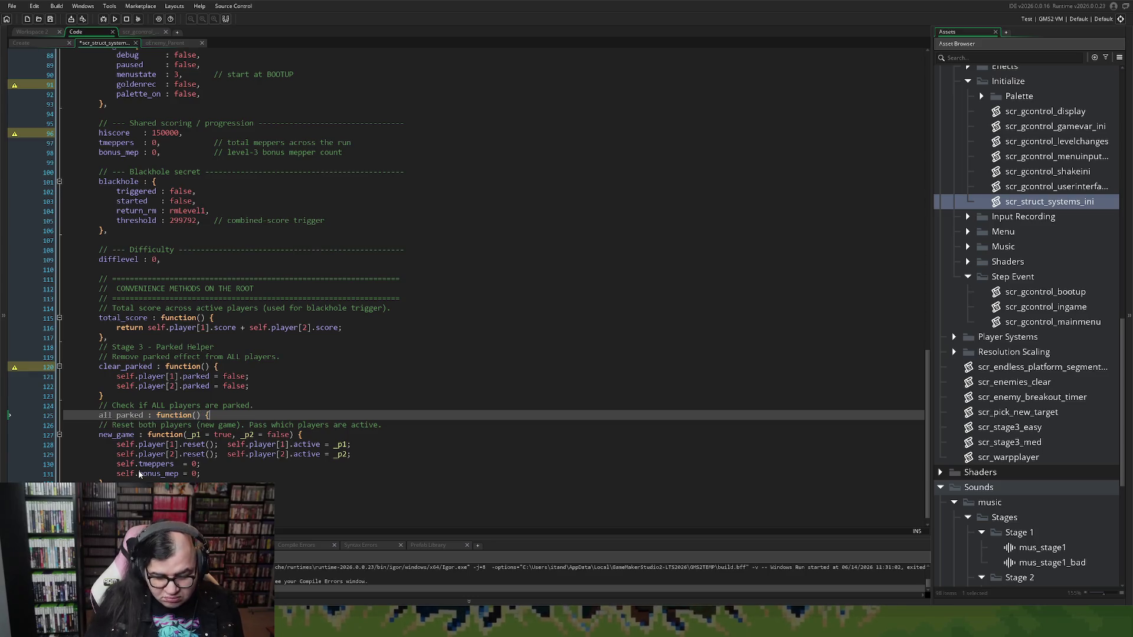
{"action": "key", "text": "Return"}
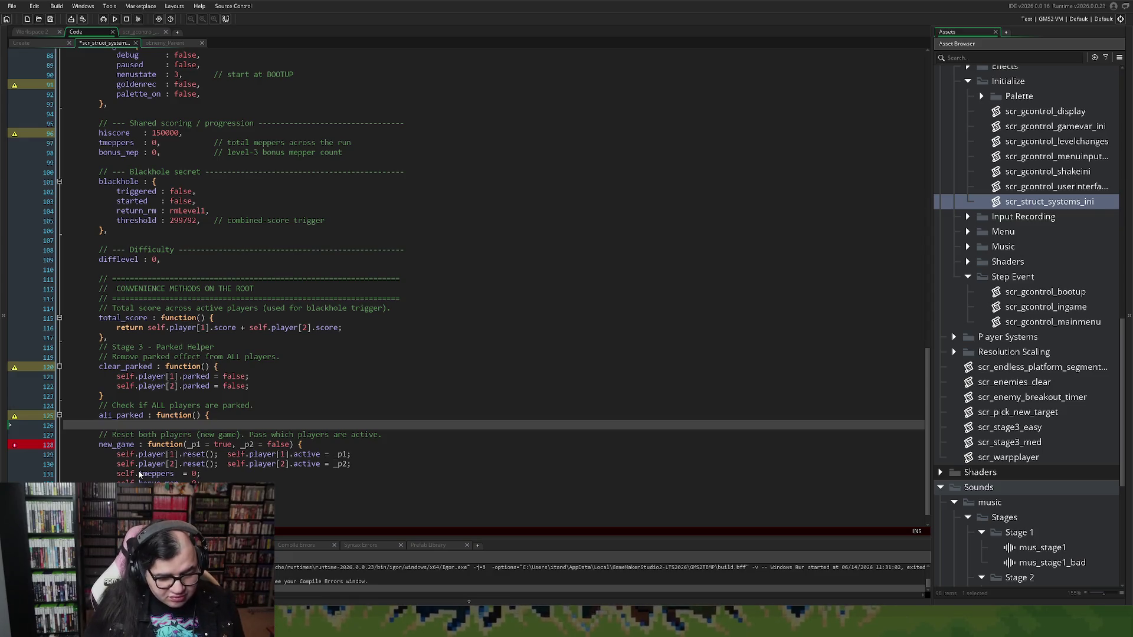
{"action": "type", "text": "var "}
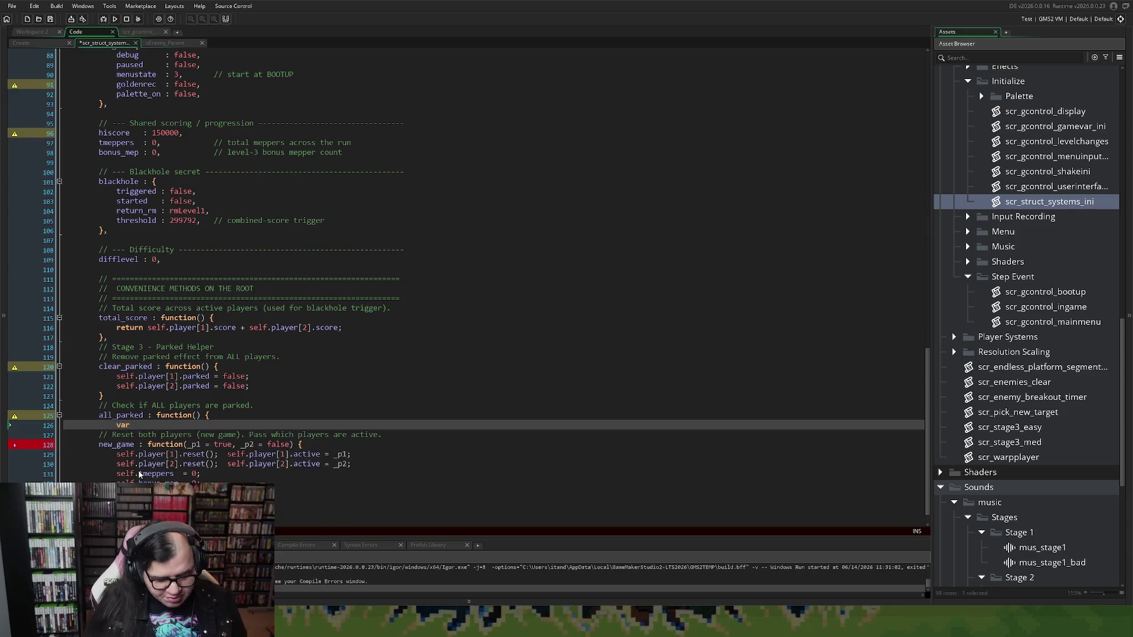
{"action": "type", "text": "_acy_actibe = "}
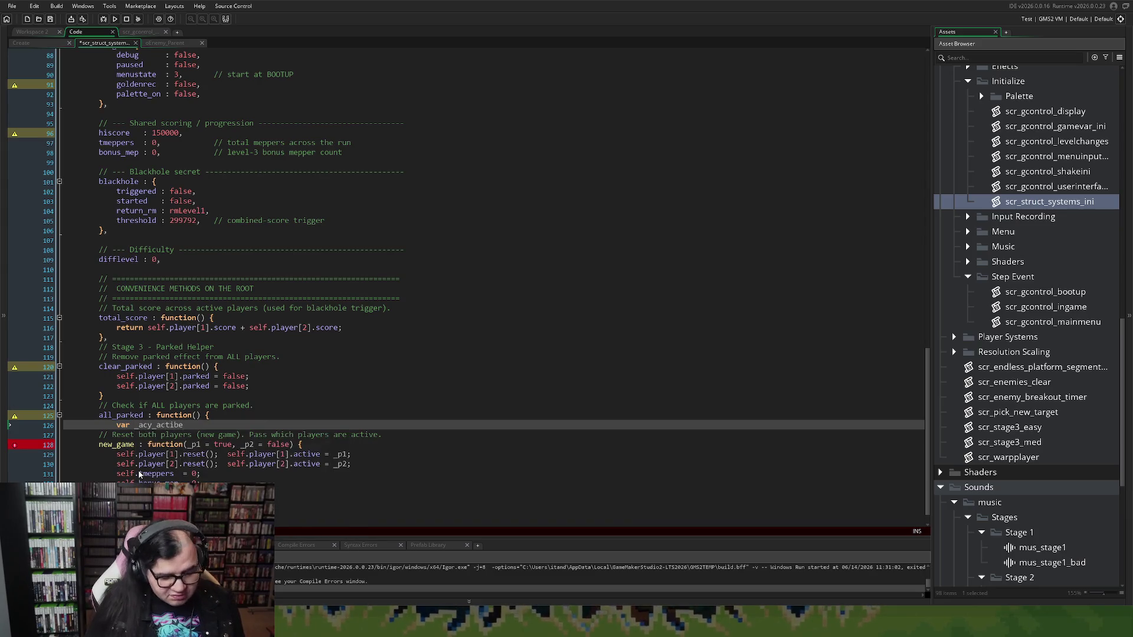
{"action": "type", "text": "false;"}
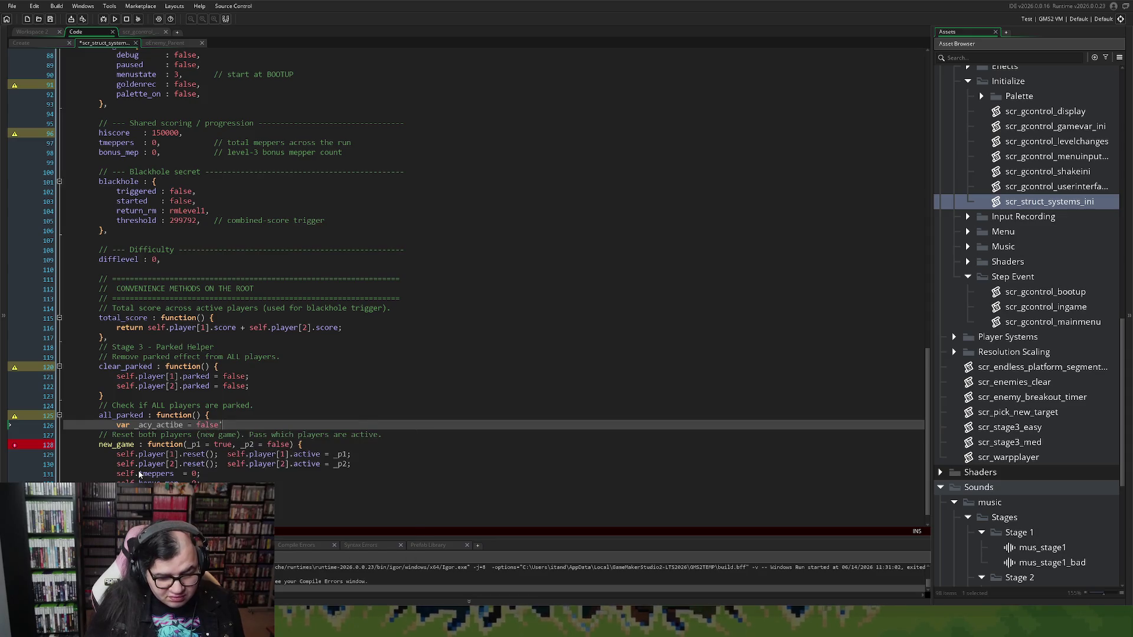
Add an empty for (var p = 1; p <= 2; p++) loop inside all_parked.
{"action": "key", "text": "Return"}
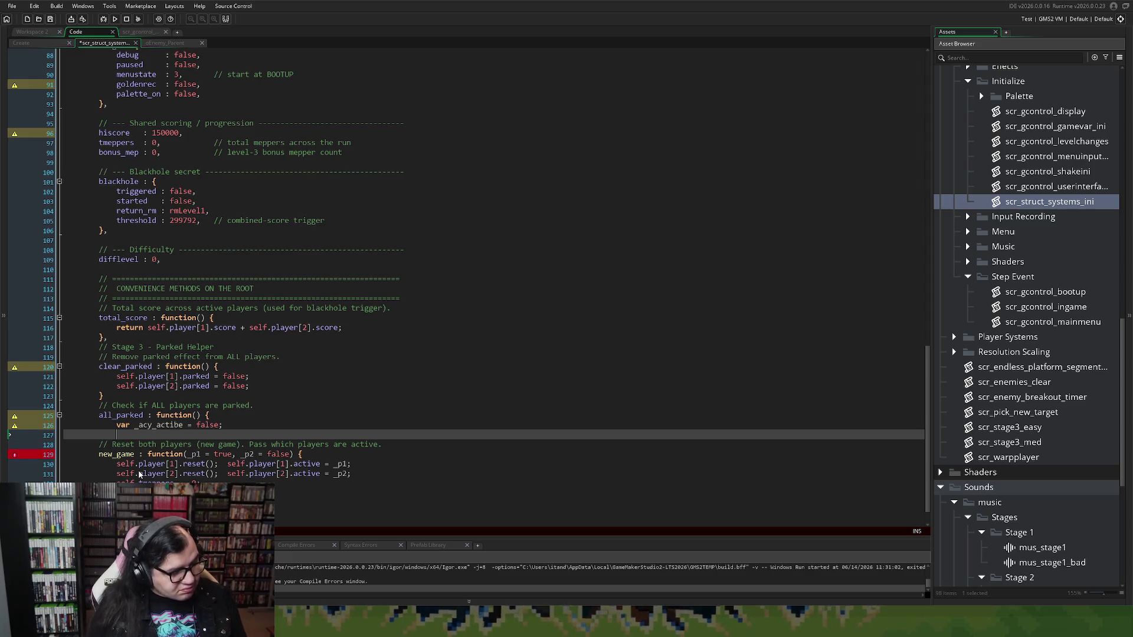
{"action": "type", "text": "for"}
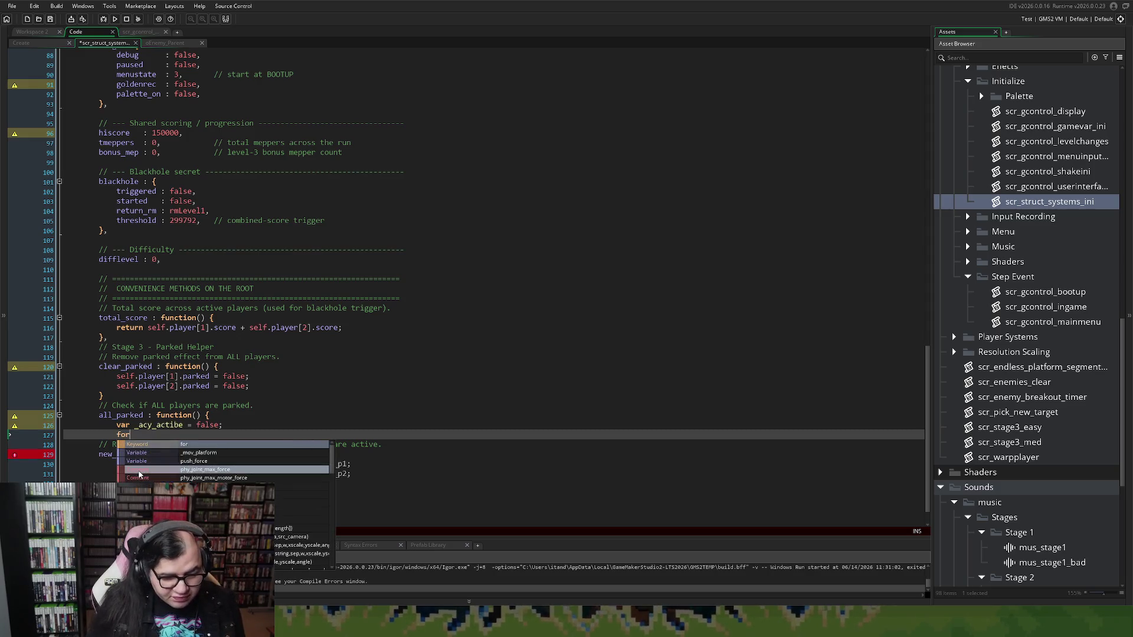
{"action": "type", "text": " ("}
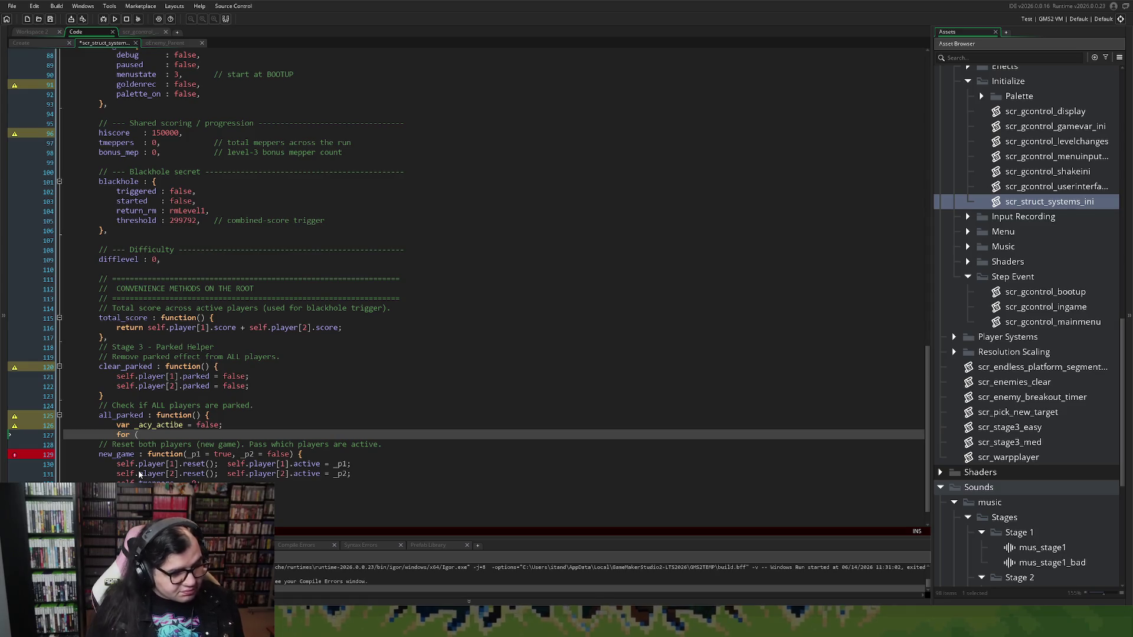
{"action": "type", "text": "var"}
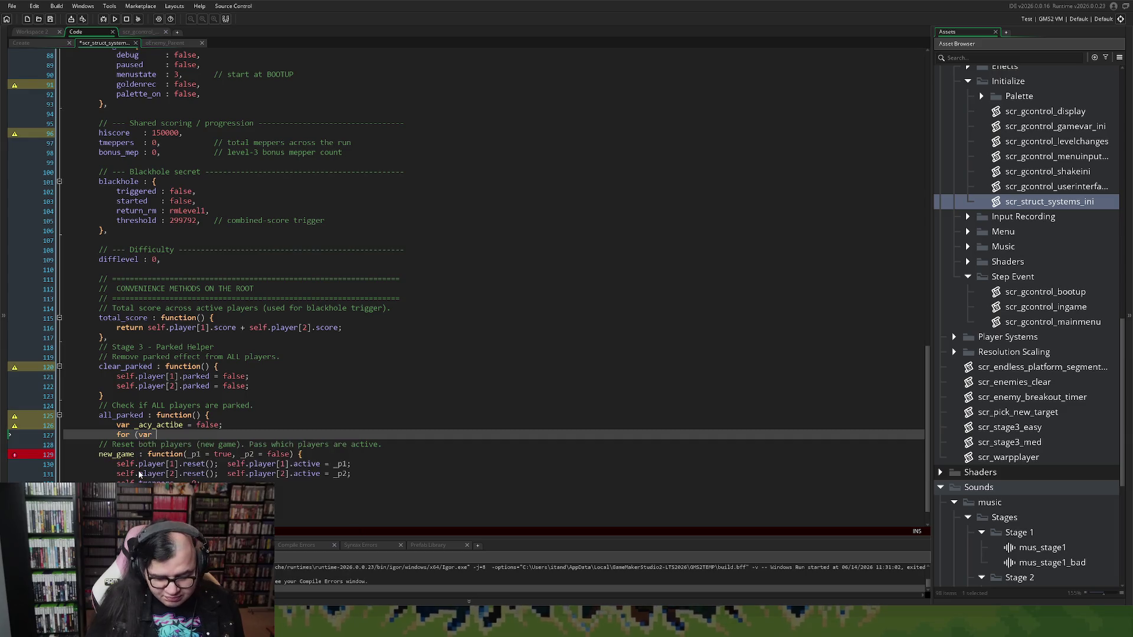
{"action": "type", "text": " p = 1"}
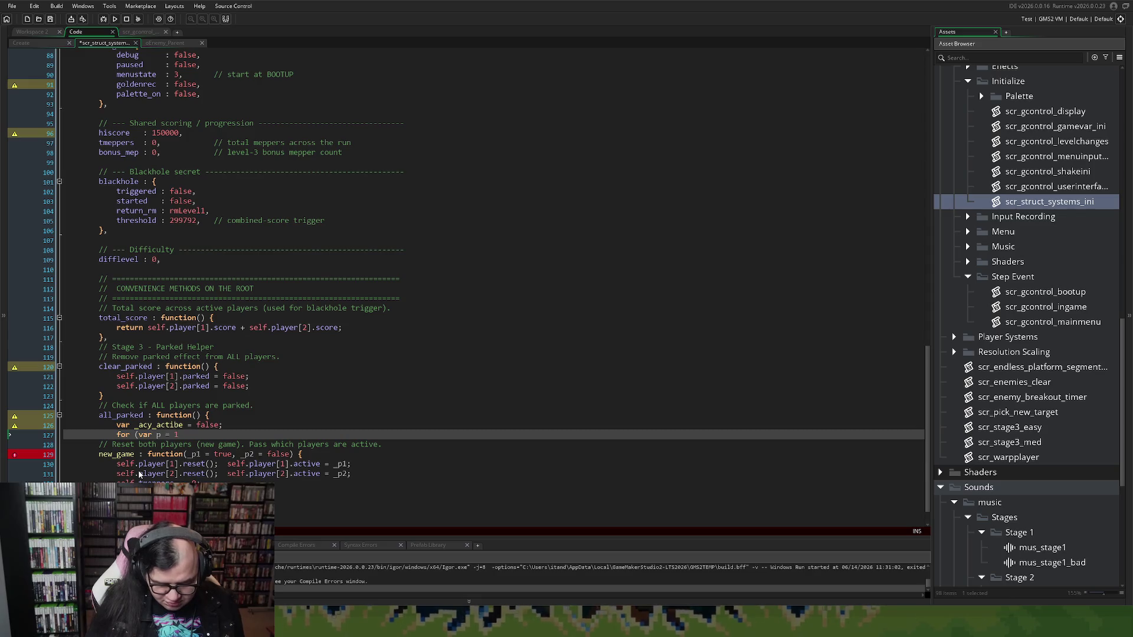
{"action": "type", "text": "; p"}
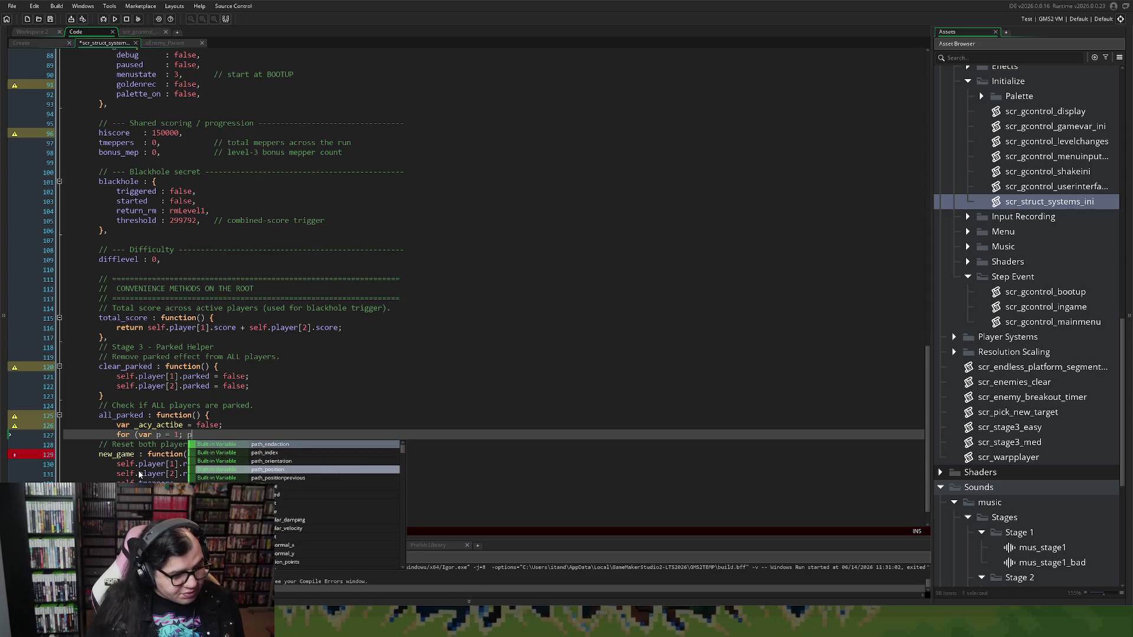
{"action": "type", "text": " <="}
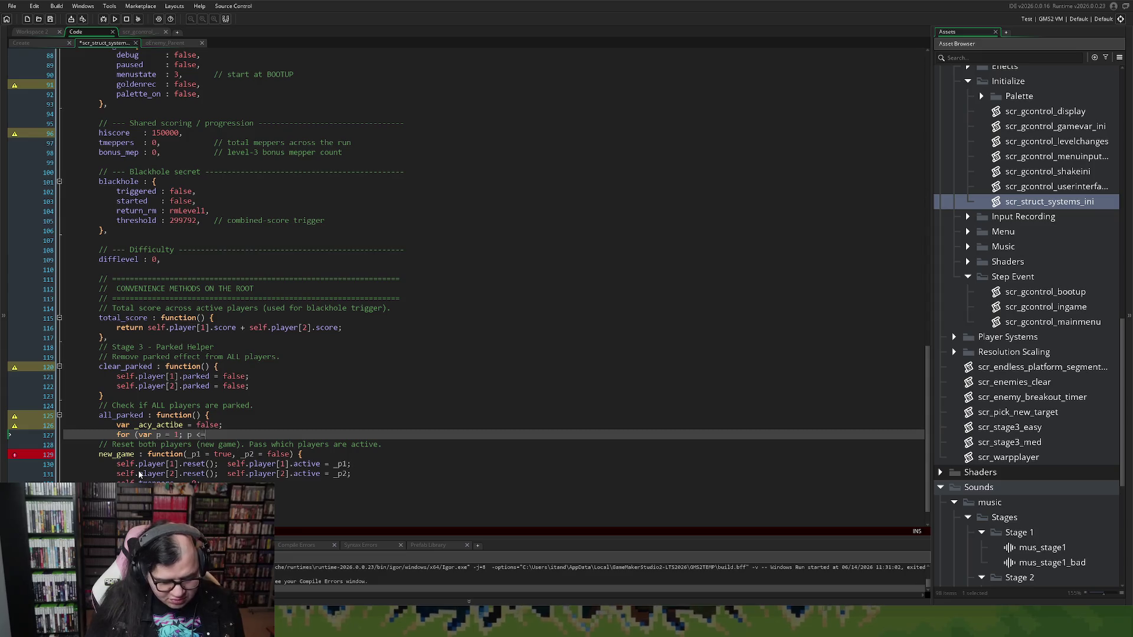
{"action": "type", "text": " 2; "}
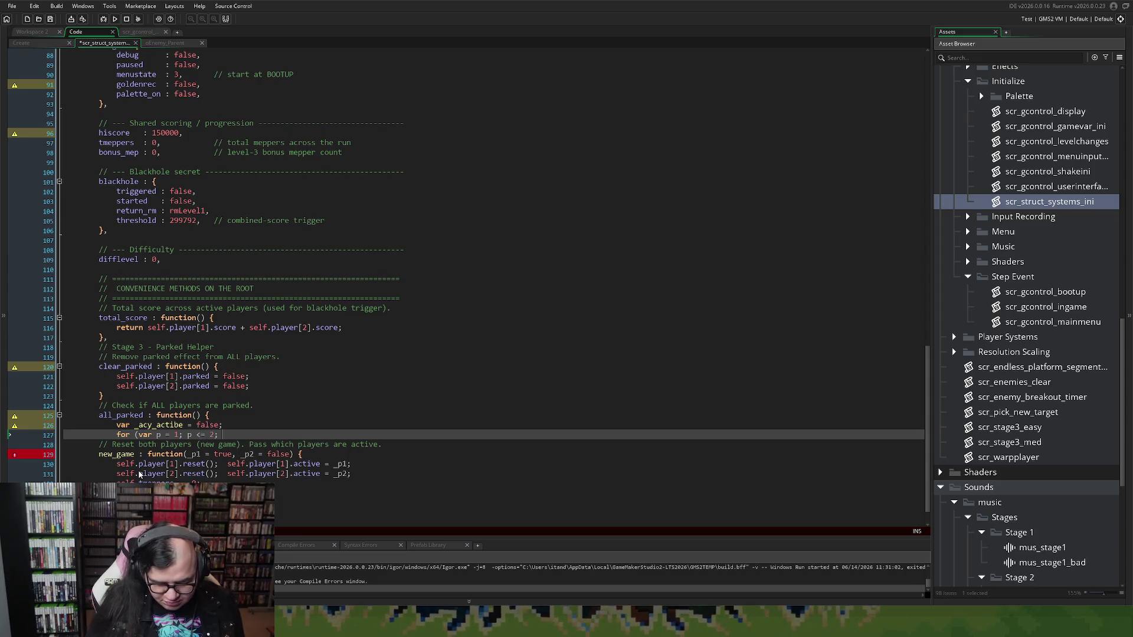
{"action": "type", "text": "p++"}
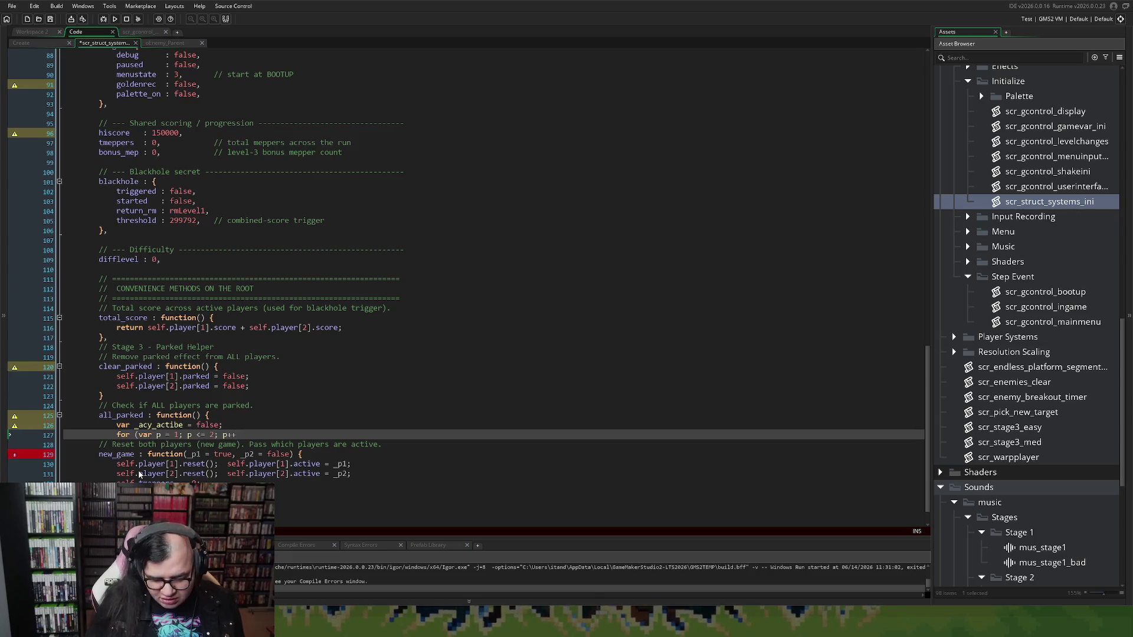
{"action": "type", "text": ") {"}
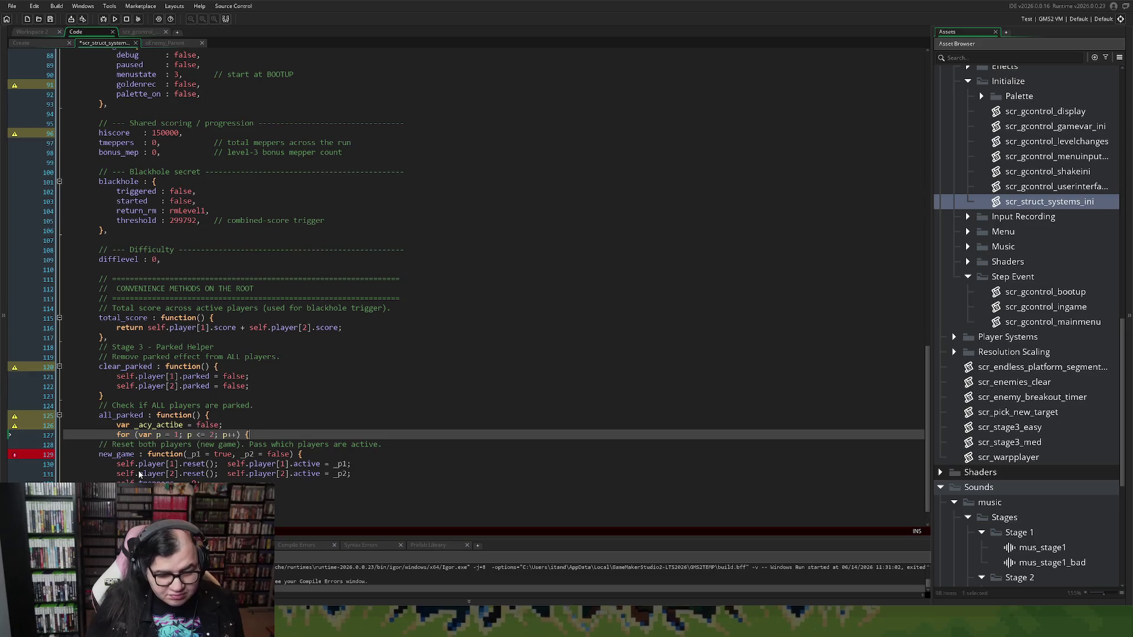
{"action": "key", "text": "Return"}
{"action": "key", "text": "Return"}
{"action": "type", "text": "}"}
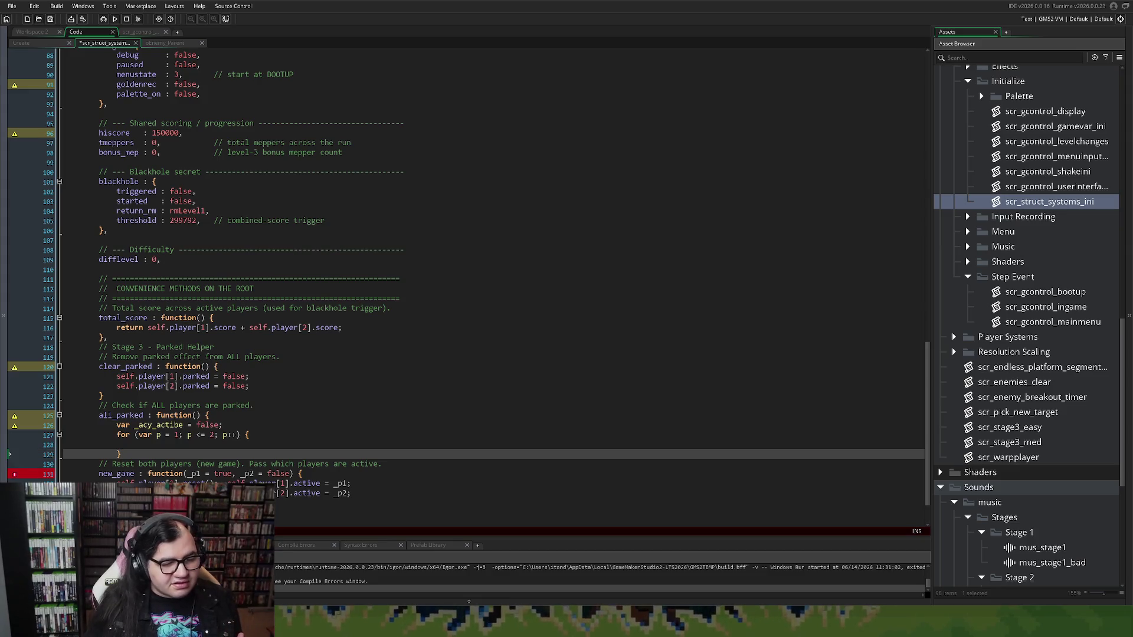
{"action": "left_click", "coordinate": [128, 444]}
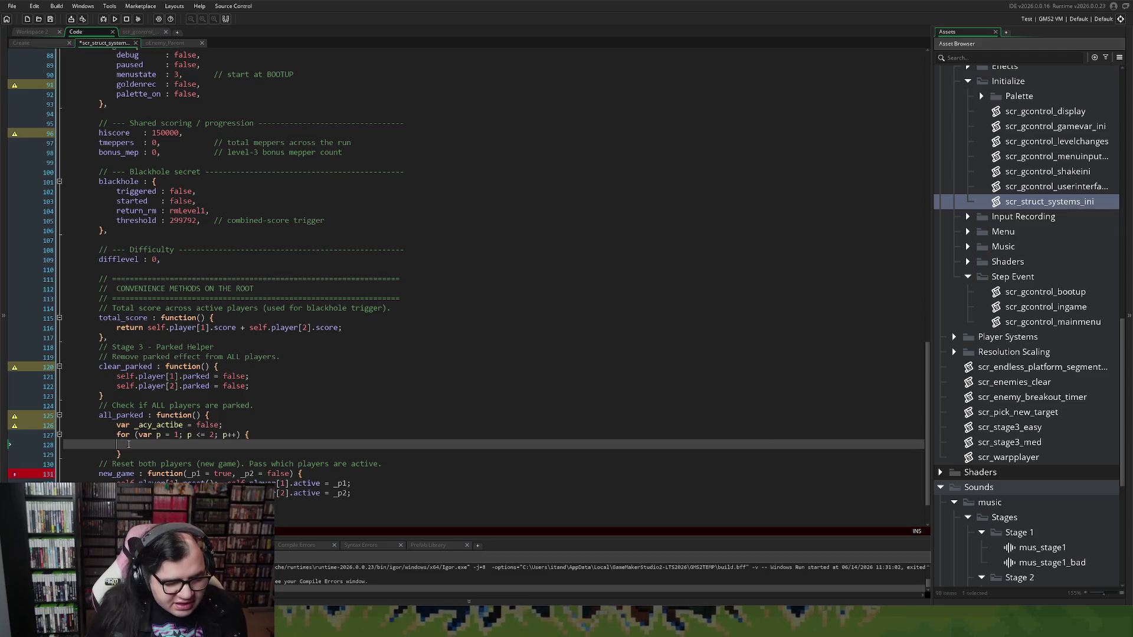
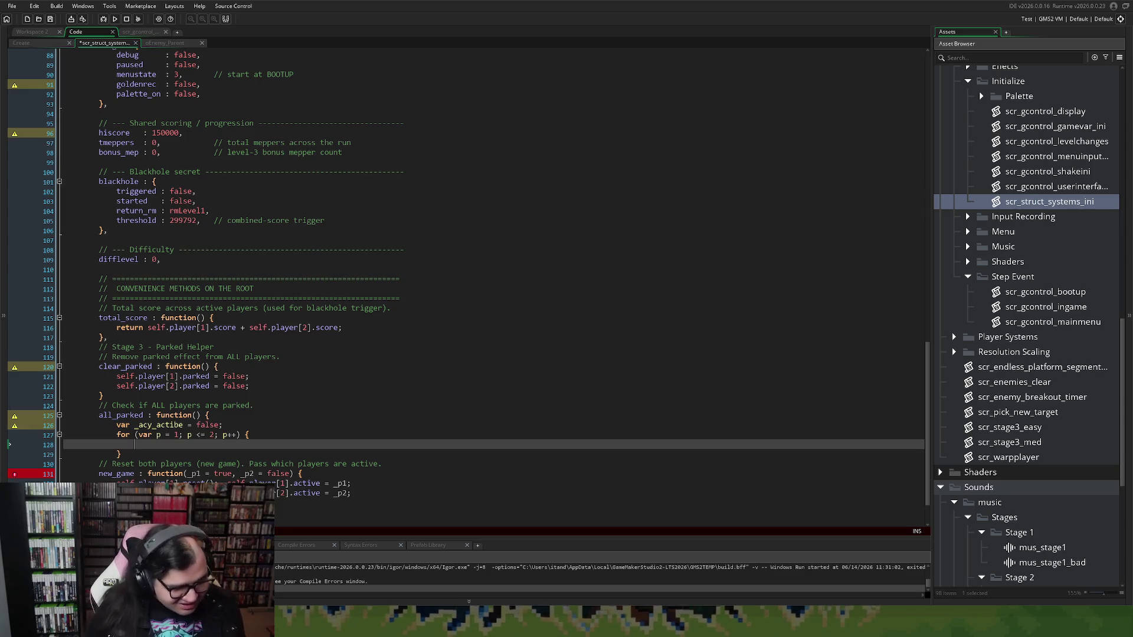
Add an empty if (self.player[p].active) { } block inside all_parked's for loop.
{"action": "type", "text": "if (se"}
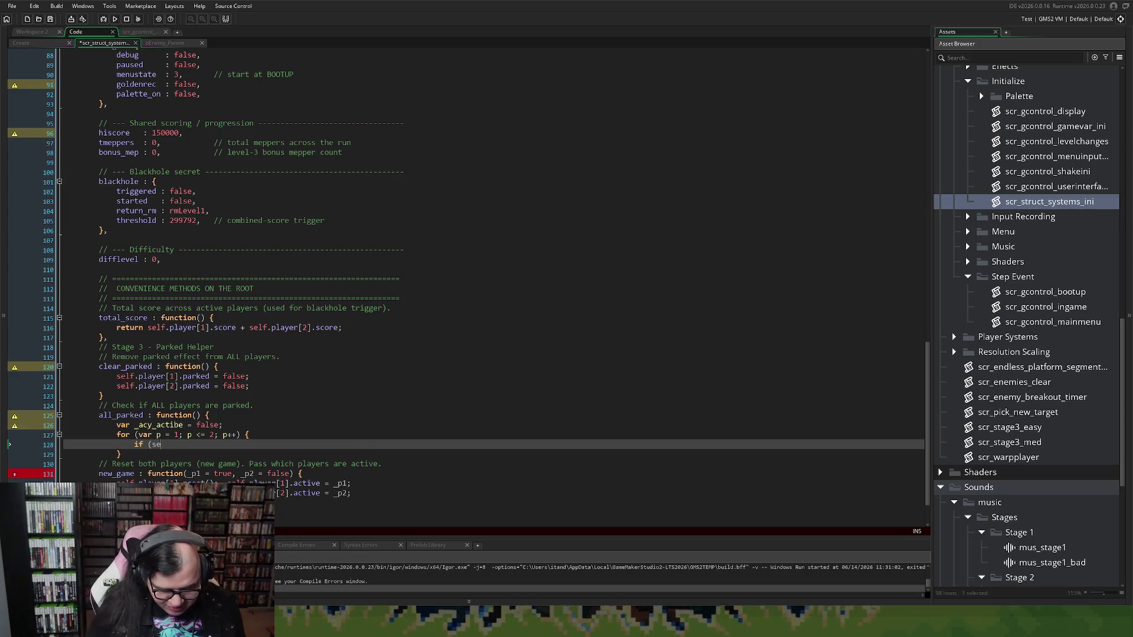
{"action": "type", "text": "lf.player"}
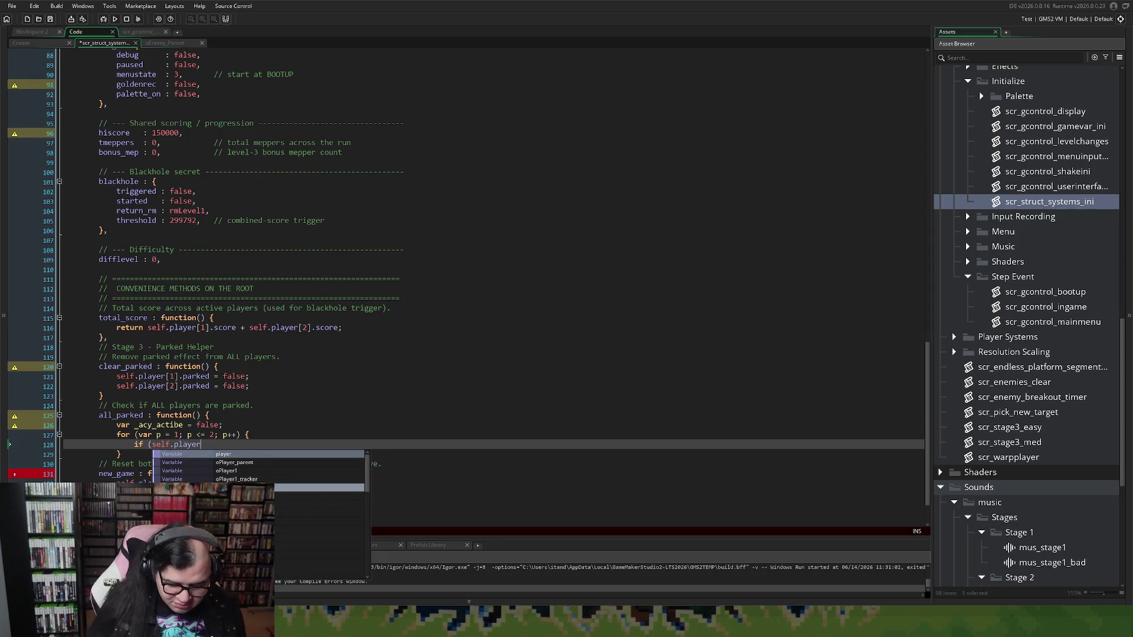
{"action": "type", "text": "[p]"}
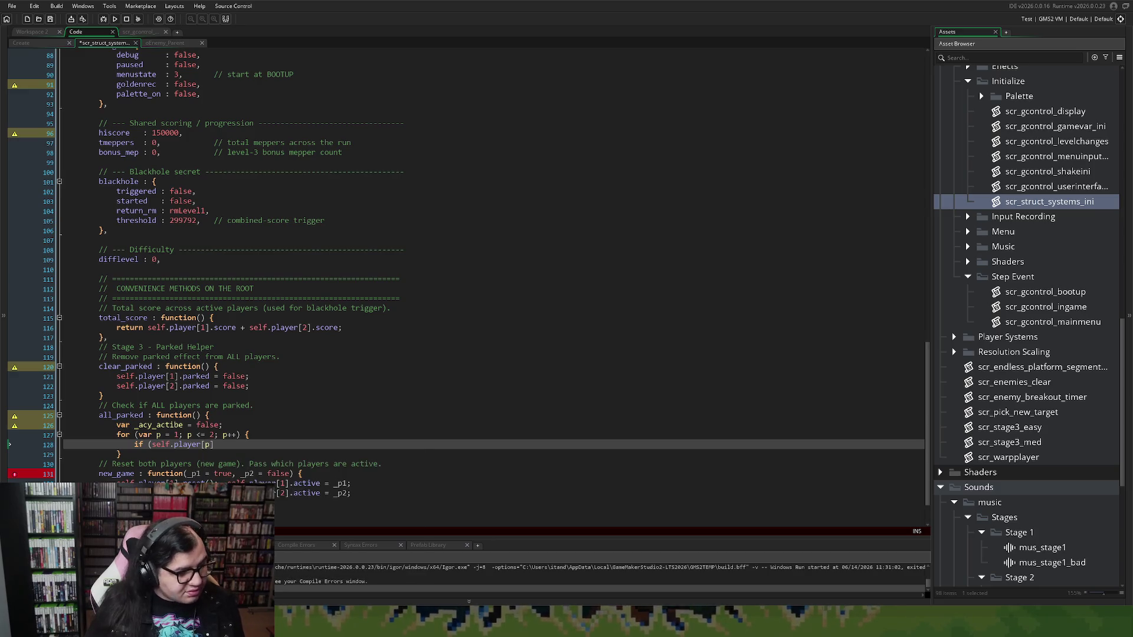
{"action": "type", "text": ".active"}
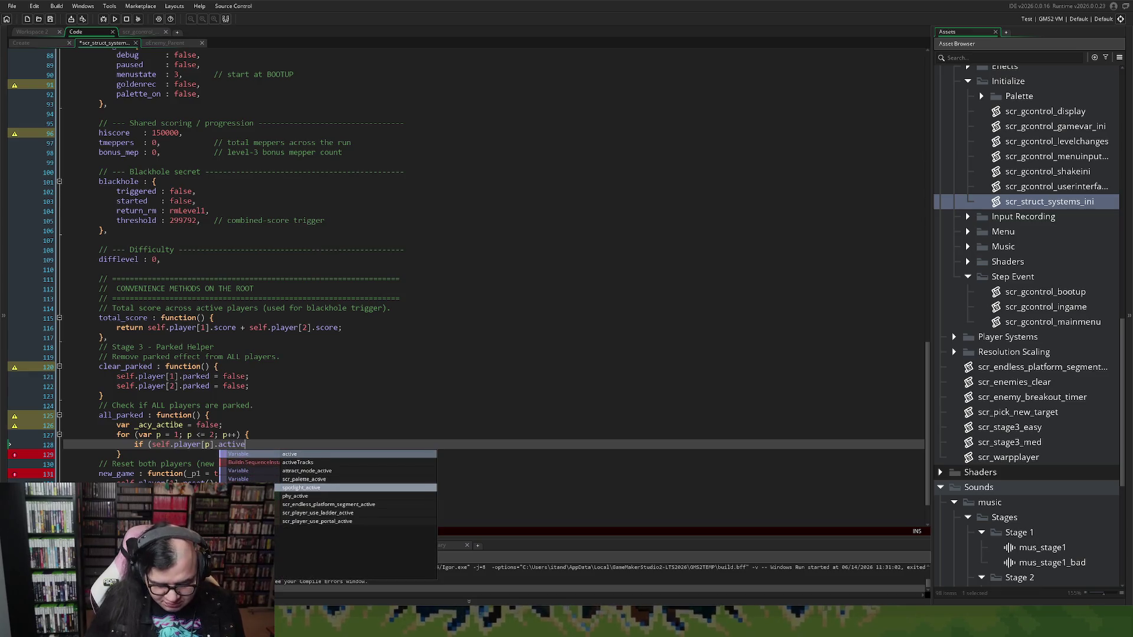
{"action": "type", "text": ") {"}
{"action": "key", "text": "Return"}
{"action": "key", "text": "Return"}
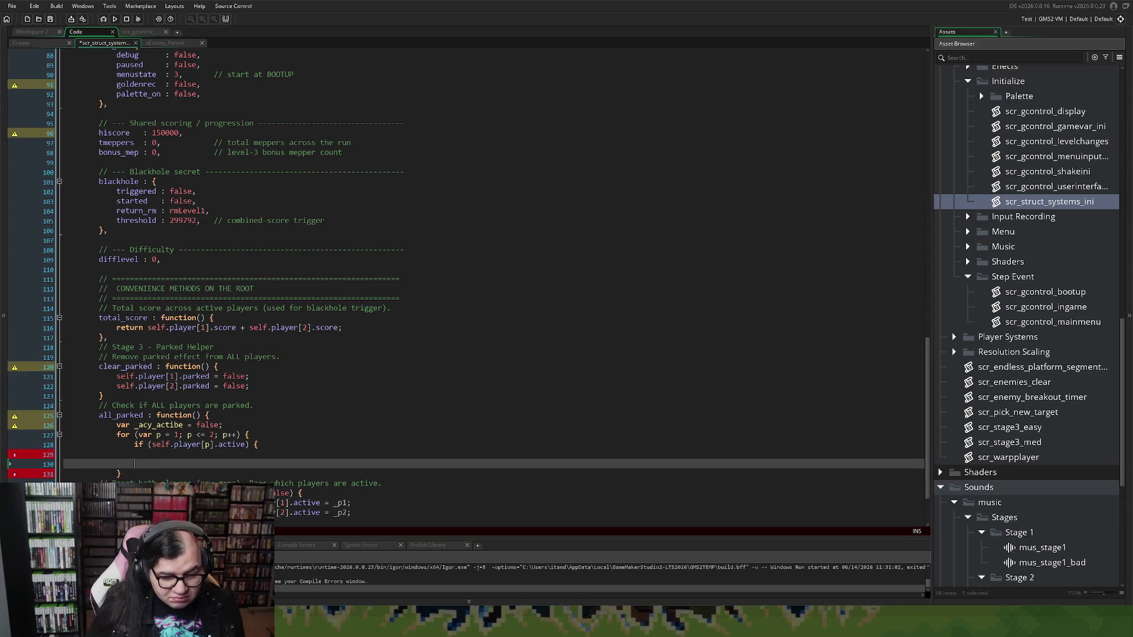
{"action": "type", "text": "}"}
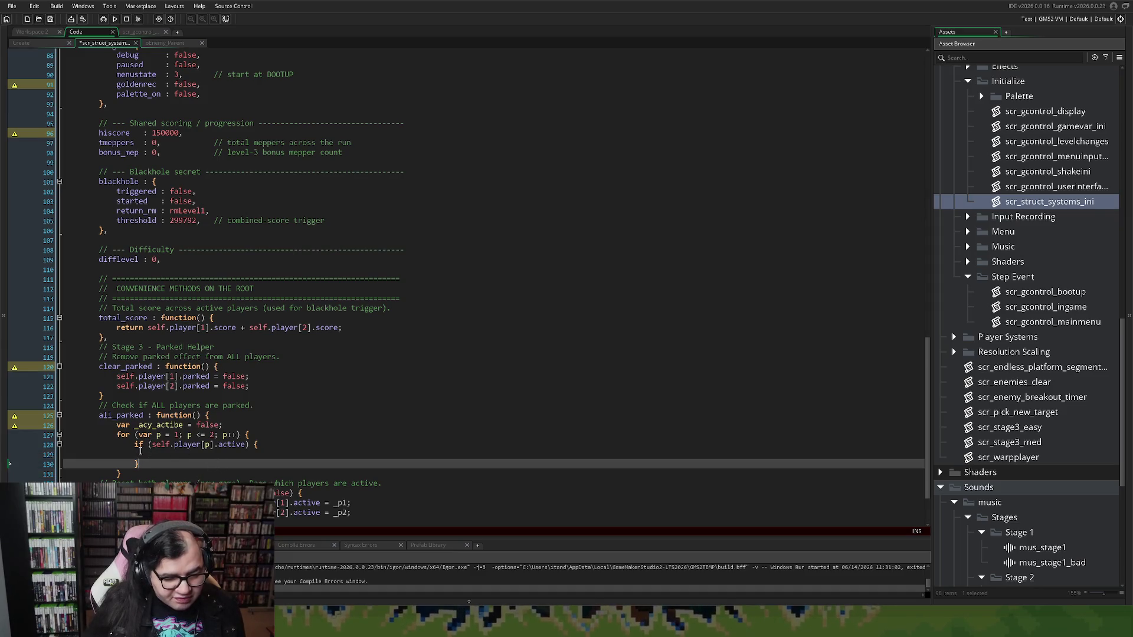
{"action": "left_click", "coordinate": [141, 450]}
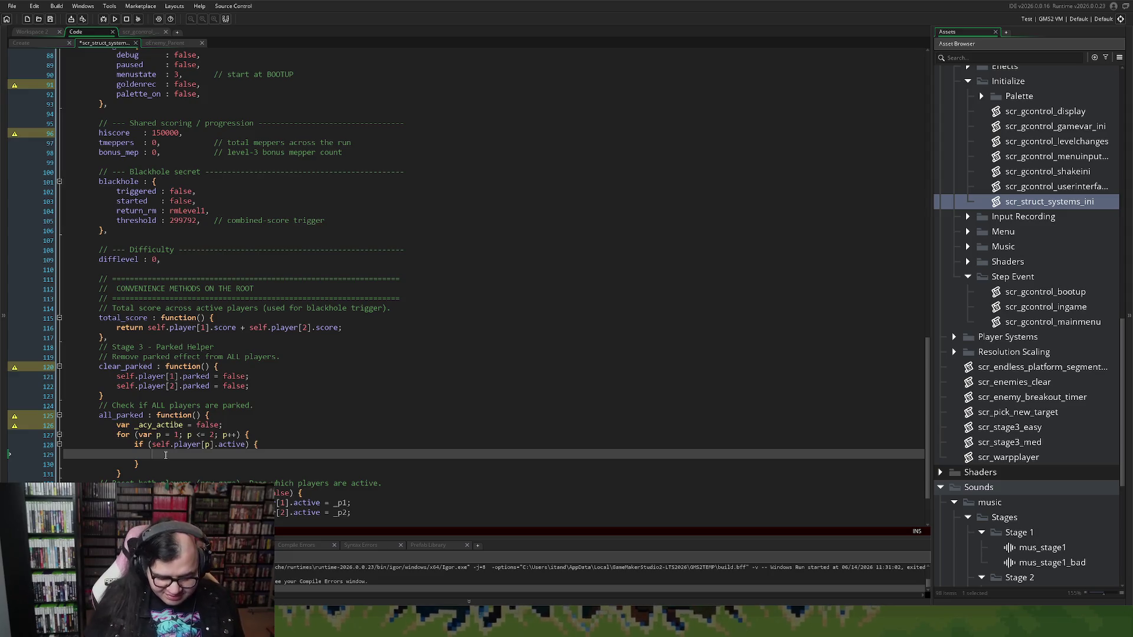
Correct the misspelled flag declaration _acy_actibe to _any_active.
{"action": "type", "text": "_any_ac"}
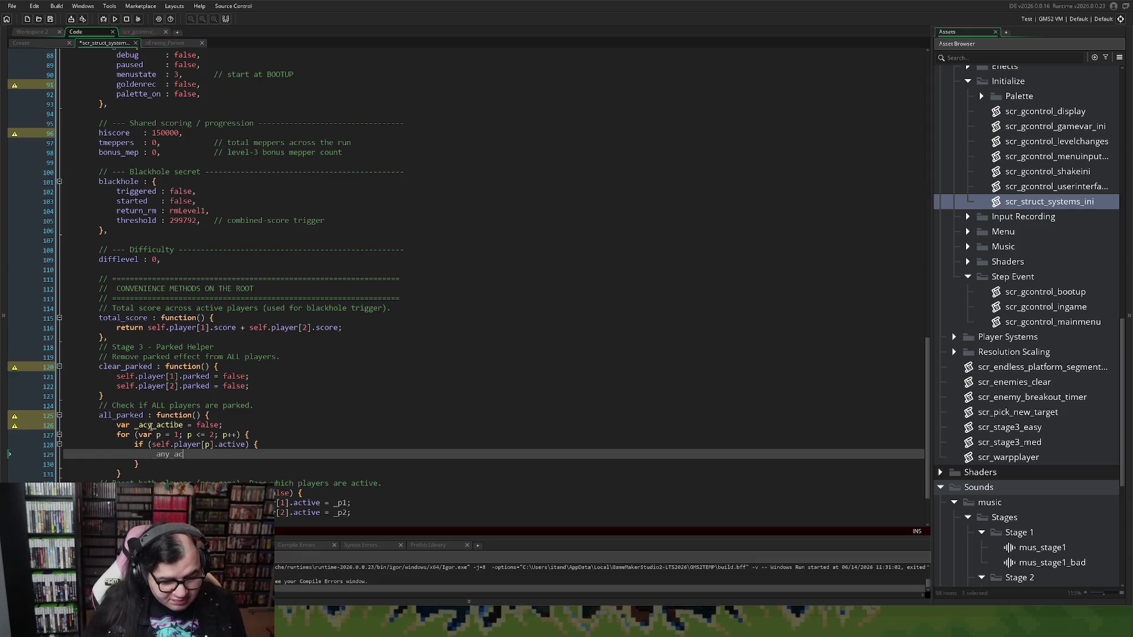
{"action": "left_click", "coordinate": [142, 425]}
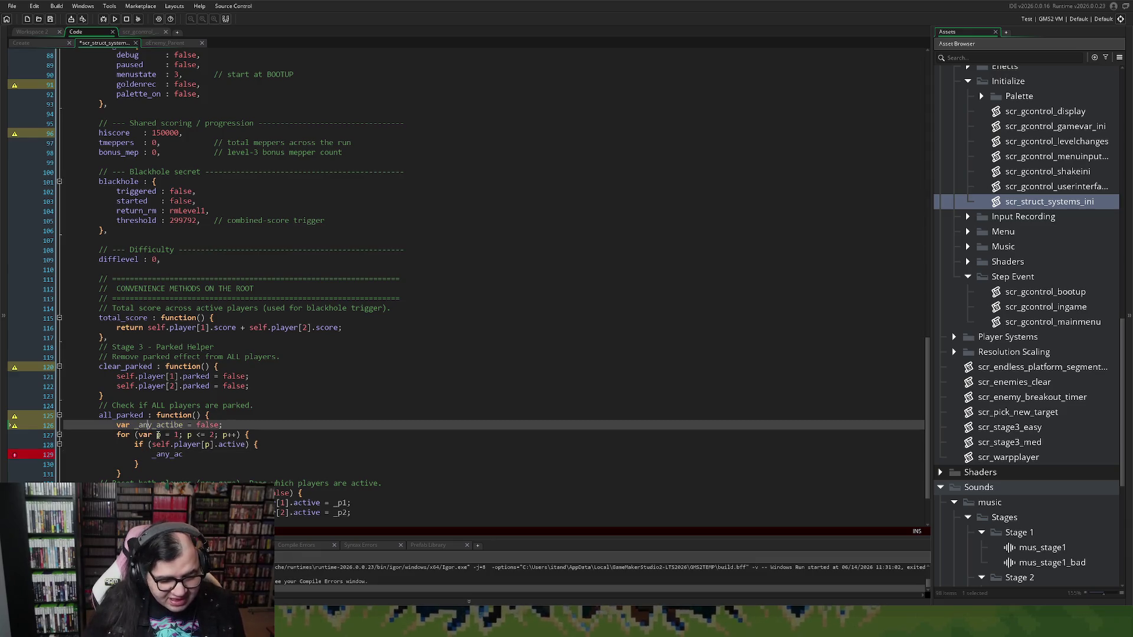
{"action": "left_click", "coordinate": [157, 435]}
{"action": "left_click", "coordinate": [180, 426]}
{"action": "key", "text": "BackSpace"}
{"action": "key", "text": "BackSpace"}
{"action": "type", "text": "ve"}
{"action": "double_click", "coordinate": [171, 426]}
Set _any_active = true; in the active check, then add if (self.player[p].parked) return false;.
{"action": "left_click", "coordinate": [180, 454]}
{"action": "type", "text": "ctive"}
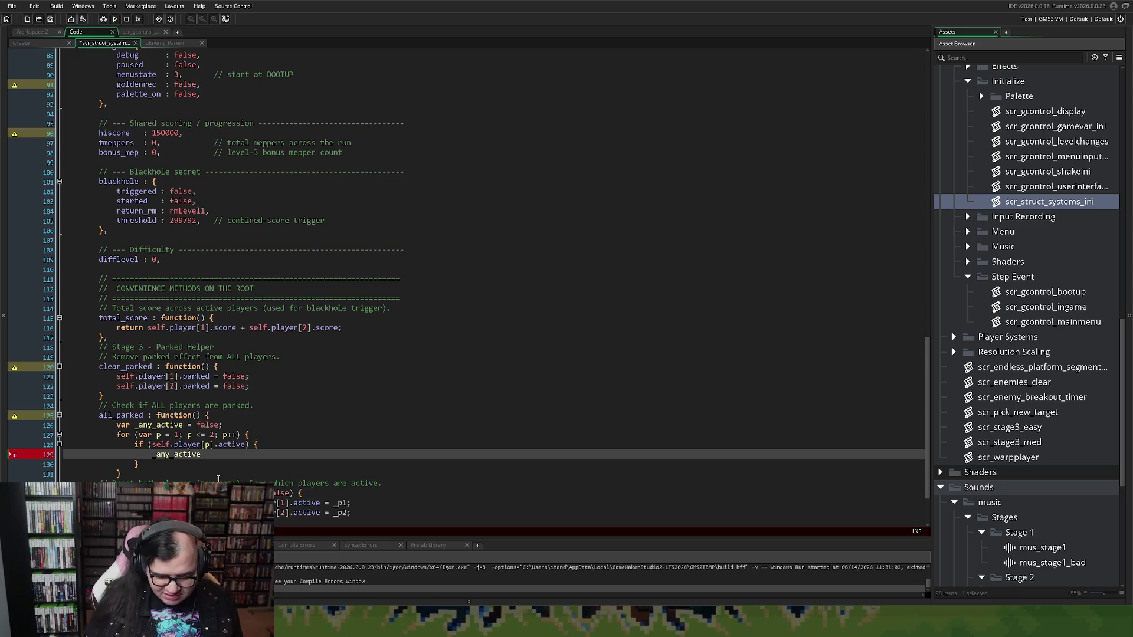
{"action": "type", "text": " = true;"}
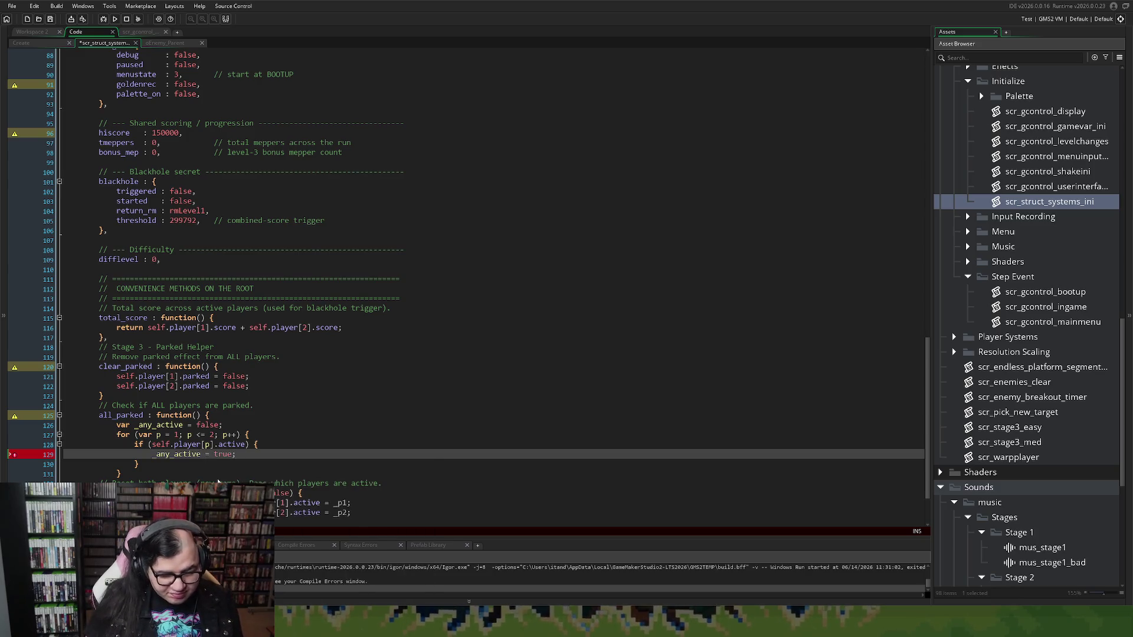
{"action": "key", "text": "Return"}
{"action": "type", "text": "i"}
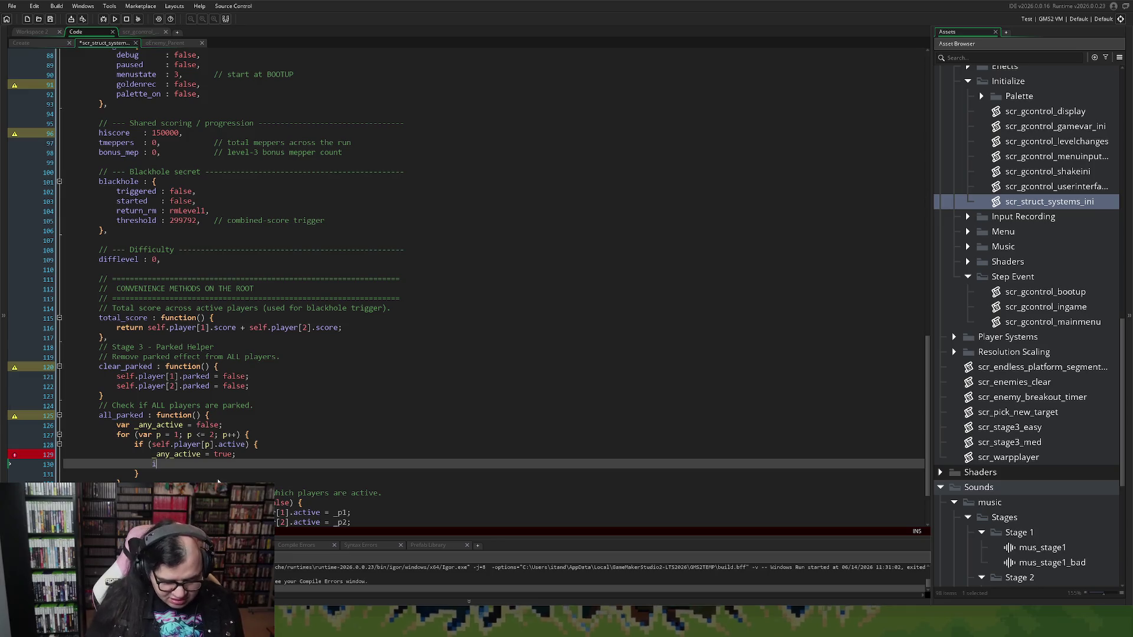
{"action": "type", "text": "f (self"}
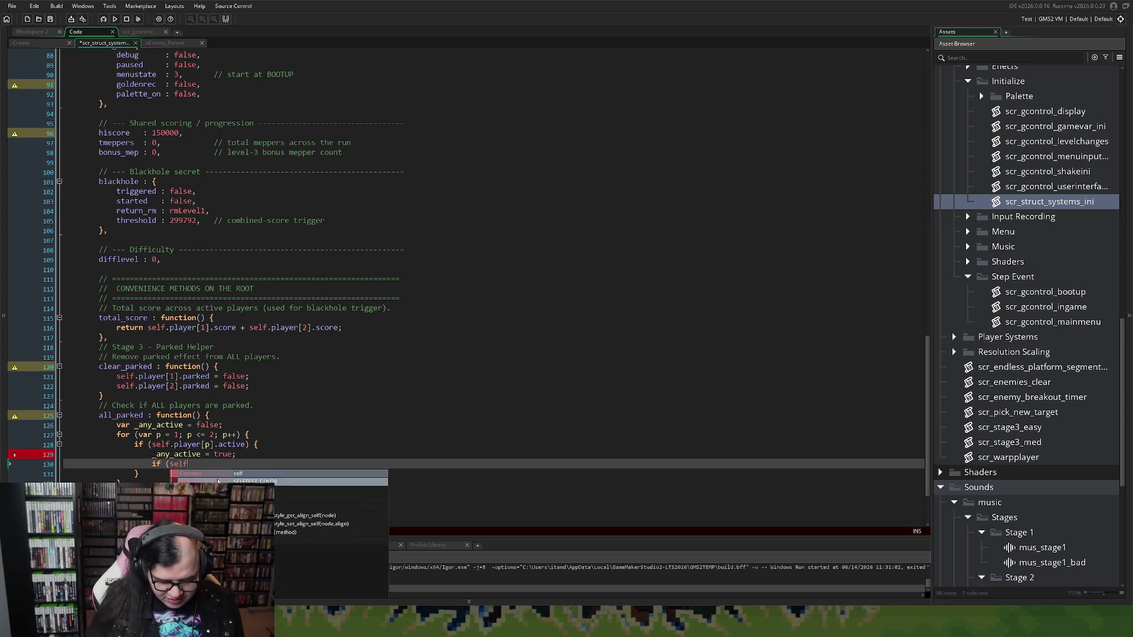
{"action": "type", "text": "."}
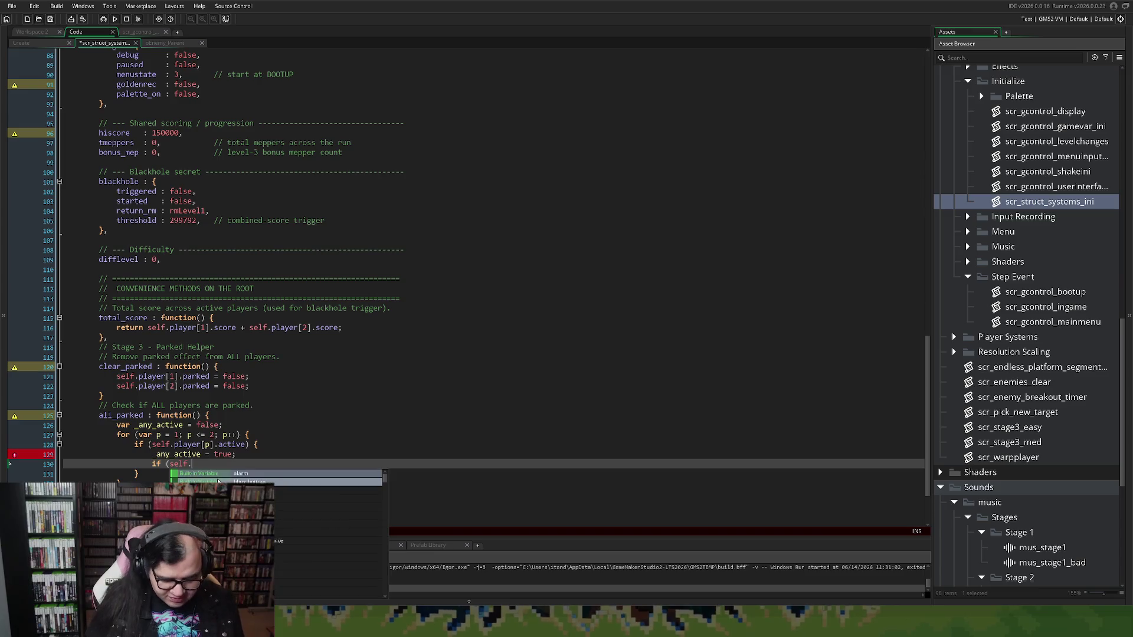
{"action": "type", "text": "player"}
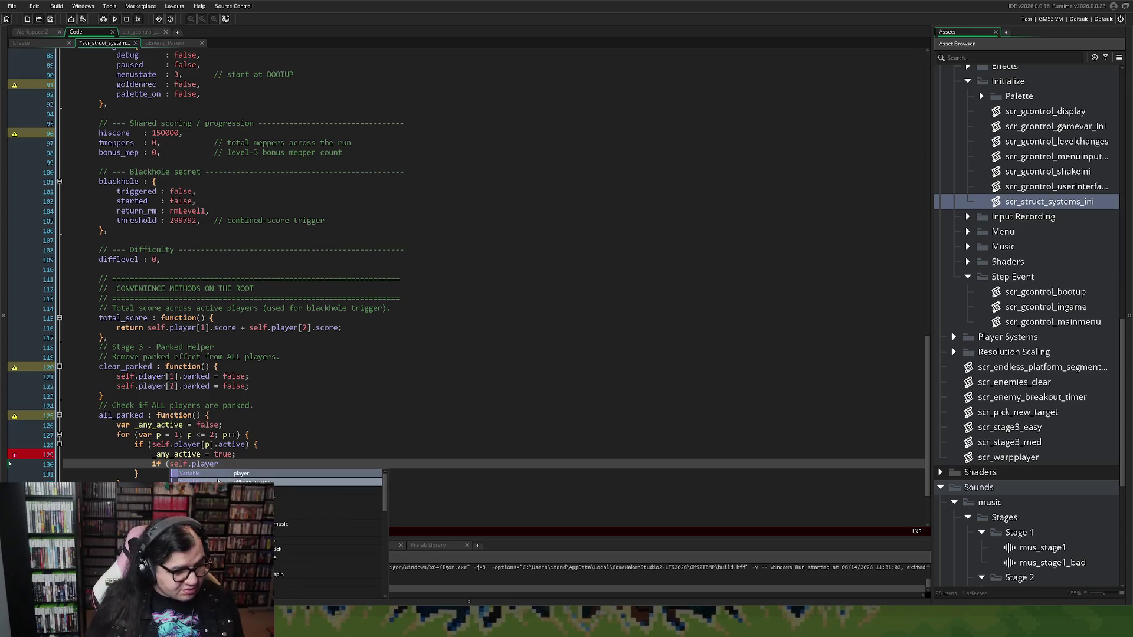
{"action": "type", "text": "[p]."}
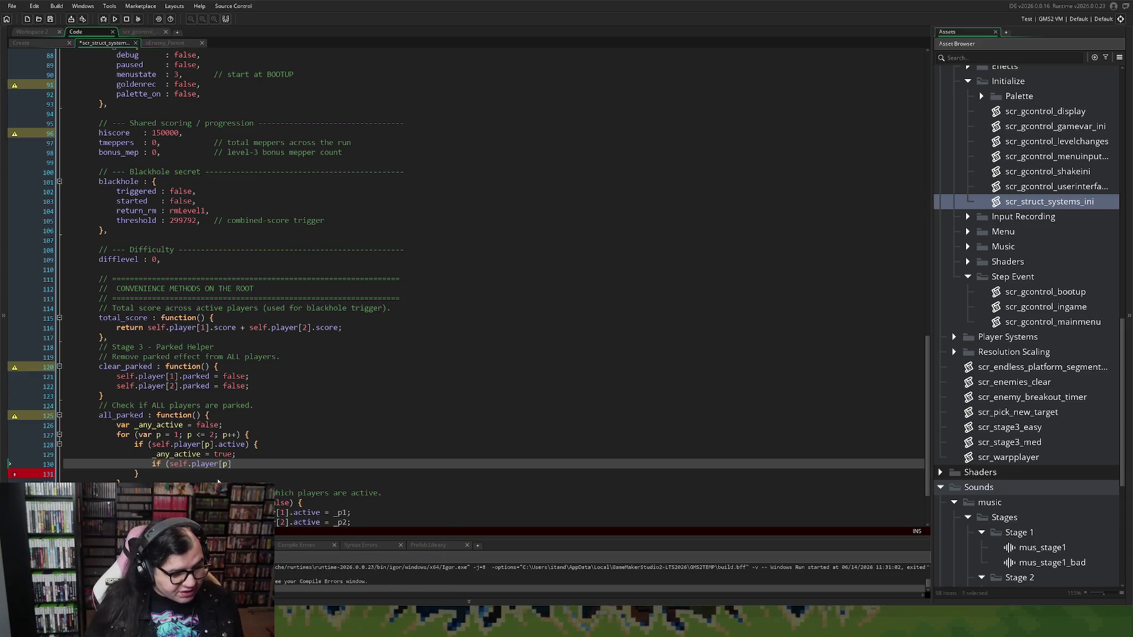
{"action": "type", "text": "parke"}
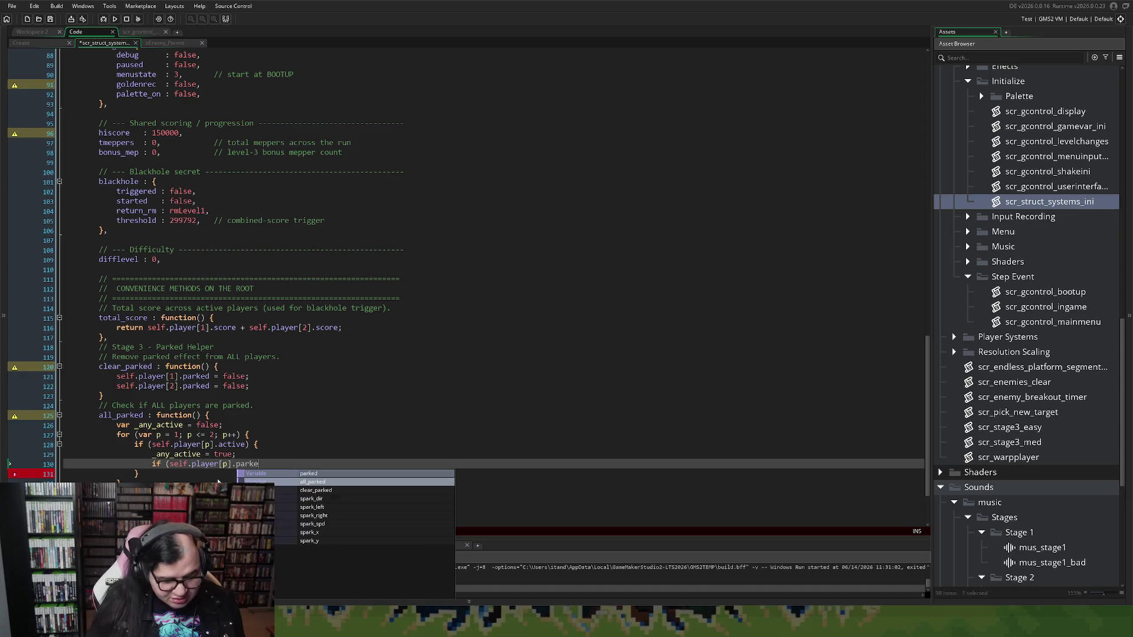
{"action": "type", "text": "d) "}
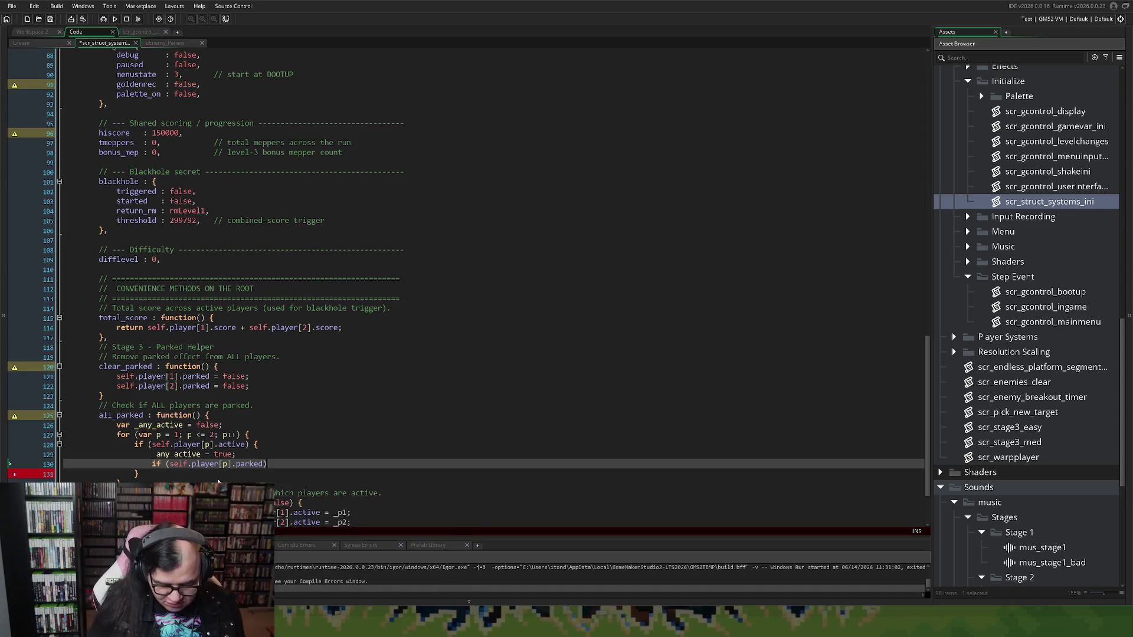
{"action": "type", "text": "return"}
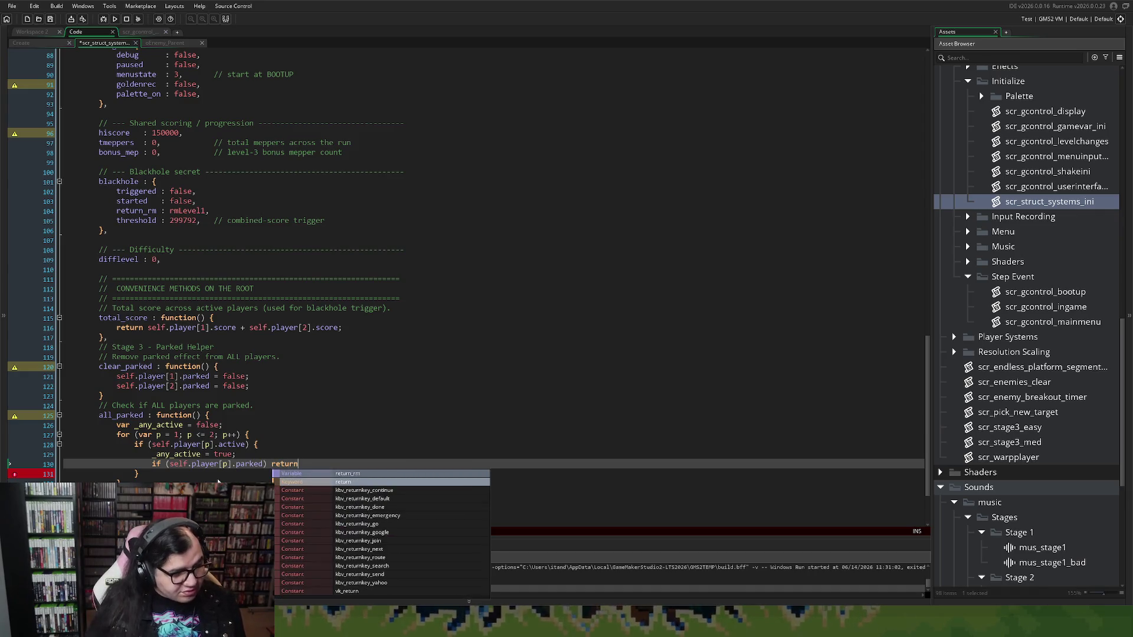
{"action": "type", "text": " false"}
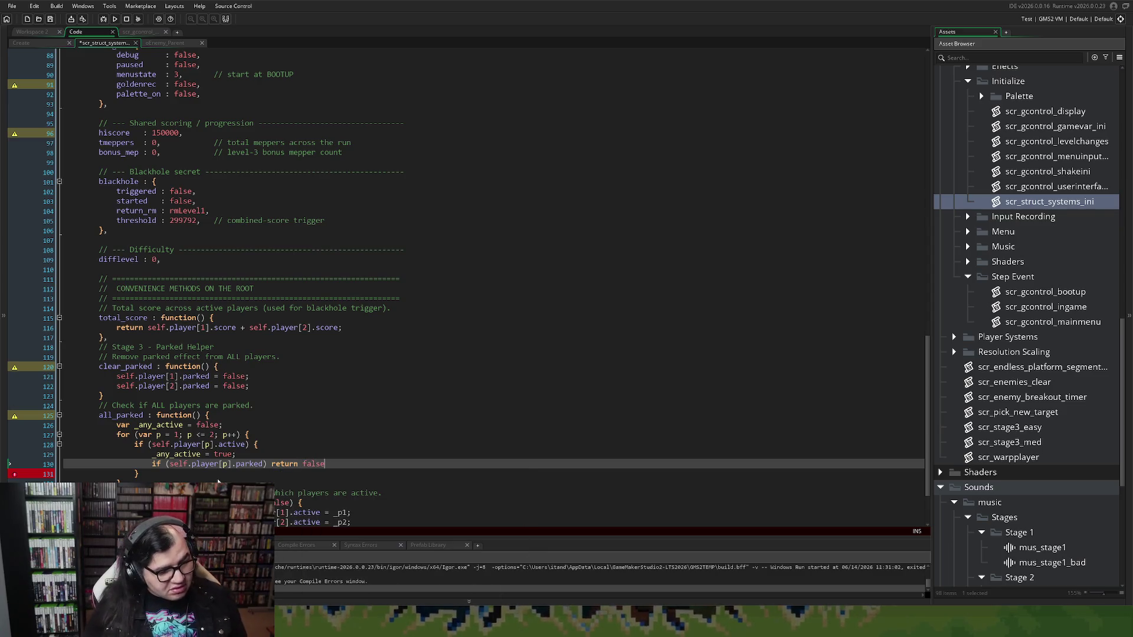
{"action": "type", "text": ";"}
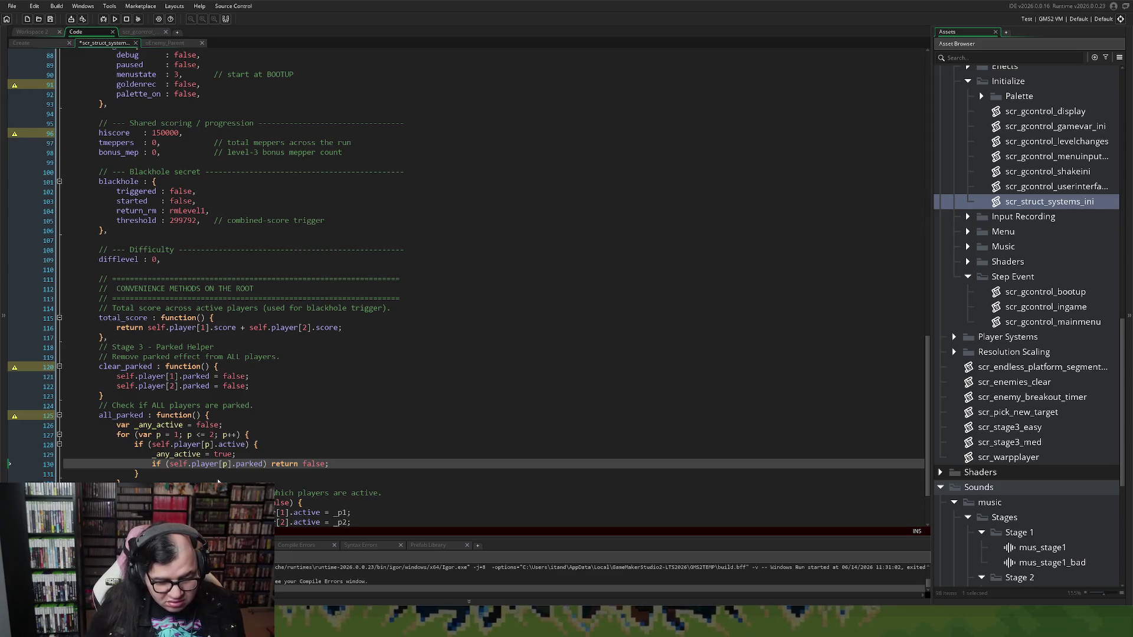
Insert the comment '// Check if ANY player is still playing.' above the parked check.
{"action": "left_click", "coordinate": [262, 456]}
{"action": "key", "text": "Return"}
{"action": "type", "text": "//"}
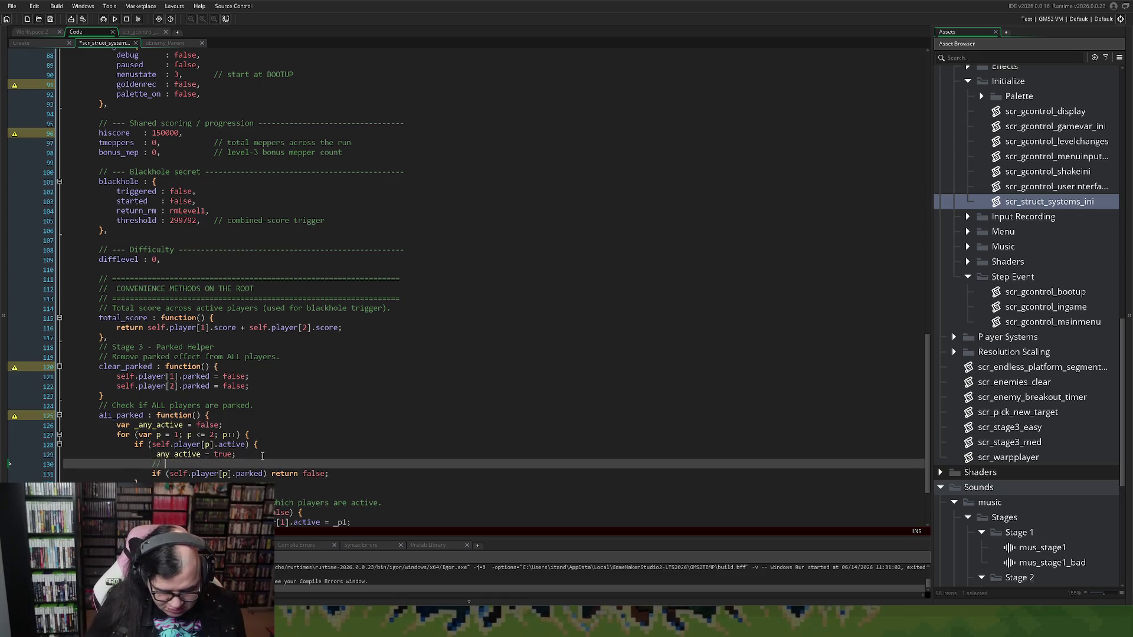
{"action": "type", "text": " Check if A"}
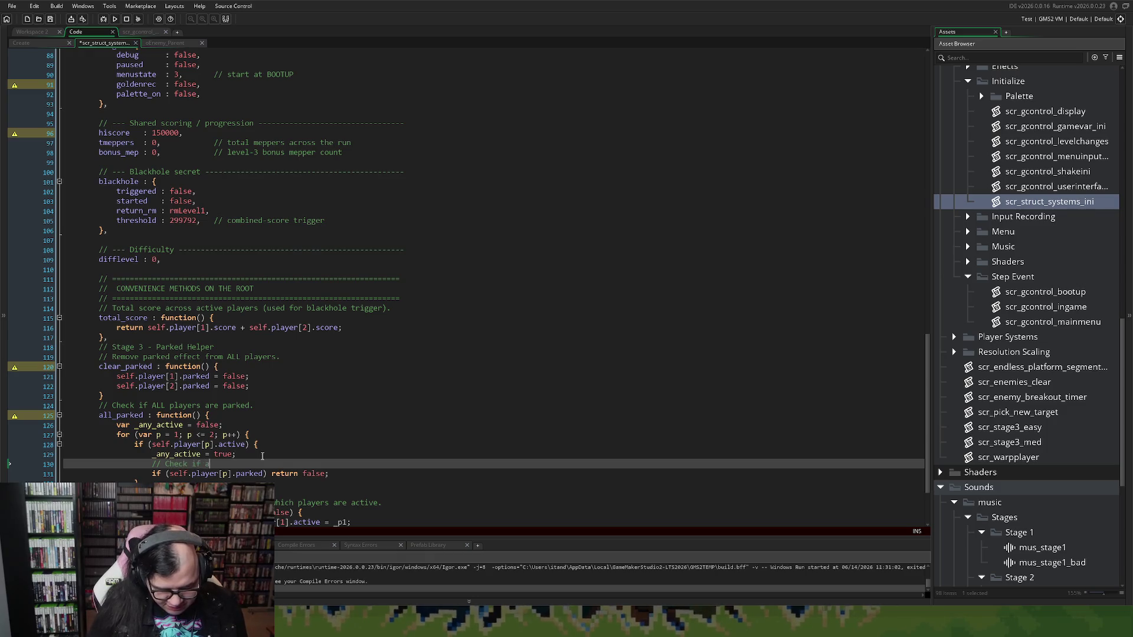
{"action": "type", "text": "NY "}
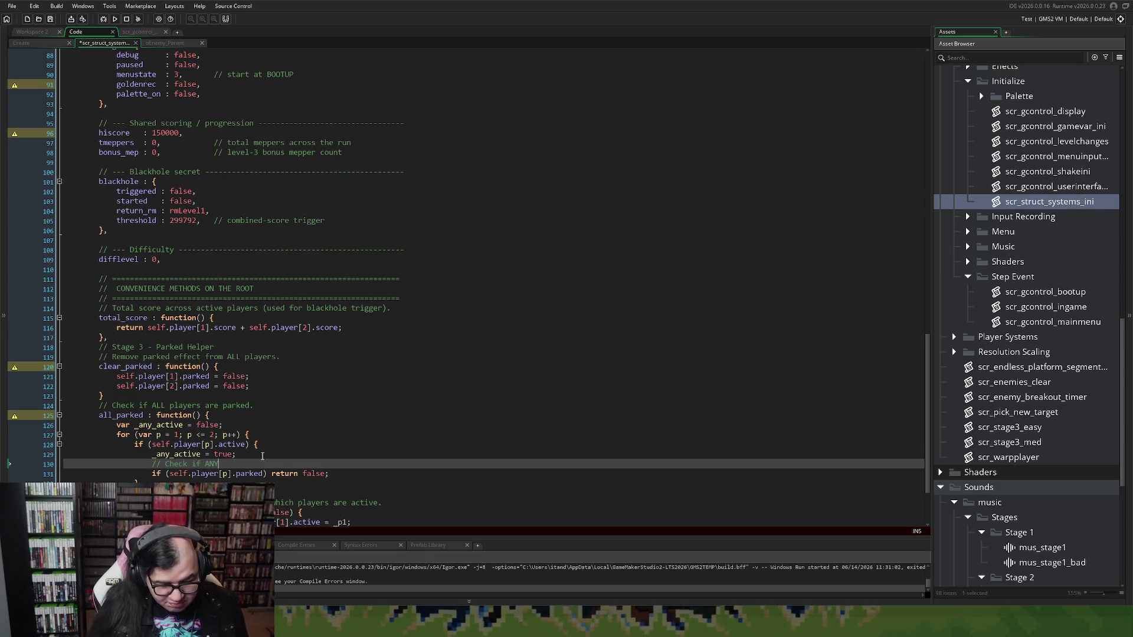
{"action": "type", "text": "player is s"}
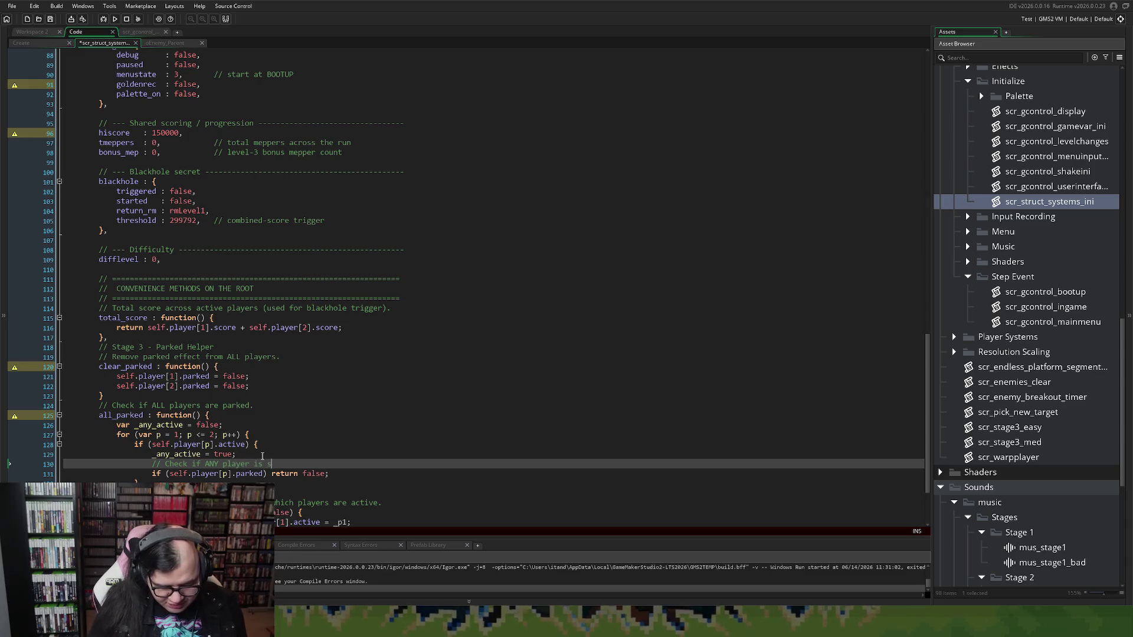
{"action": "type", "text": "till player"}
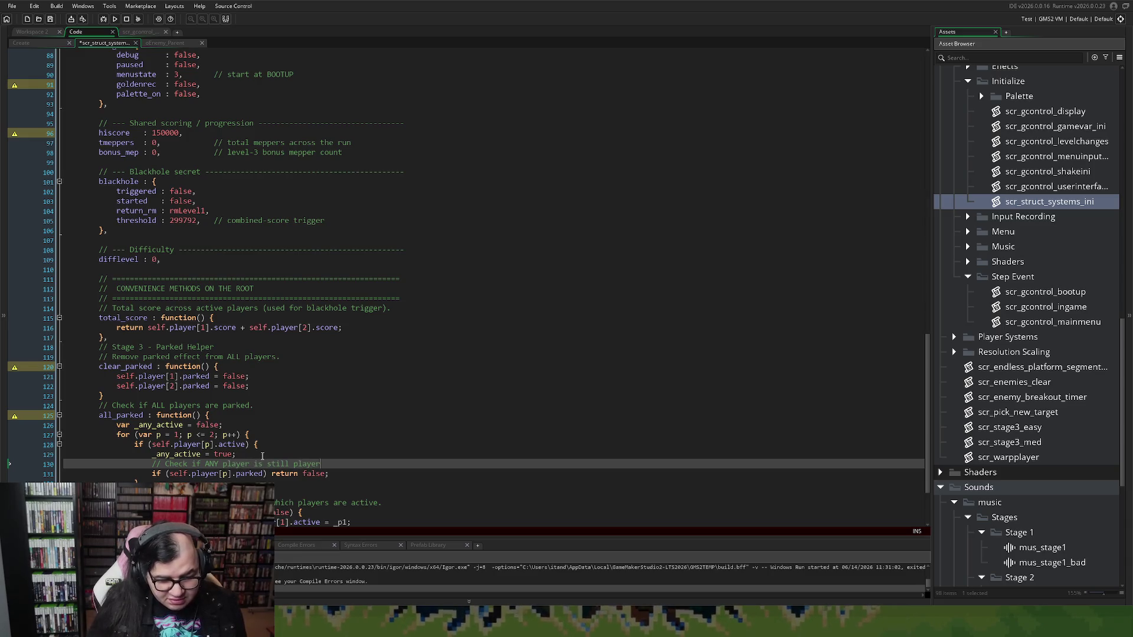
{"action": "key", "text": "BackSpace"}
{"action": "type", "text": "ing.."}
{"action": "key", "text": "BackSpace"}
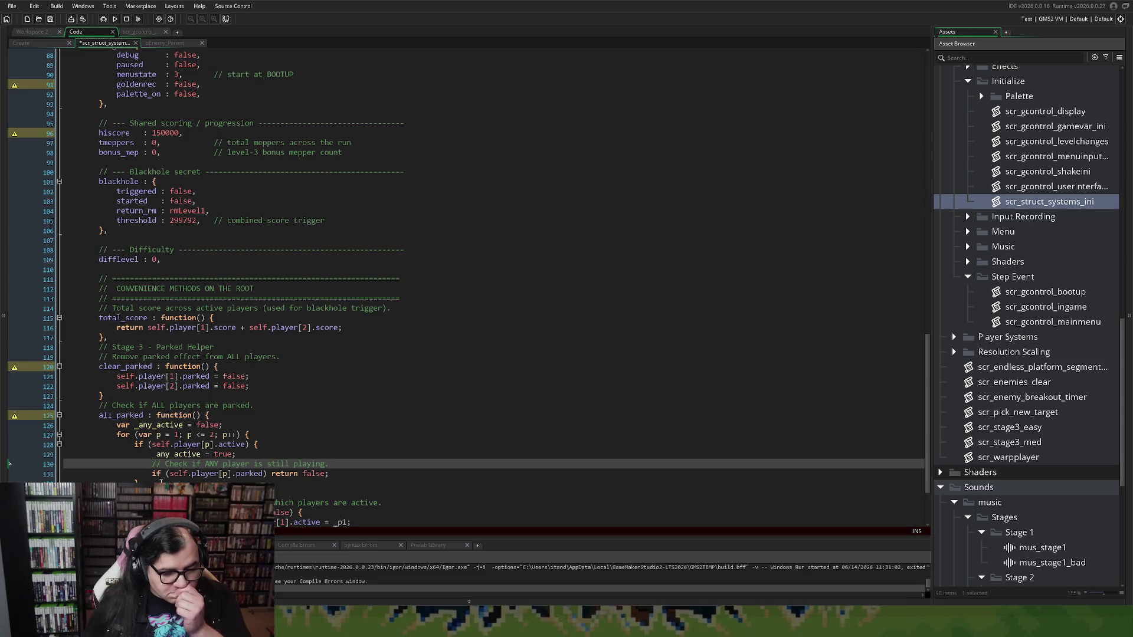
{"action": "scroll", "coordinate": [161, 481], "scroll_direction": "down", "scroll_amount": 2}
{"action": "left_click", "coordinate": [115, 449]}
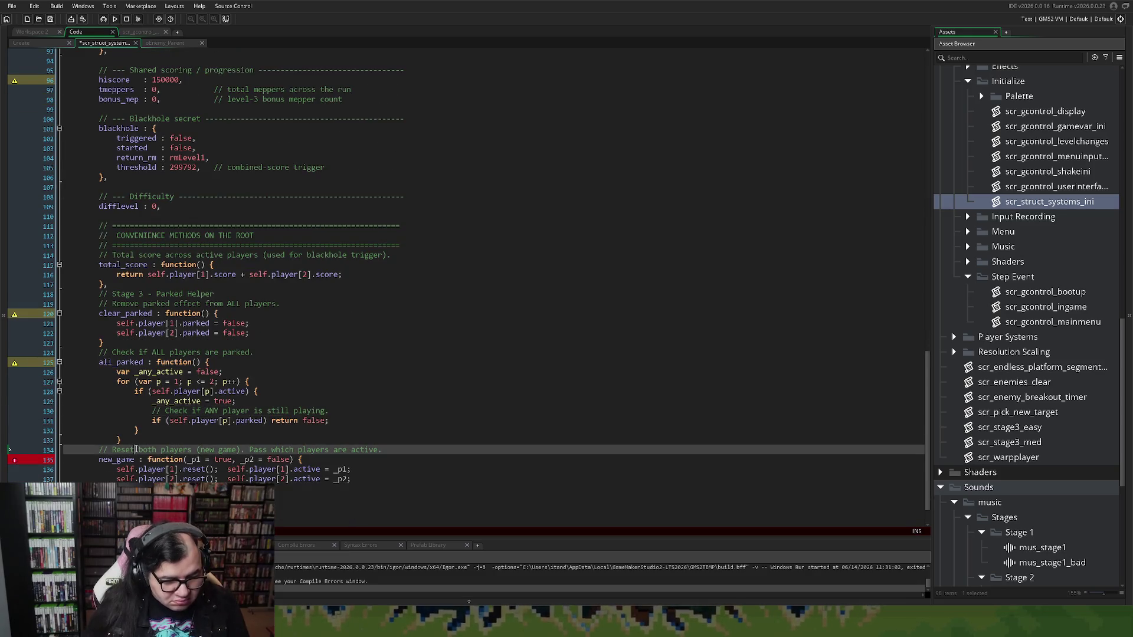
Add the missing closing brace after all_parked's for loop.
{"action": "left_click", "coordinate": [128, 440]}
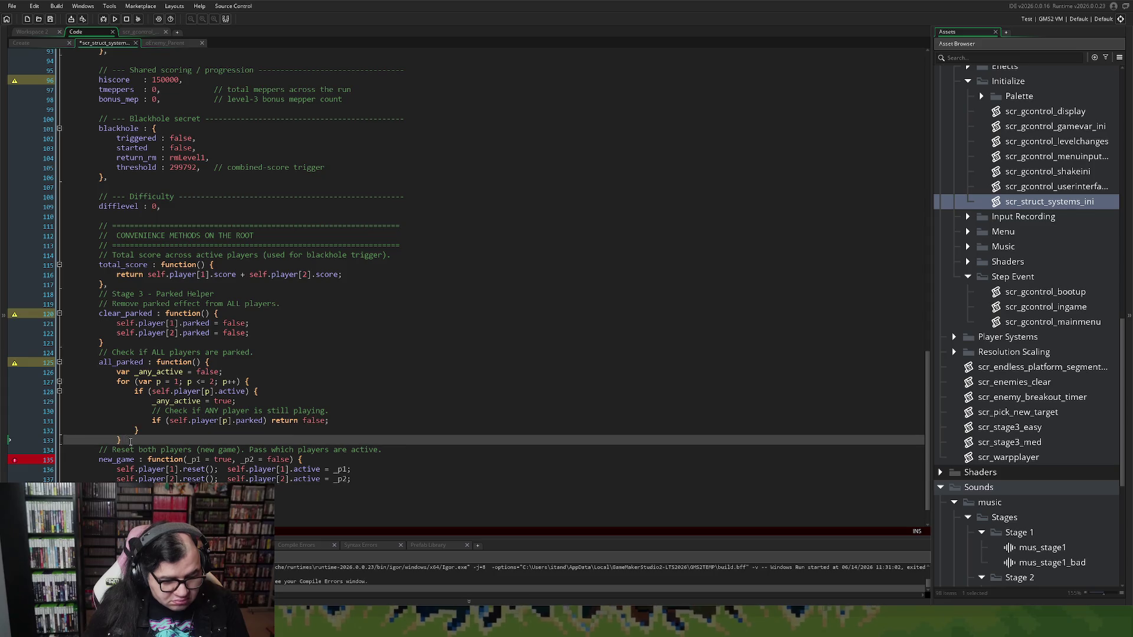
{"action": "key", "text": "Return"}
{"action": "key", "text": "BackSpace"}
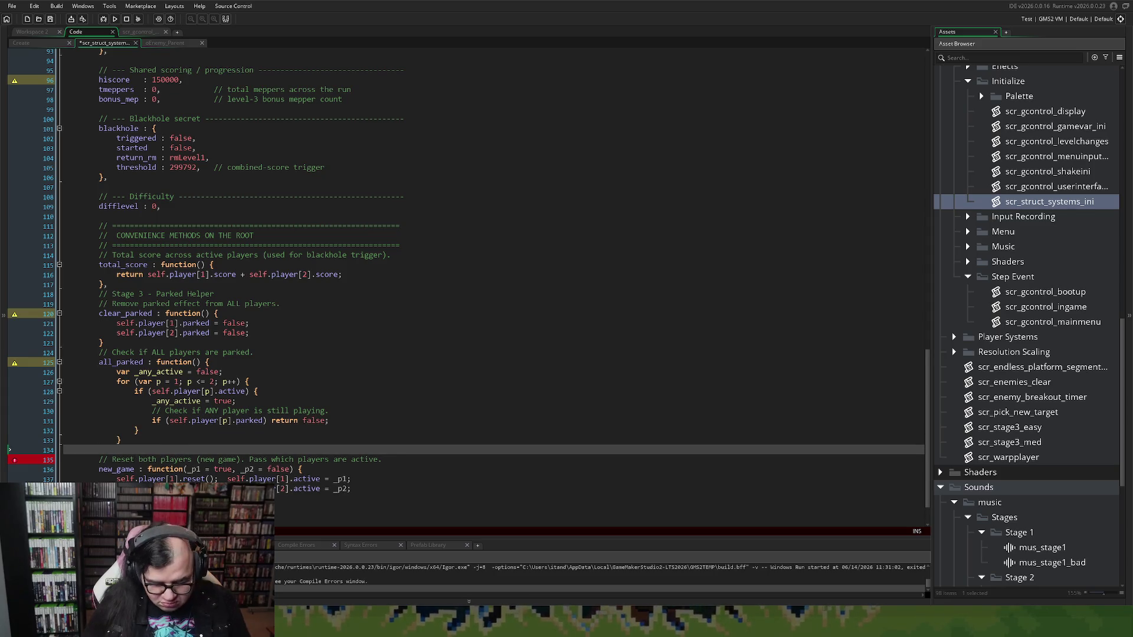
{"action": "type", "text": "}"}
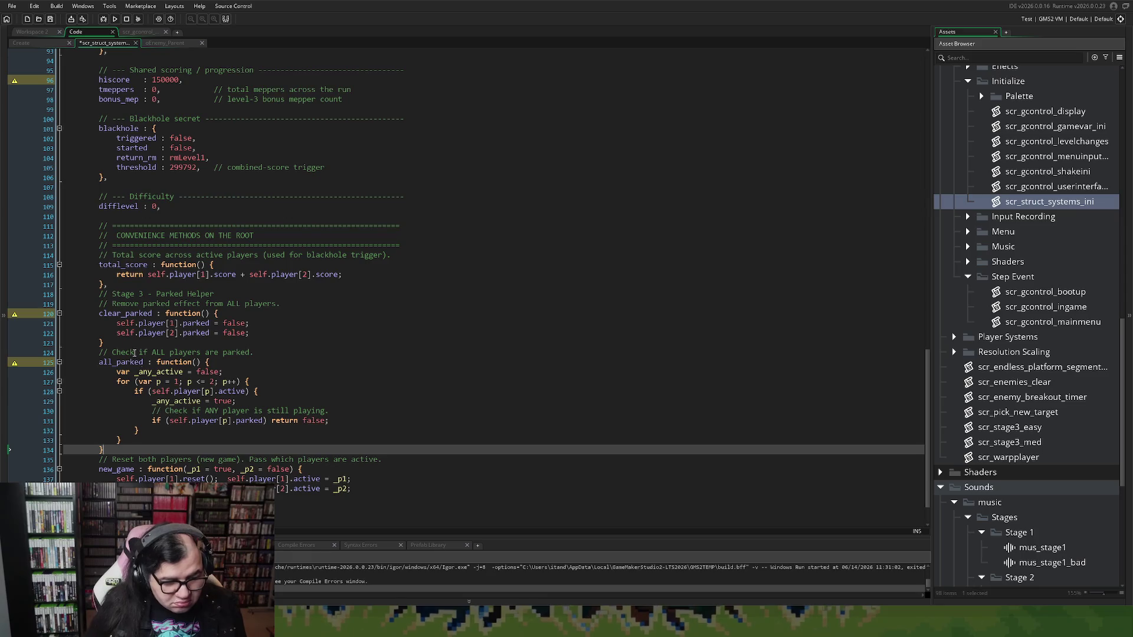
Append commas after clear_parked's and all_parked's closing braces, then open a line after the loop.
{"action": "left_click", "coordinate": [113, 343]}
{"action": "type", "text": ","}
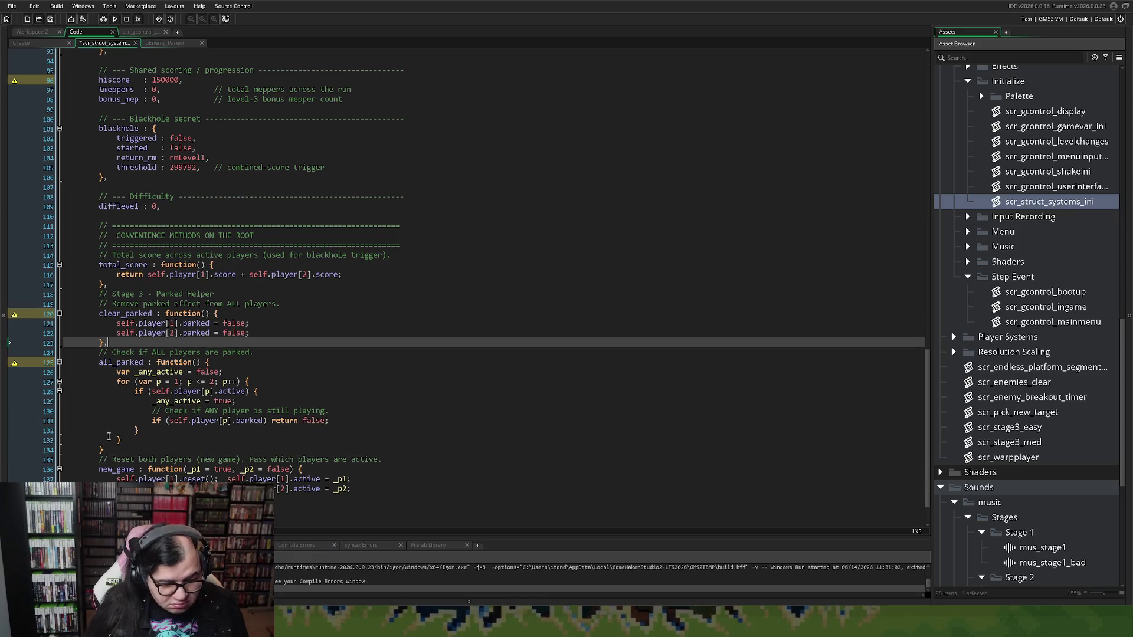
{"action": "left_click", "coordinate": [109, 450]}
{"action": "type", "text": ","}
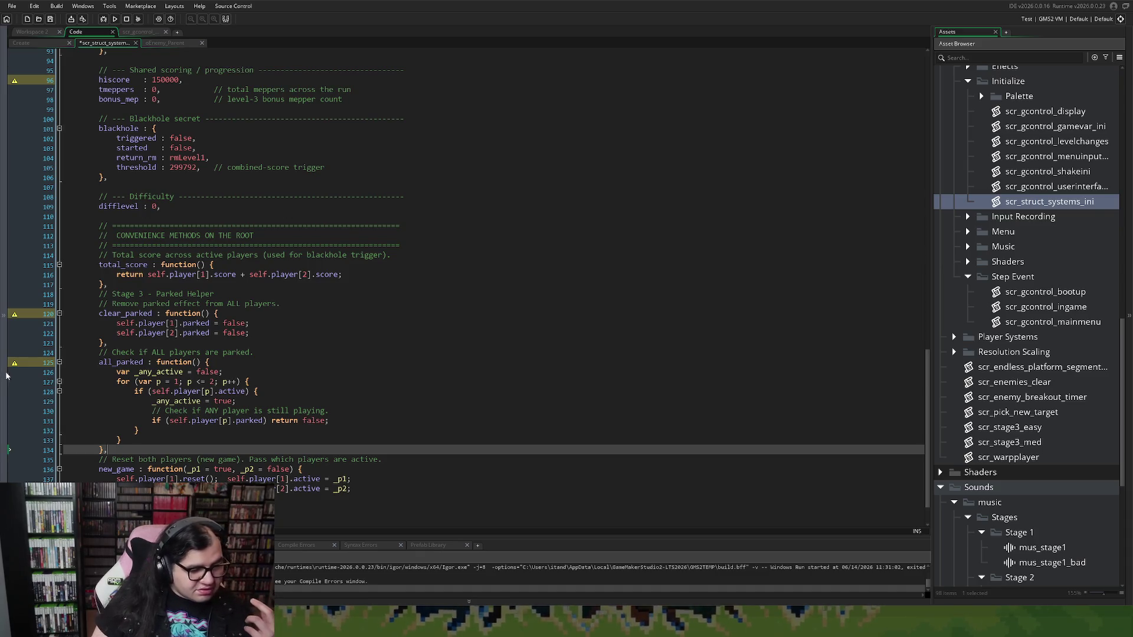
{"action": "left_click", "coordinate": [135, 439]}
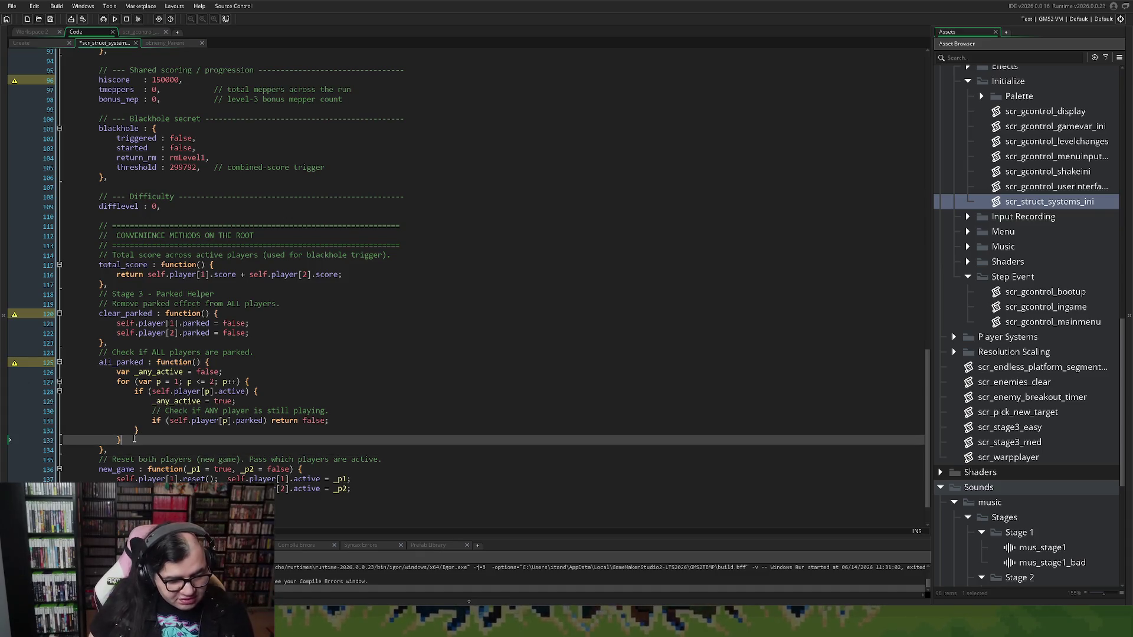
{"action": "key", "text": "Return"}
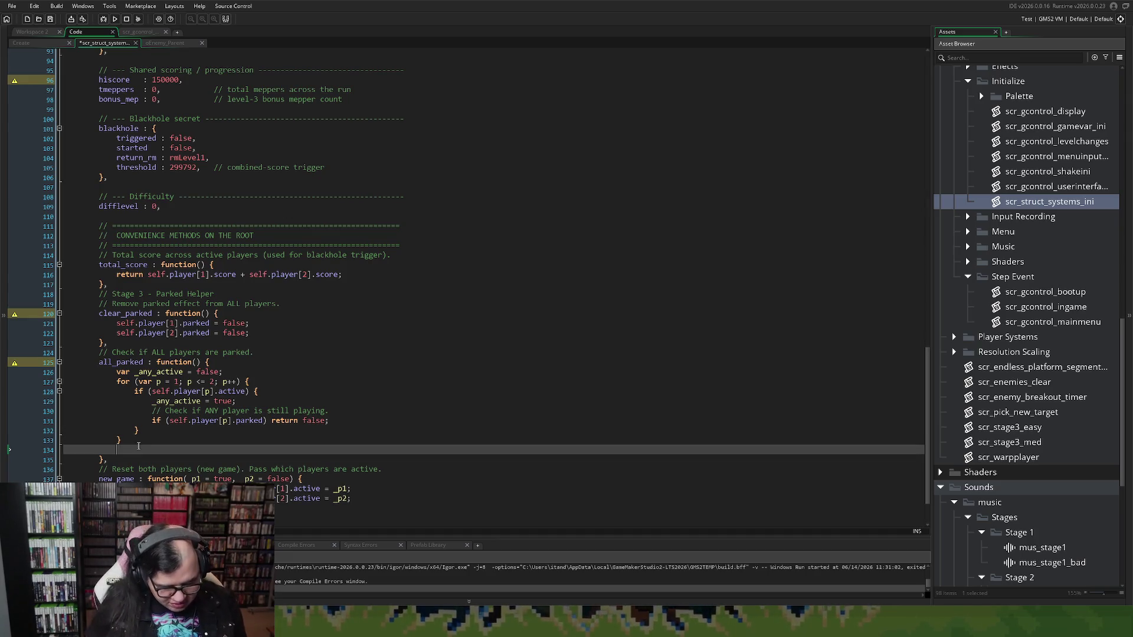
Finish all_parked with return _any_active; after the player loop.
{"action": "type", "text": "return _any"}
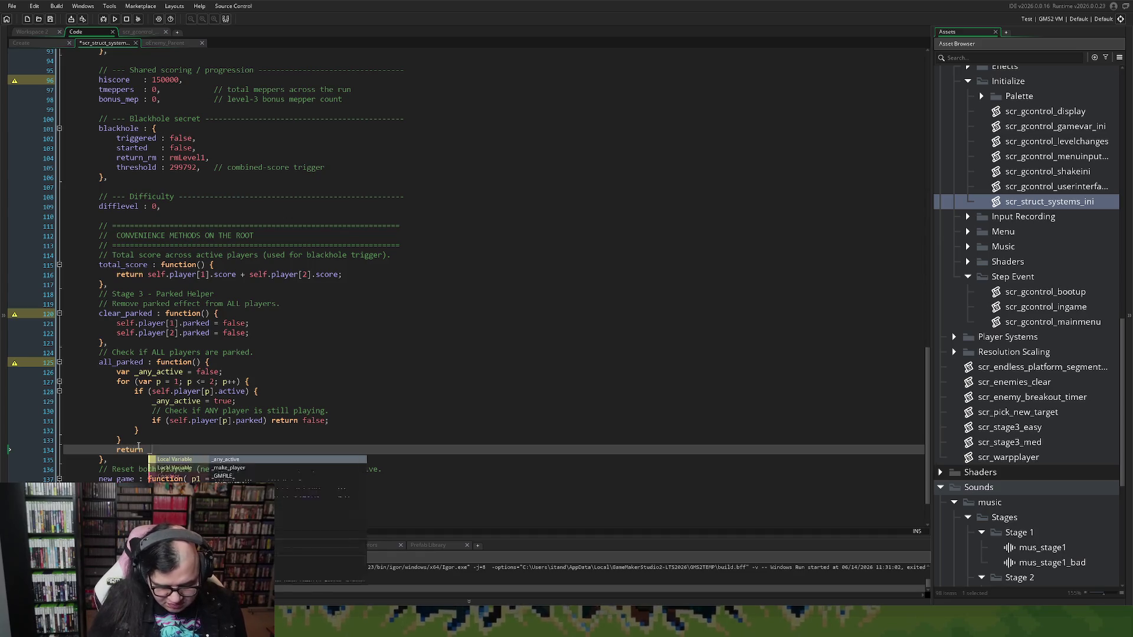
{"action": "type", "text": "_active"}
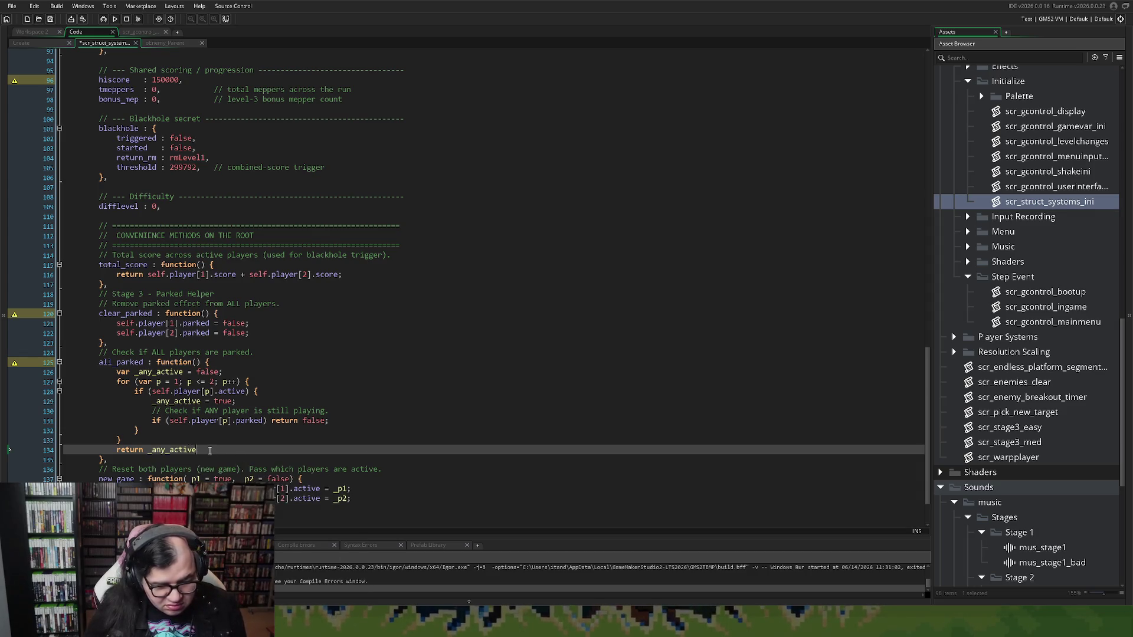
{"action": "type", "text": ";"}
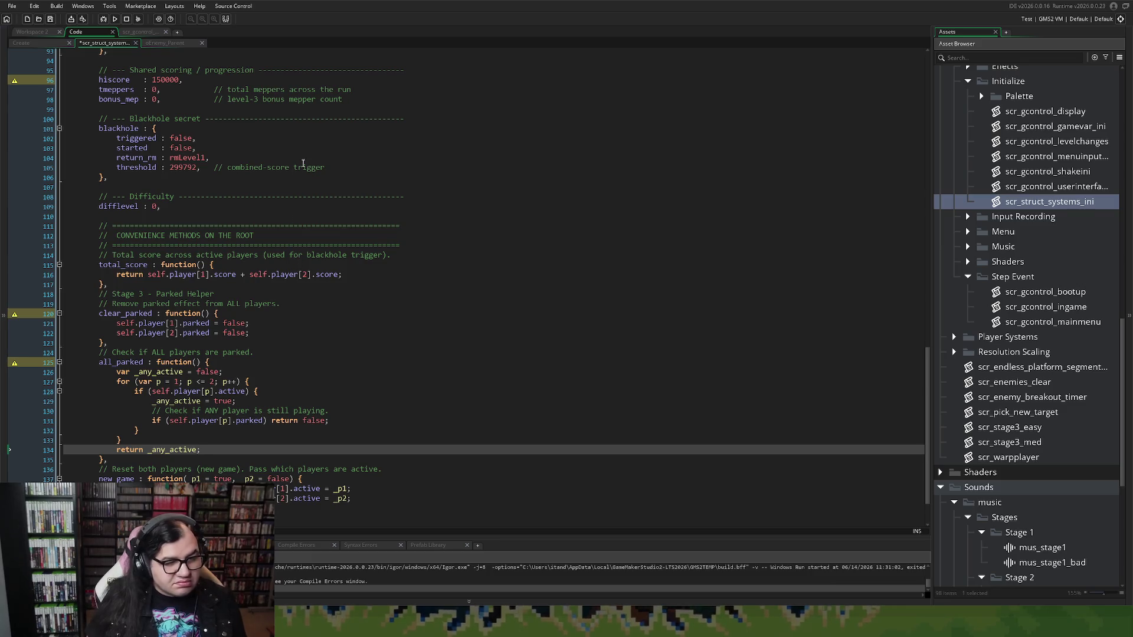
{"action": "scroll", "coordinate": [130, 58], "scroll_direction": "up", "scroll_amount": 12}
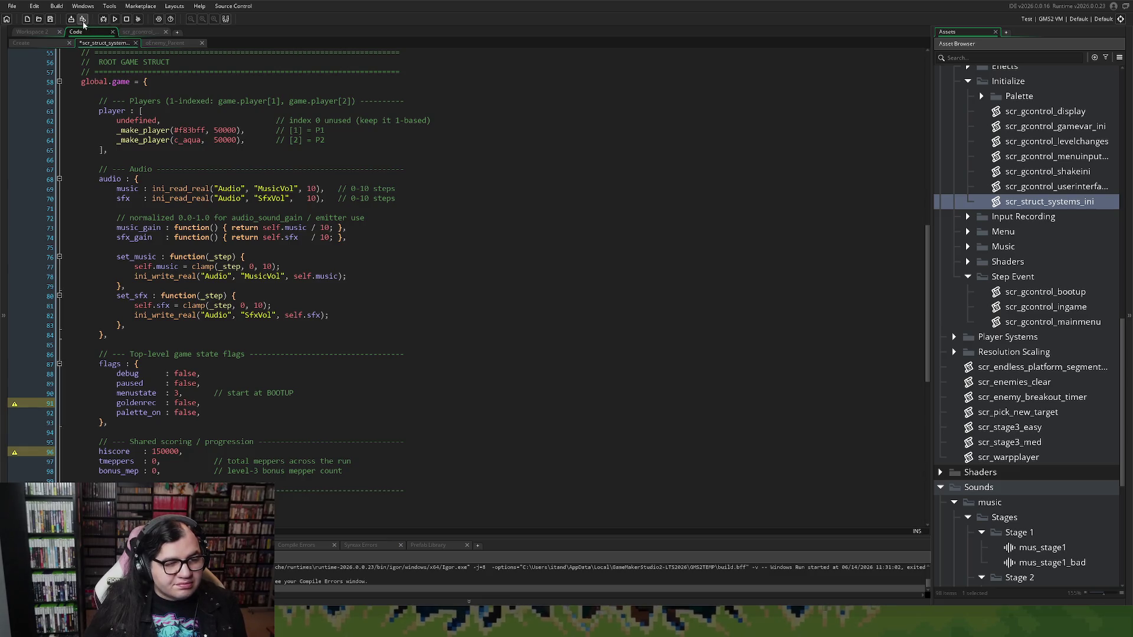
Save the project and bring the oEnemy_Parent code tab to the front.
{"action": "left_click", "coordinate": [51, 19]}
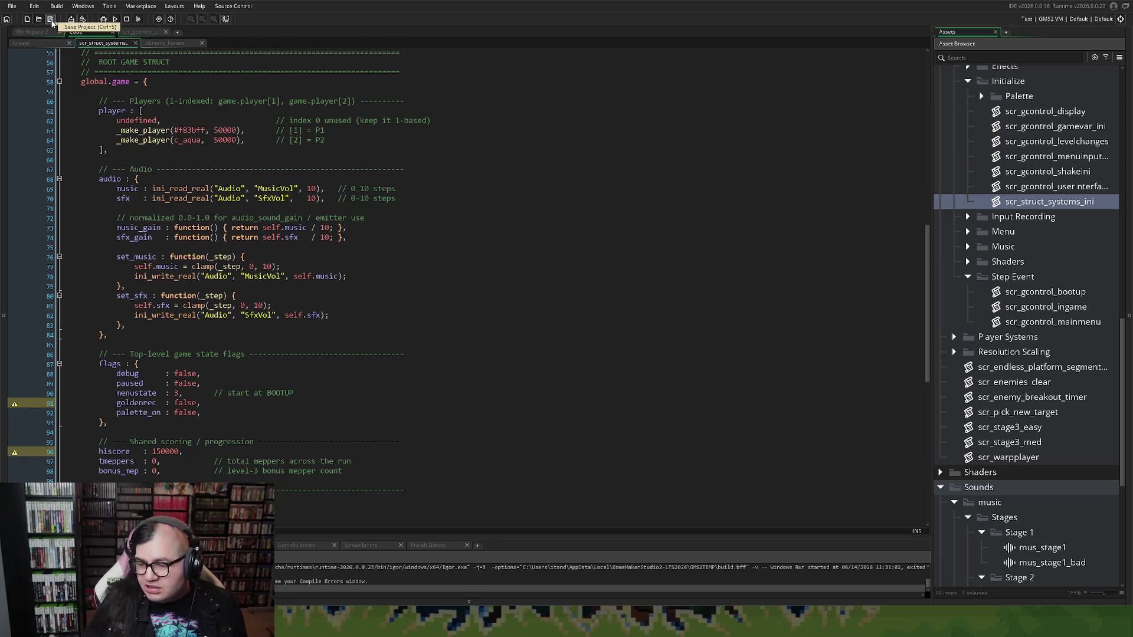
{"action": "left_click_drag", "start_coordinate": [165, 43], "coordinate": [101, 43]}
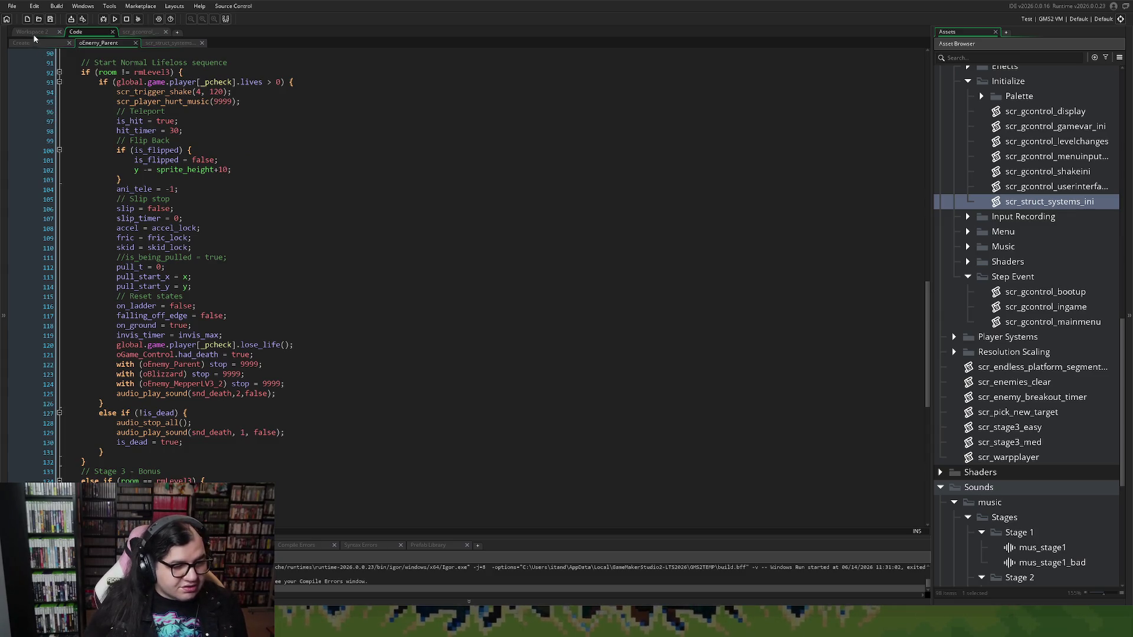
{"action": "left_click", "coordinate": [33, 32]}
{"action": "scroll", "coordinate": [167, 172], "scroll_direction": "up", "scroll_amount": 6}
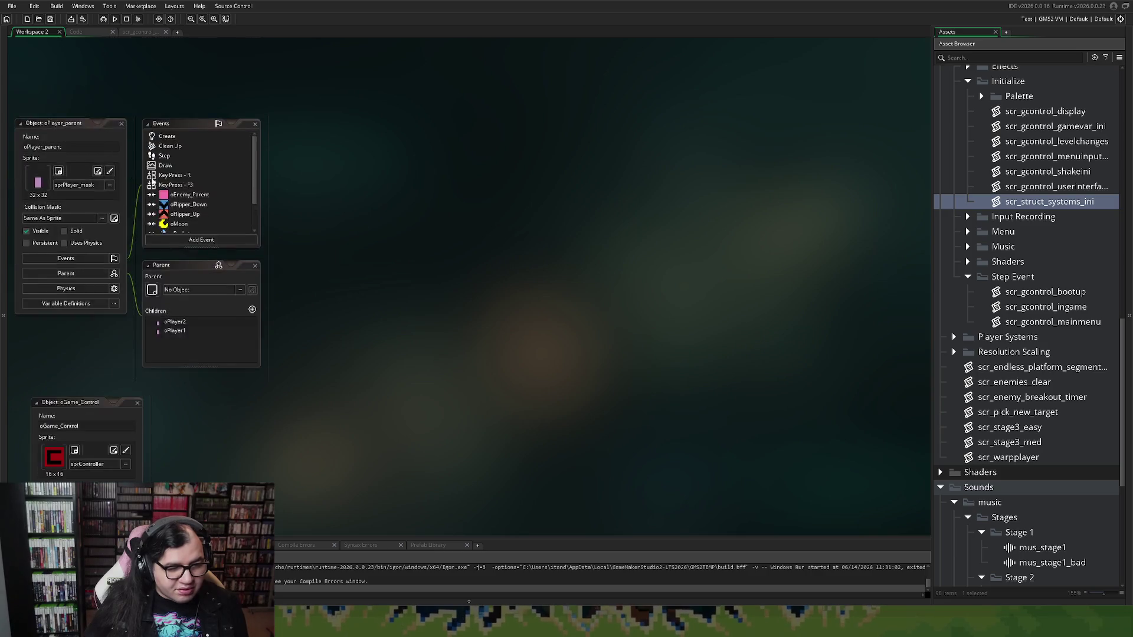
{"action": "left_click", "coordinate": [182, 164]}
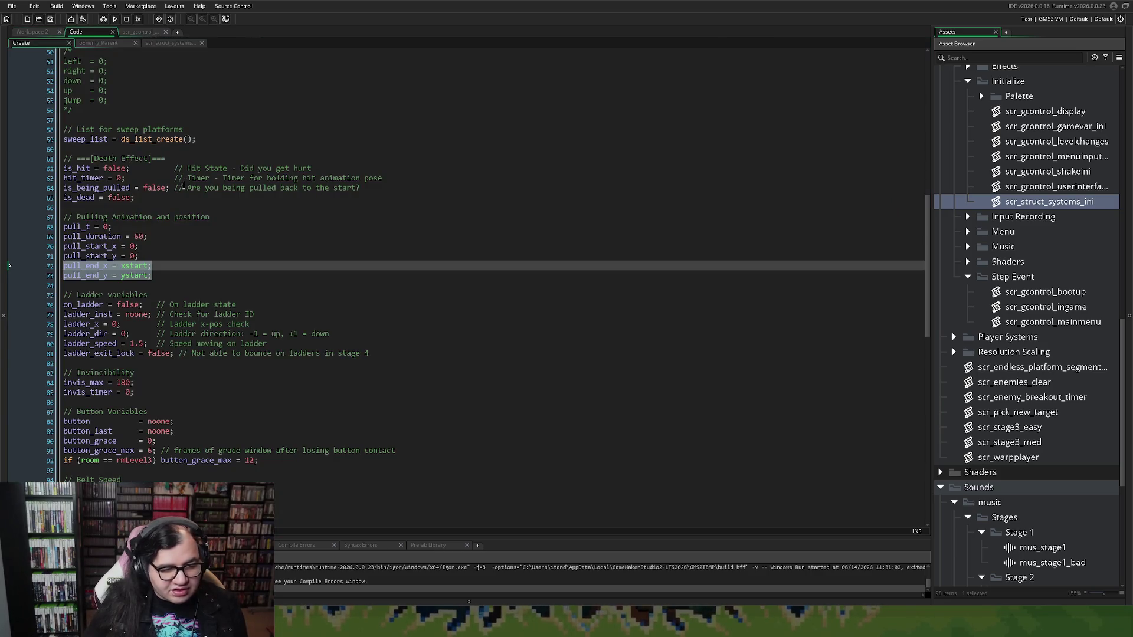
{"action": "left_click", "coordinate": [185, 186]}
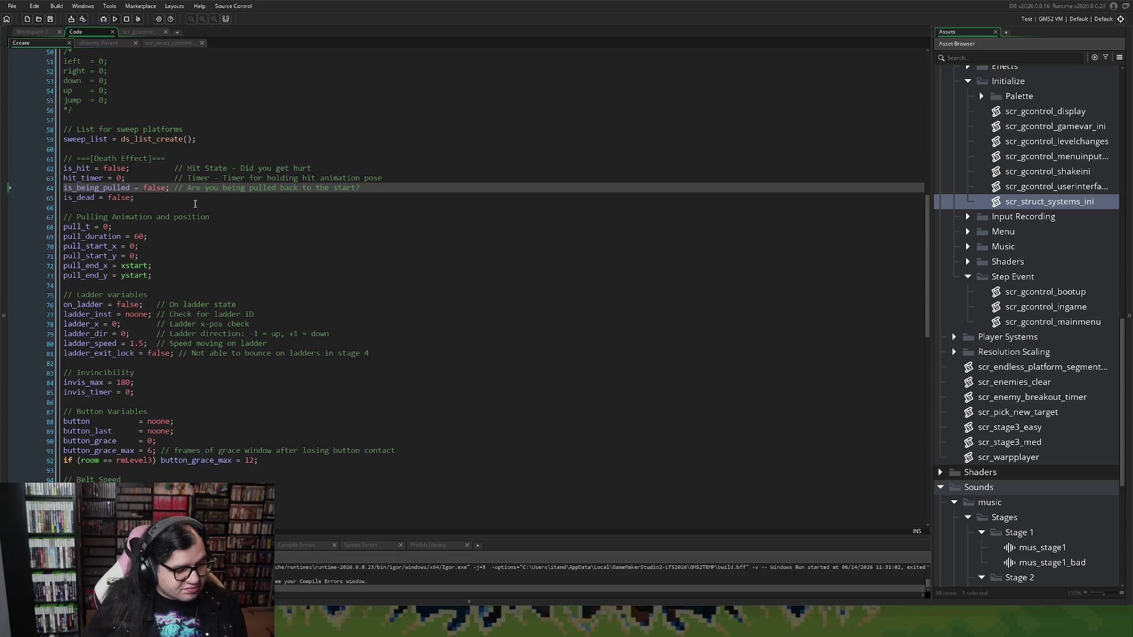
{"action": "scroll", "coordinate": [128, 250], "scroll_direction": "up", "scroll_amount": 8}
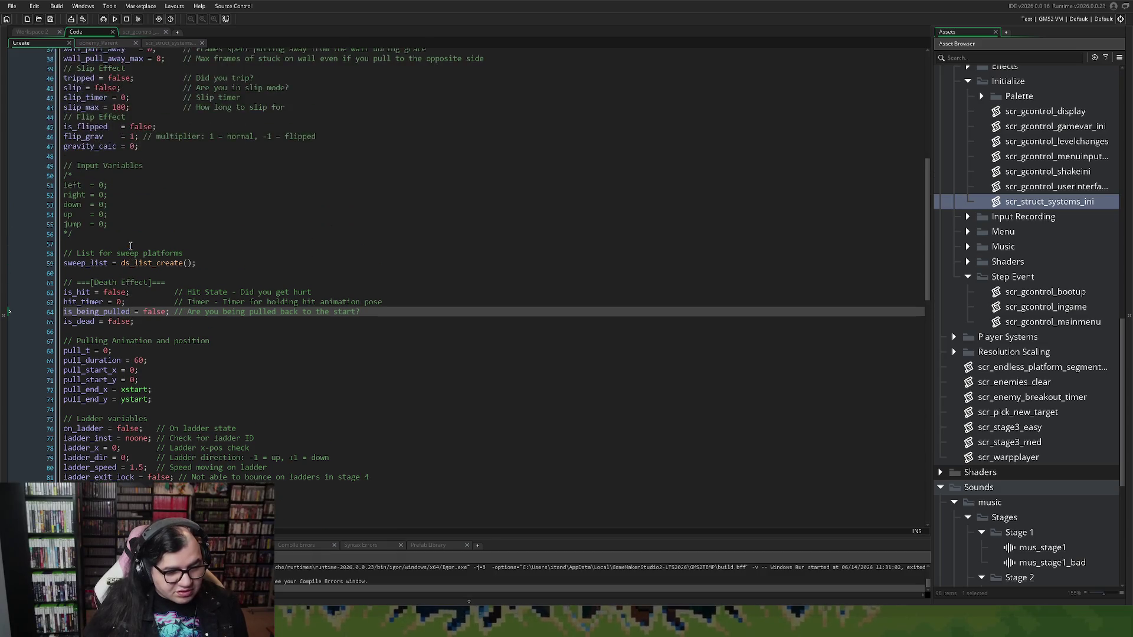
{"action": "scroll", "coordinate": [134, 243], "scroll_direction": "up", "scroll_amount": 3}
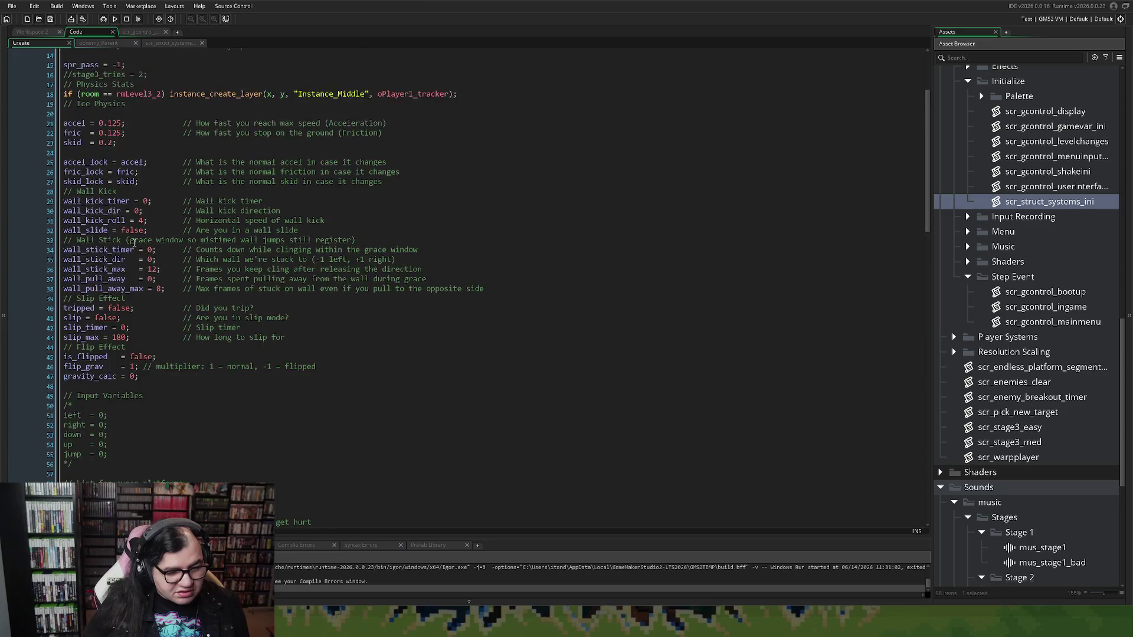
{"action": "scroll", "coordinate": [134, 235], "scroll_direction": "down", "scroll_amount": 20}
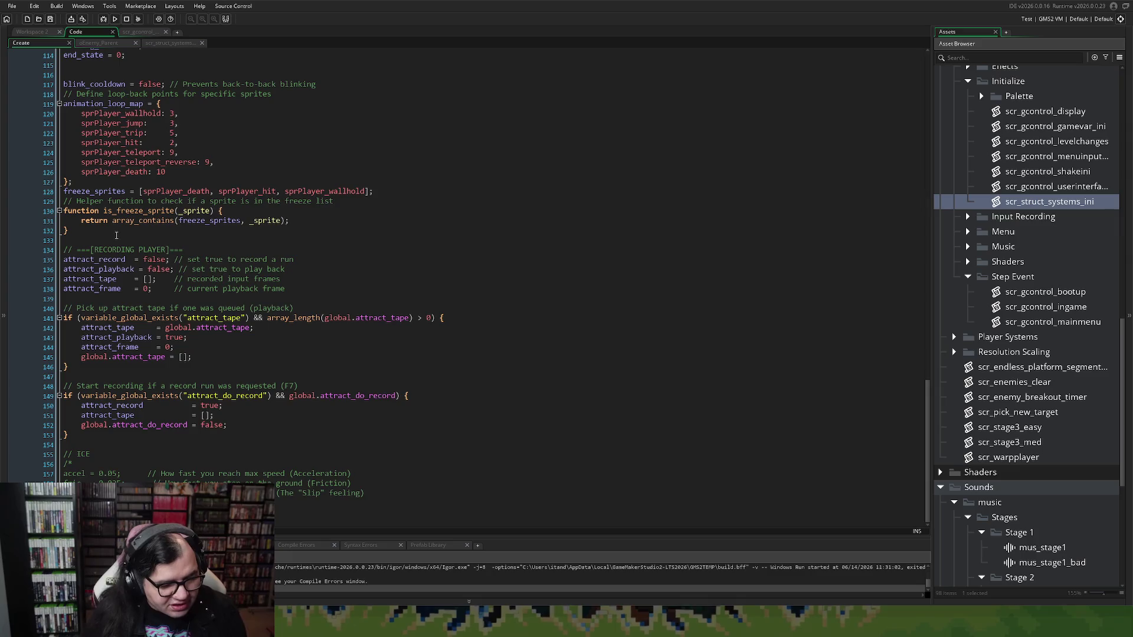
{"action": "scroll", "coordinate": [116, 235], "scroll_direction": "up", "scroll_amount": 15}
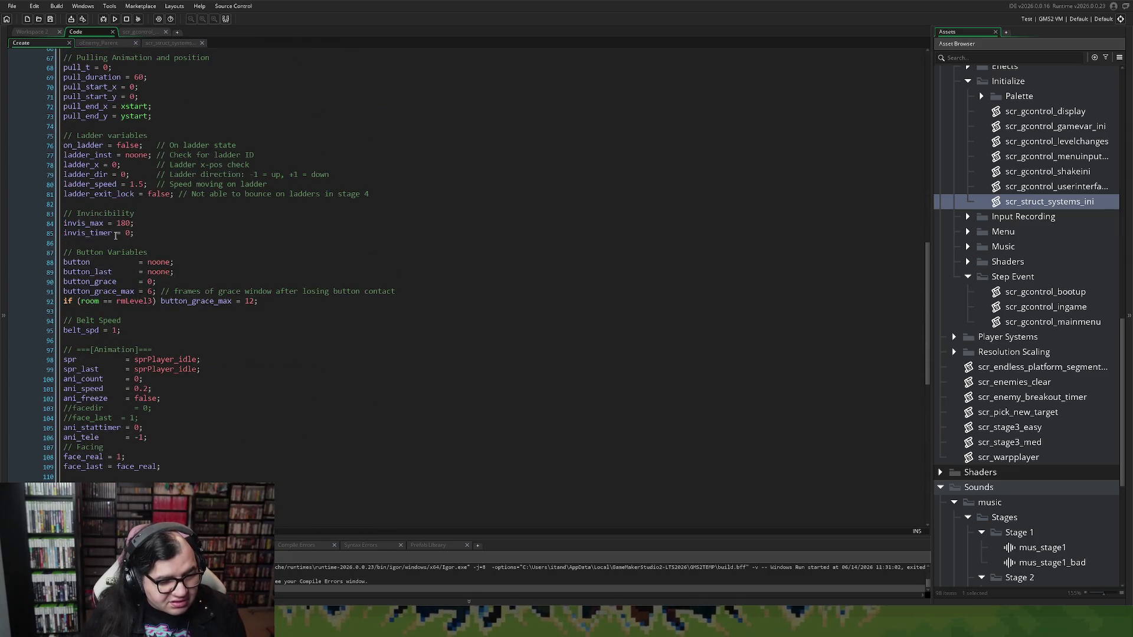
{"action": "scroll", "coordinate": [116, 236], "scroll_direction": "down", "scroll_amount": 1}
{"action": "scroll", "coordinate": [112, 239], "scroll_direction": "up", "scroll_amount": 8}
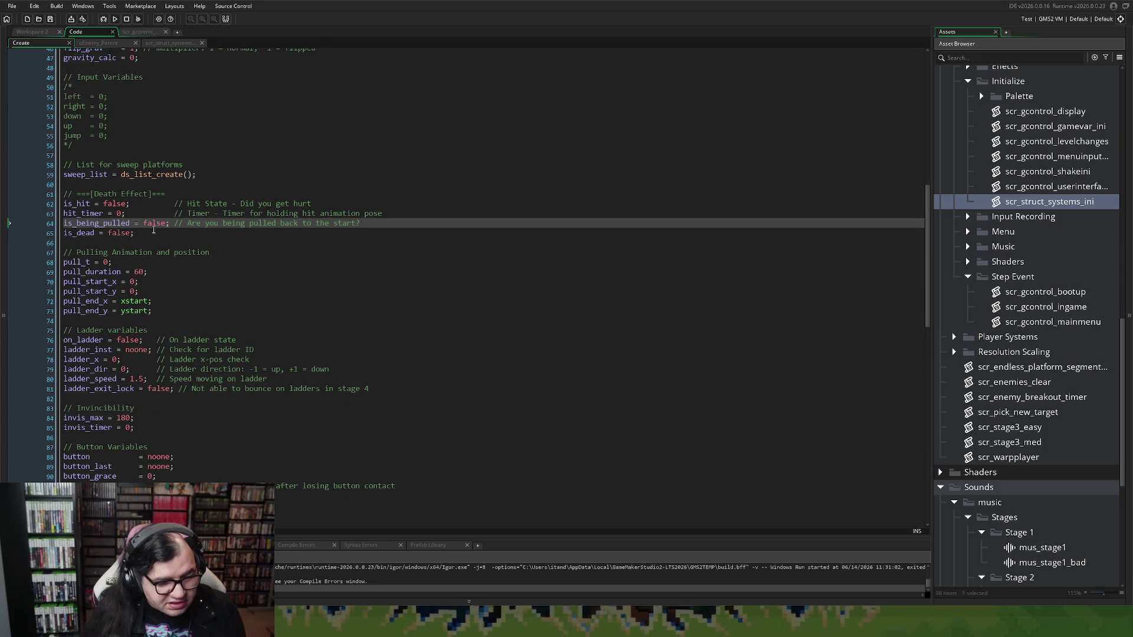
{"action": "scroll", "coordinate": [148, 233], "scroll_direction": "up", "scroll_amount": 3}
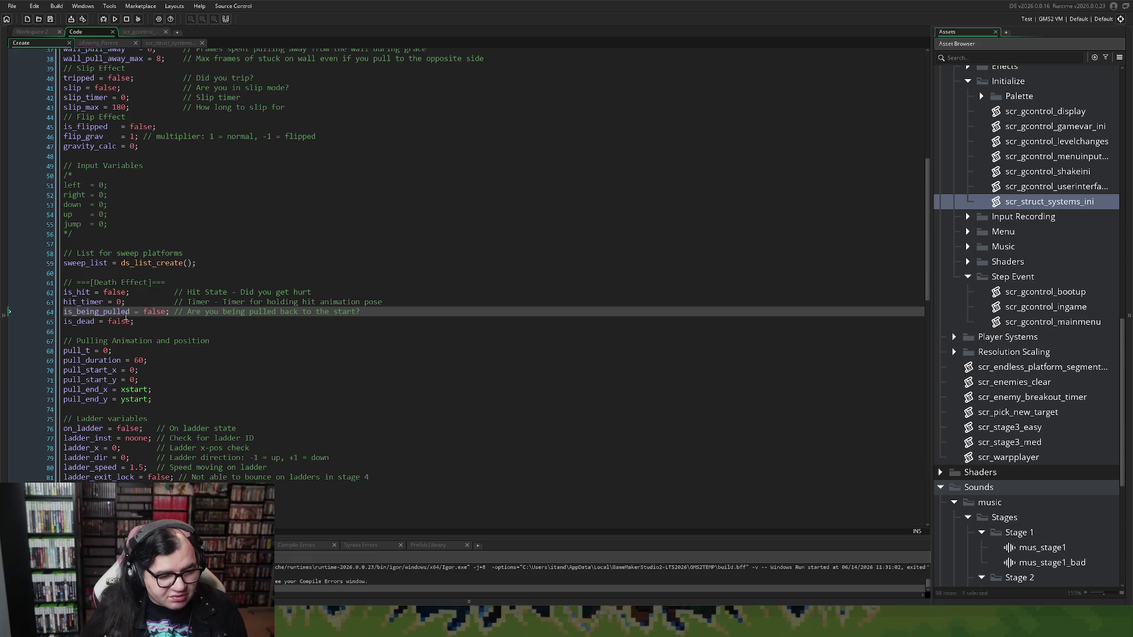
{"action": "left_click", "coordinate": [177, 319]}
Add is_parked = false; on a new line below is_dead = false; in the player's Create event.
{"action": "key", "text": "Return"}
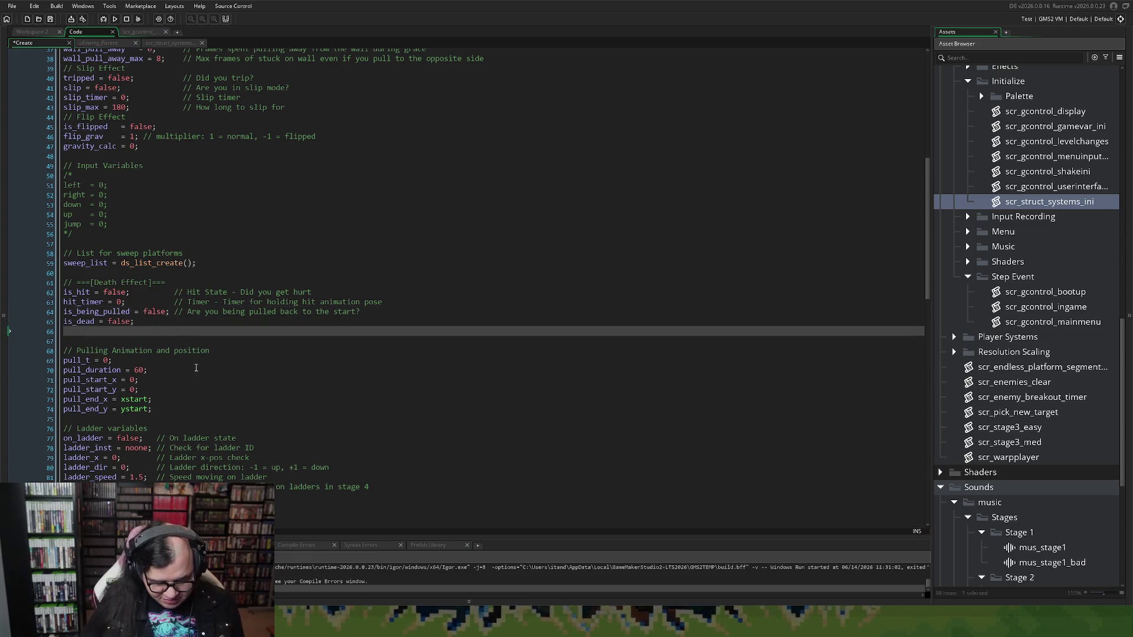
{"action": "type", "text": "is_"}
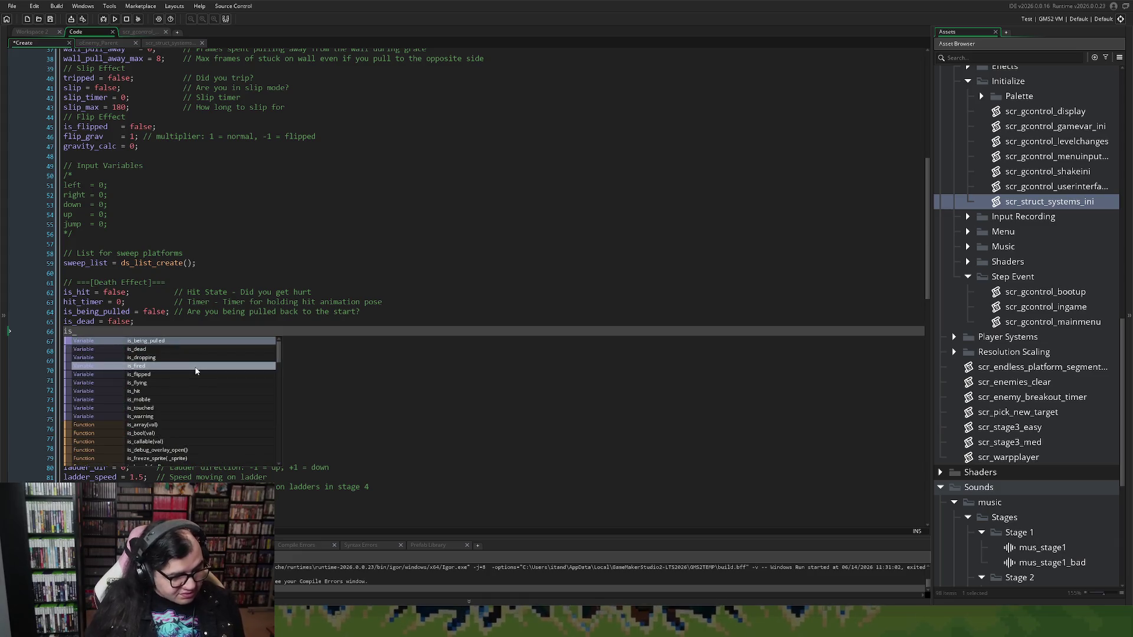
{"action": "type", "text": "parke"}
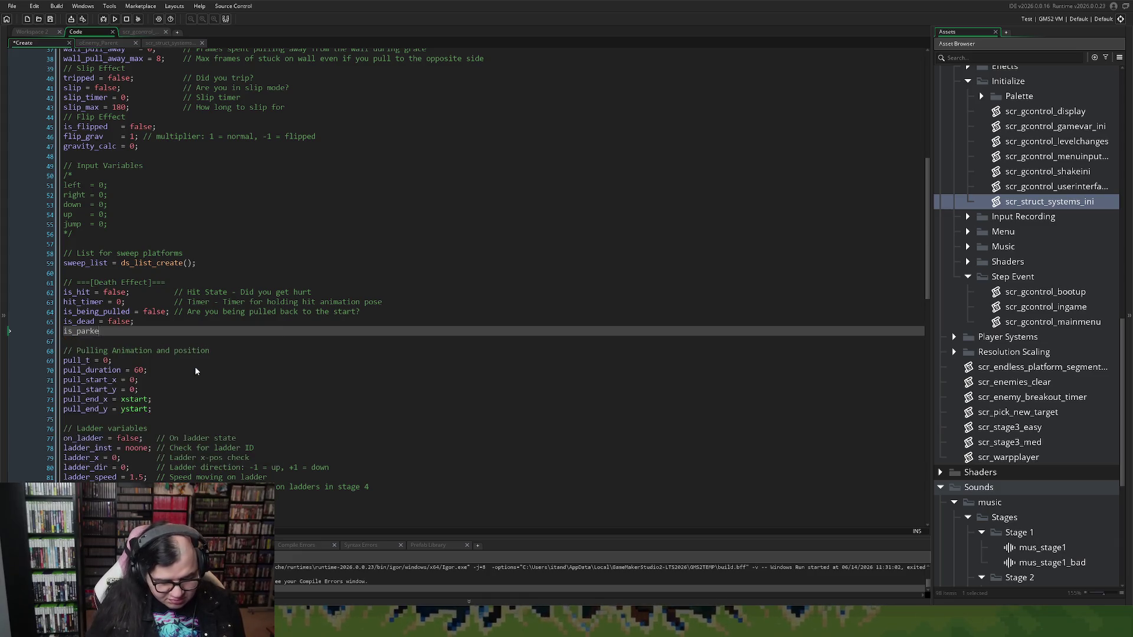
{"action": "type", "text": "d = false;       // Is player taken away"}
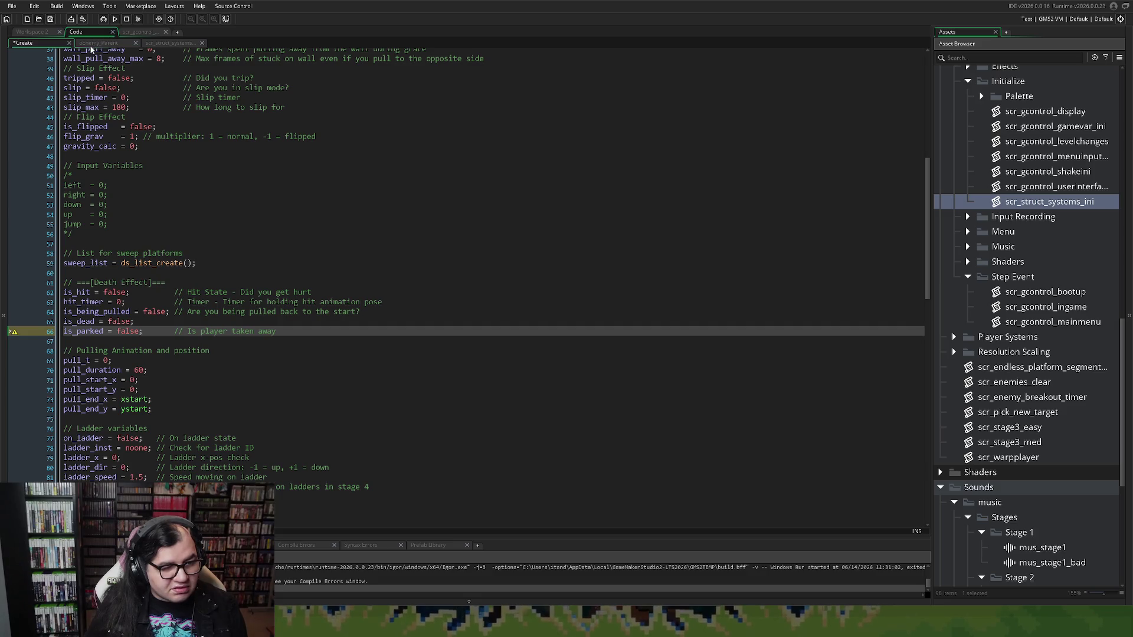
Switch to the oEnemy_Parent code, scroll up to its damage code and open its context menu.
{"action": "left_click", "coordinate": [91, 45]}
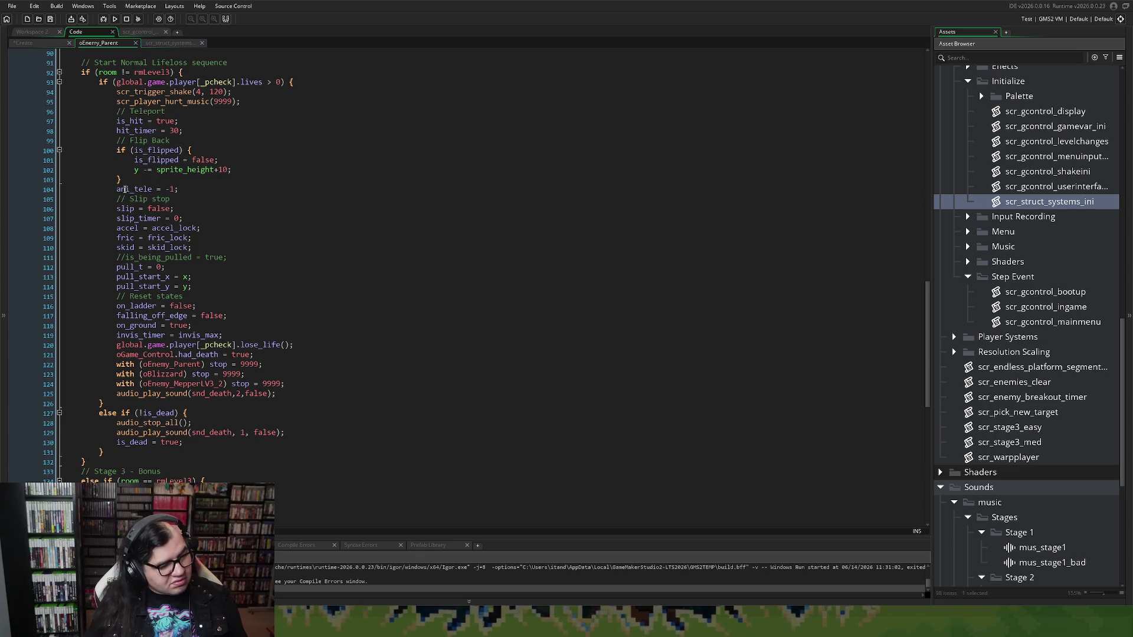
{"action": "scroll", "coordinate": [195, 208], "scroll_direction": "up", "scroll_amount": 2}
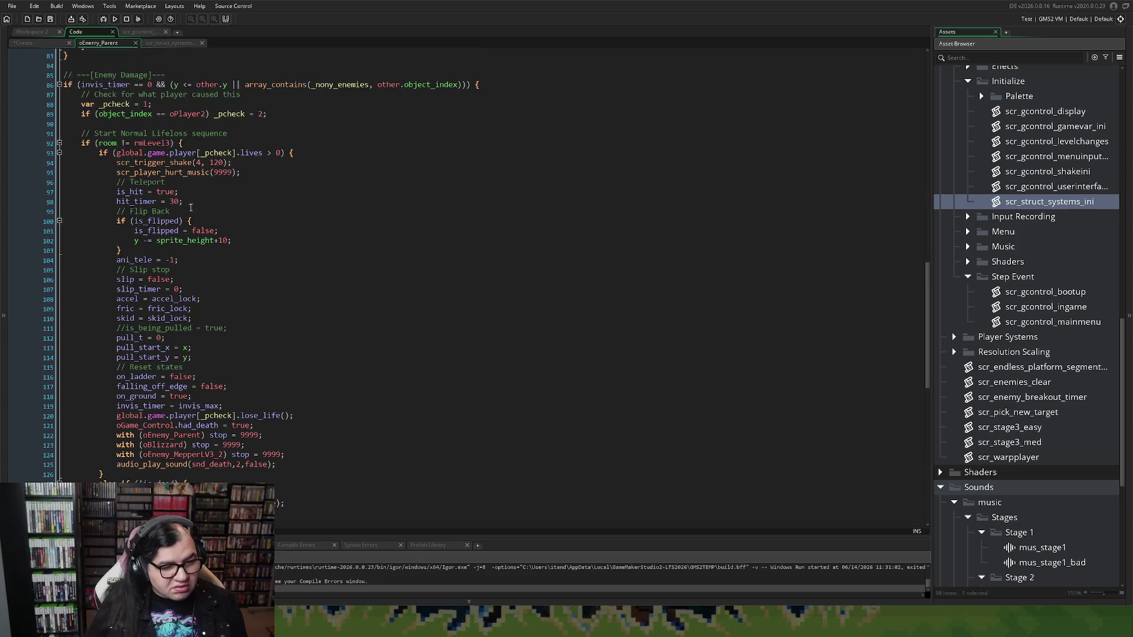
{"action": "right_click", "coordinate": [186, 207]}
Dismiss the context menu in the oEnemy_Parent code.
{"action": "left_click", "coordinate": [258, 164]}
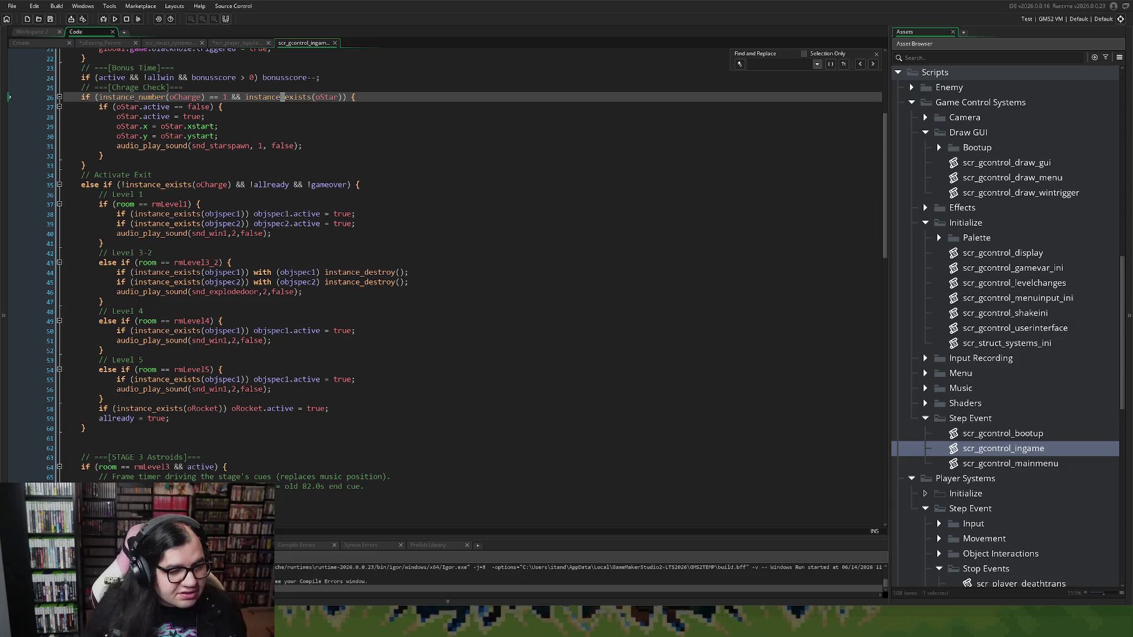
{"action": "scroll", "coordinate": [465, 277], "scroll_direction": "up", "scroll_amount": 3}
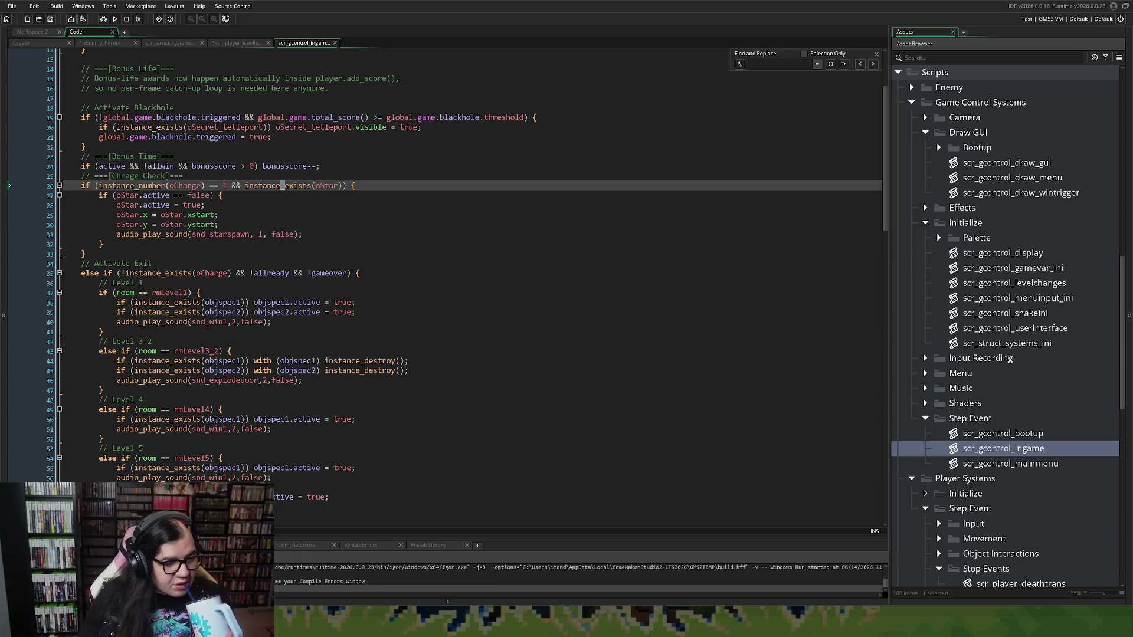
{"action": "scroll", "coordinate": [464, 277], "scroll_direction": "down", "scroll_amount": 1}
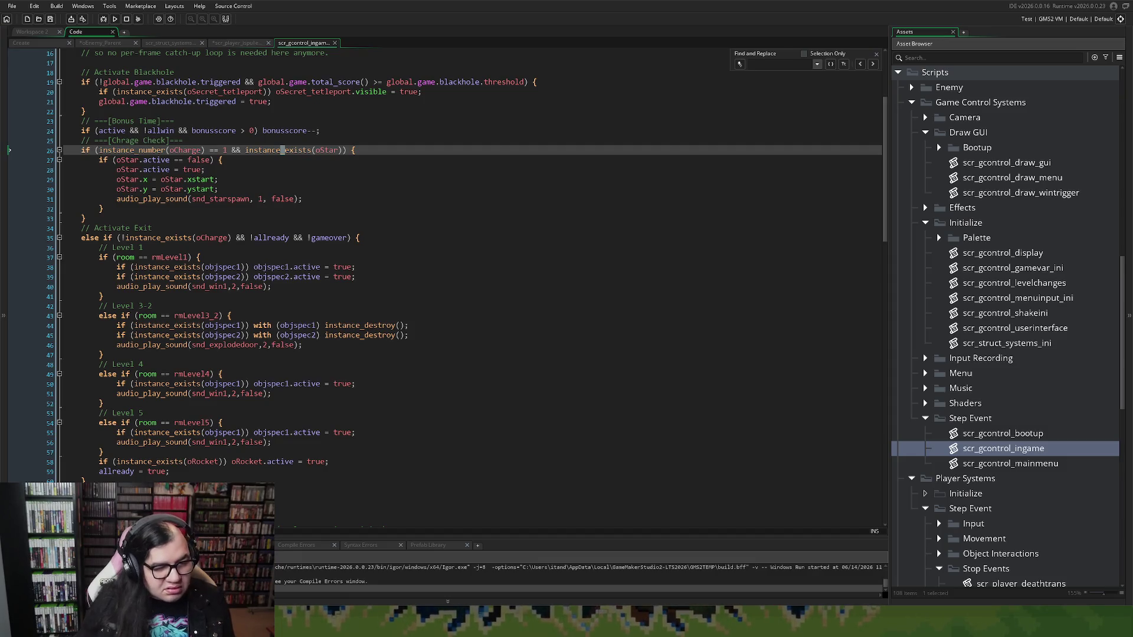
{"action": "left_click", "coordinate": [329, 237]}
{"action": "scroll", "coordinate": [287, 254], "scroll_direction": "up", "scroll_amount": 5}
{"action": "scroll", "coordinate": [287, 254], "scroll_direction": "down", "scroll_amount": 14}
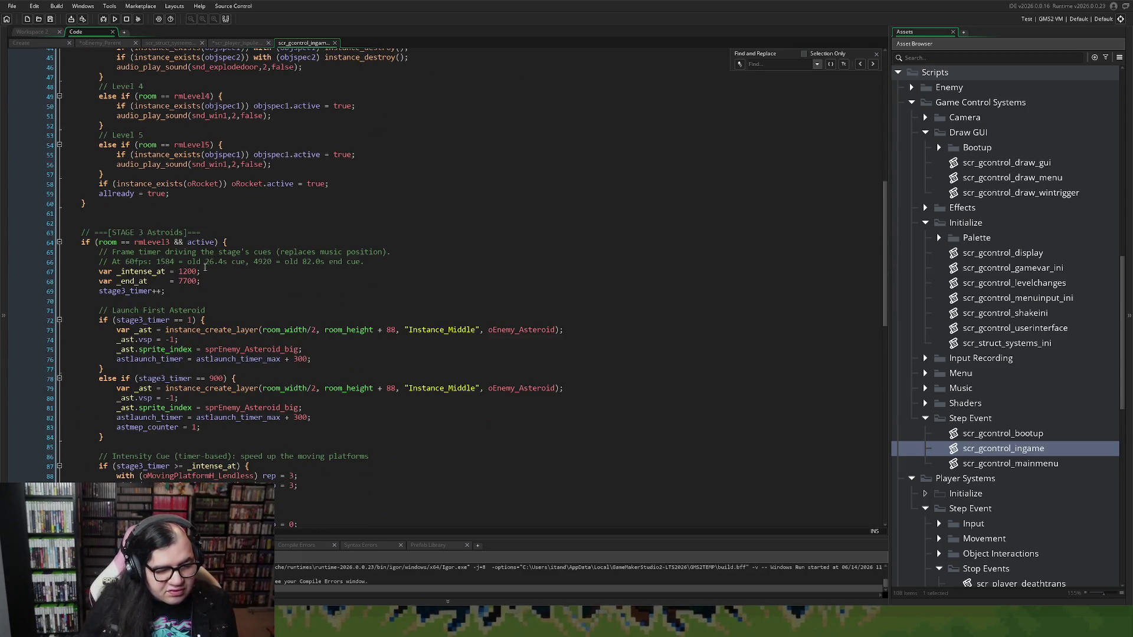
{"action": "scroll", "coordinate": [203, 277], "scroll_direction": "down", "scroll_amount": 2}
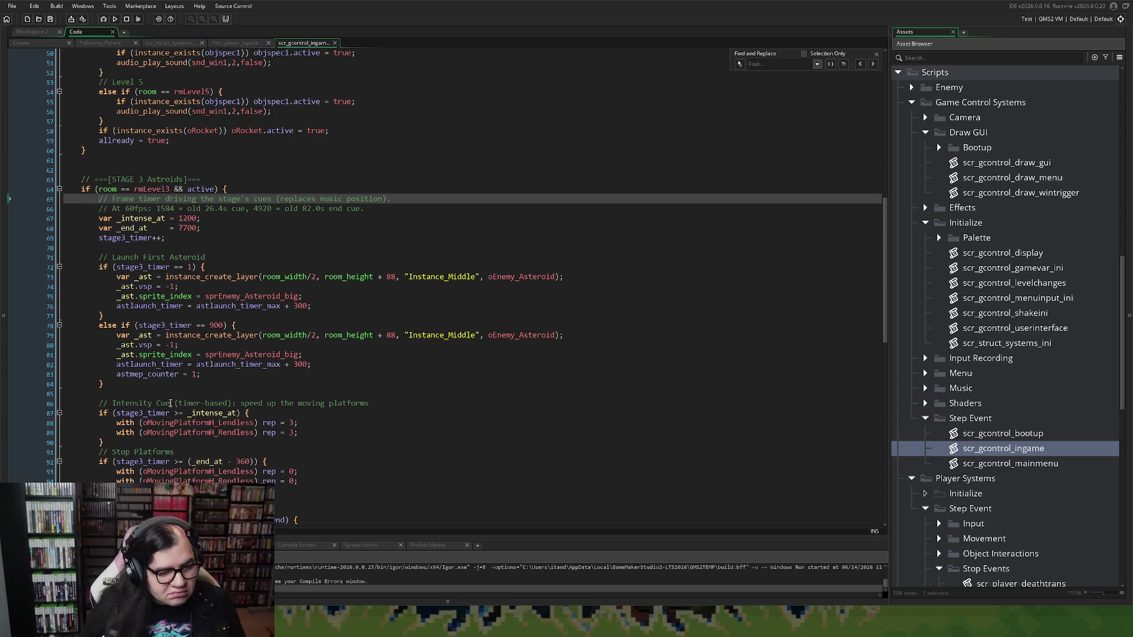
Insert a line above stage3_timer++ and begin typing var _timer_done = (stage.
{"action": "left_click", "coordinate": [99, 239]}
{"action": "key", "text": "Return"}
{"action": "key", "text": "Return"}
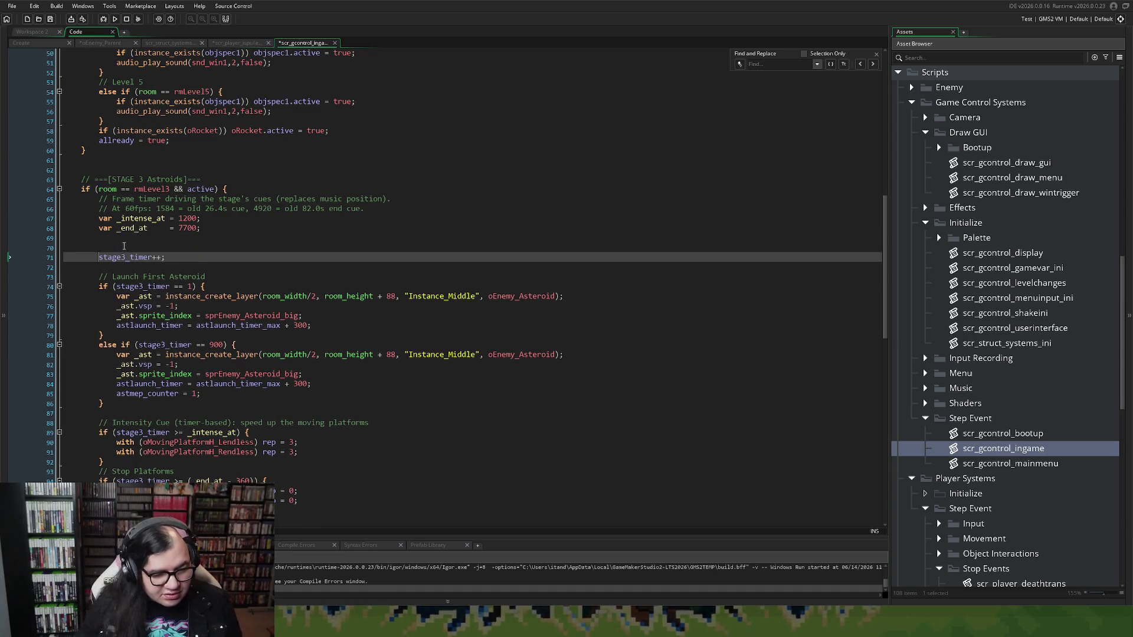
{"action": "left_click", "coordinate": [126, 246]}
{"action": "left_click", "coordinate": [133, 241]}
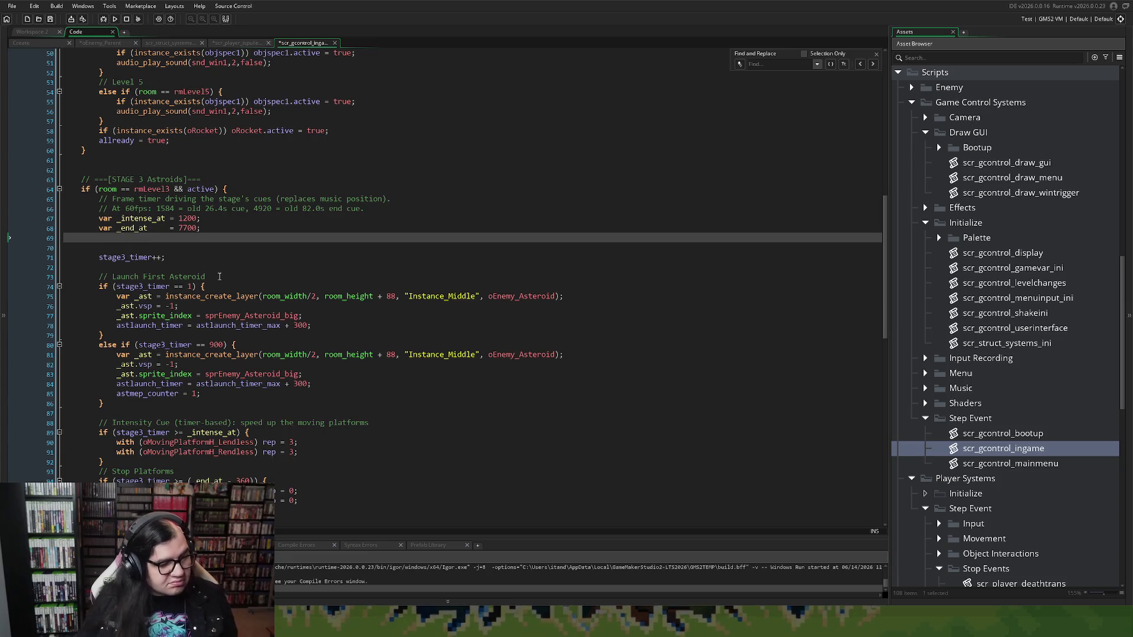
{"action": "scroll", "coordinate": [221, 276], "scroll_direction": "down", "scroll_amount": 2}
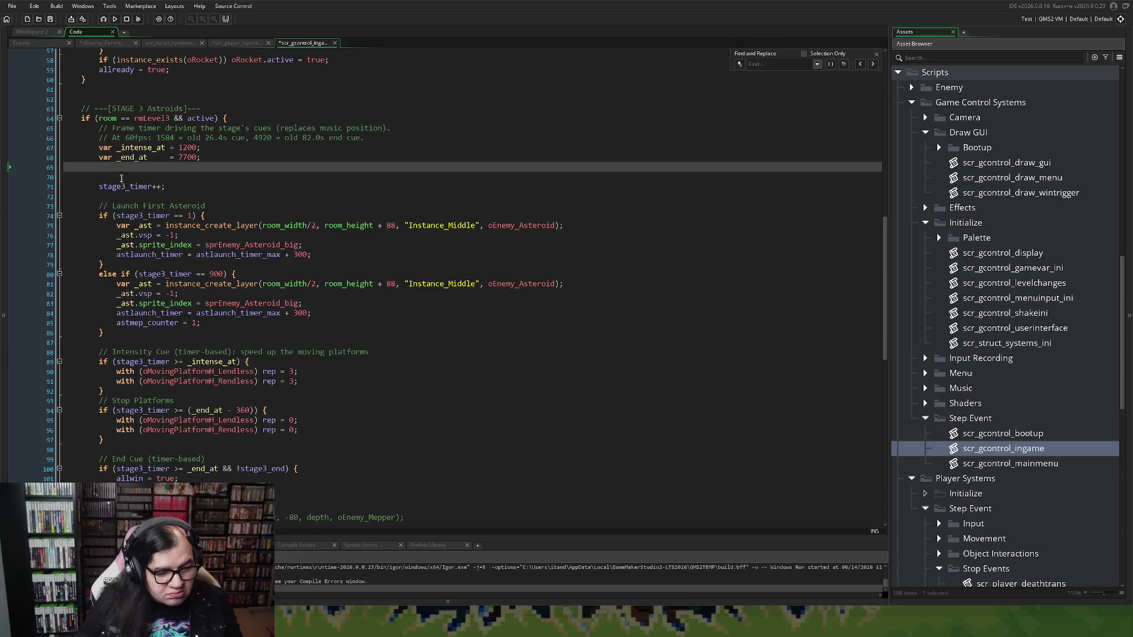
{"action": "type", "text": "var _"}
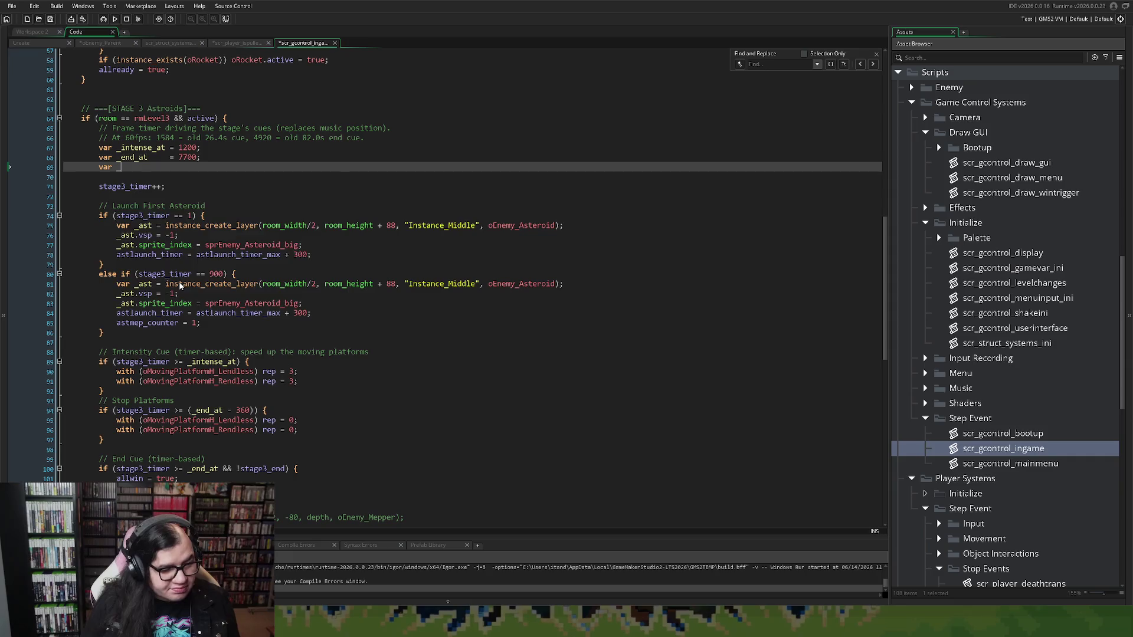
{"action": "type", "text": "timer_en"}
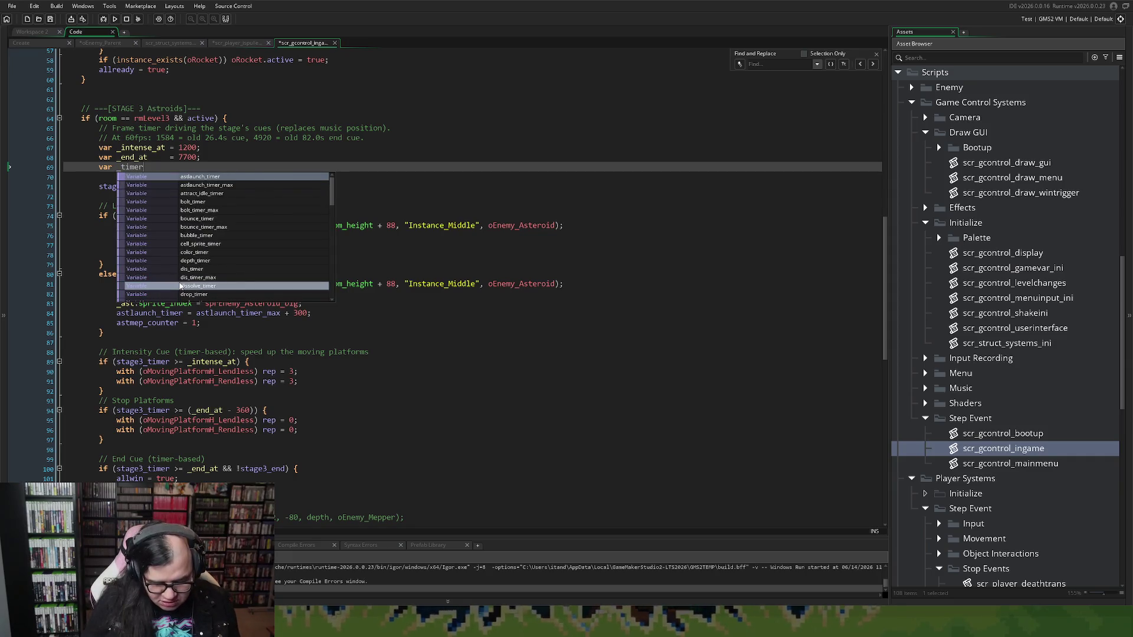
{"action": "key", "text": "BackSpace"}
{"action": "key", "text": "BackSpace"}
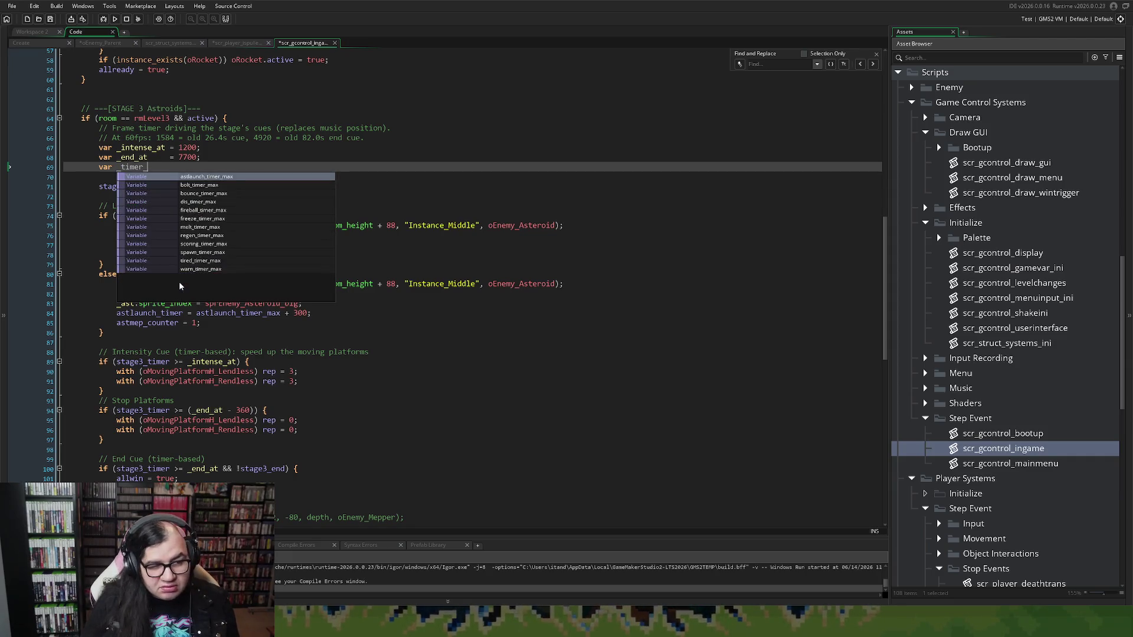
{"action": "type", "text": "done"}
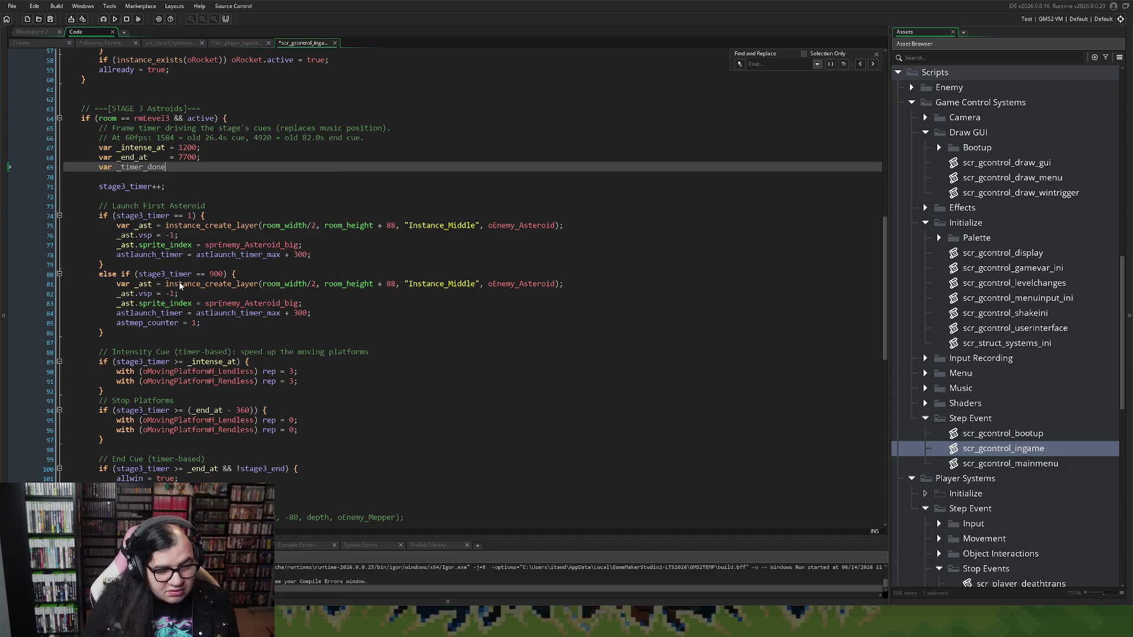
{"action": "type", "text": " ="}
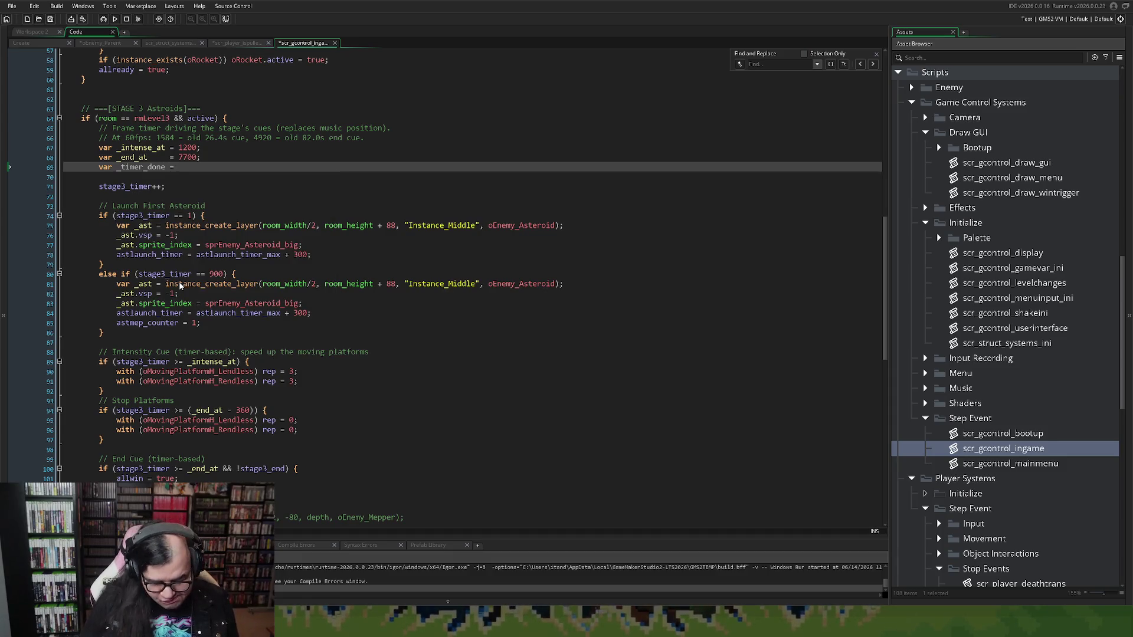